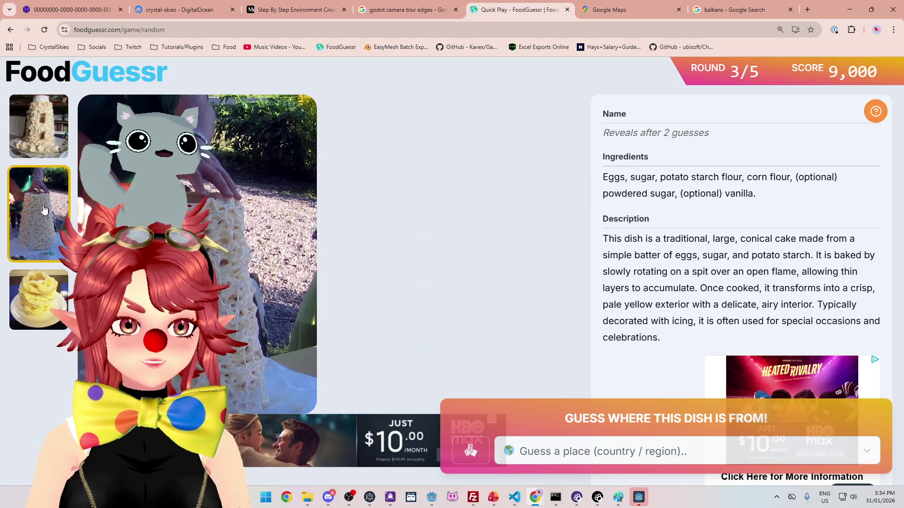
Step: Cycle through the indoor cake, outdoor and yellow spiral photos, ending on the indoor cake photo
{"action": "left_click", "coordinate": [46, 134]}
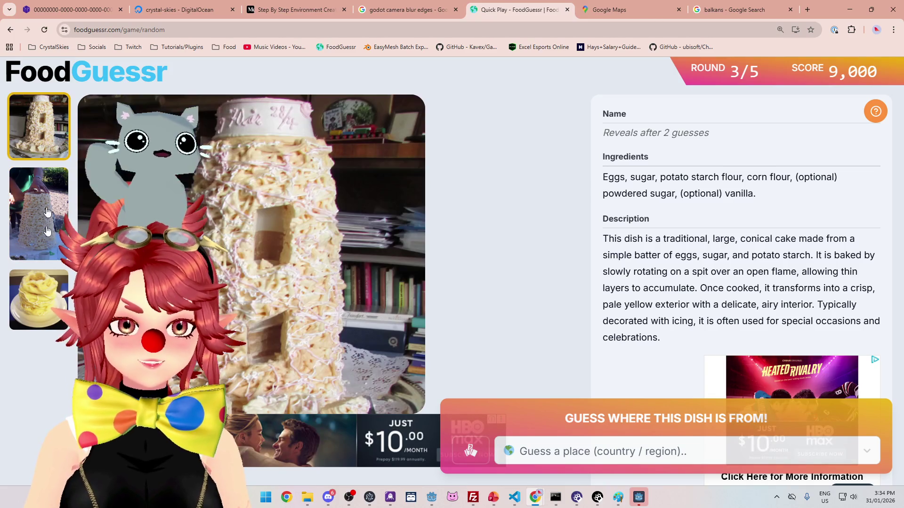
{"action": "left_click", "coordinate": [57, 307]}
{"action": "left_click", "coordinate": [42, 246]}
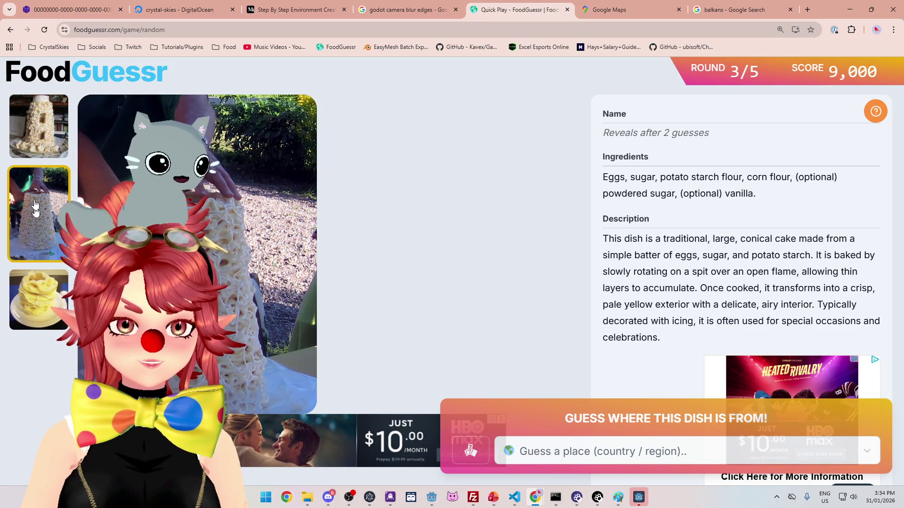
{"action": "left_click", "coordinate": [51, 131]}
{"action": "left_click", "coordinate": [44, 209]}
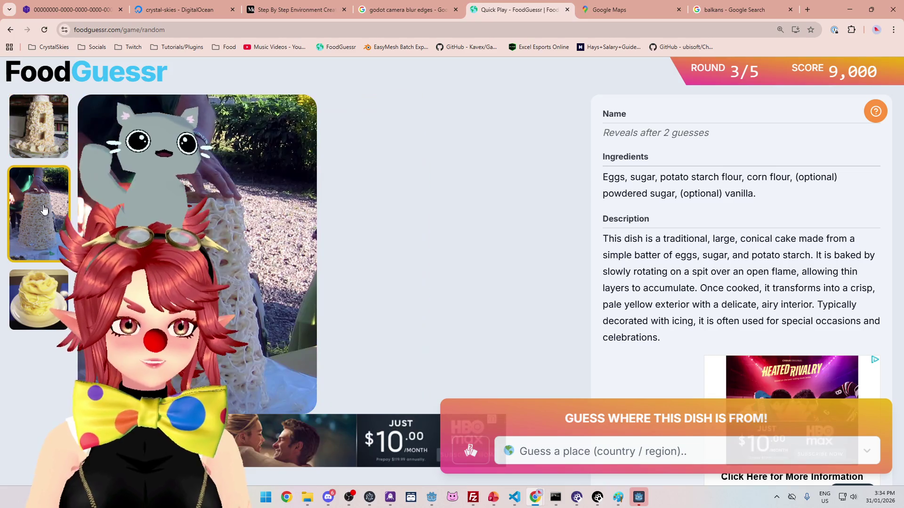
{"action": "left_click", "coordinate": [47, 131]}
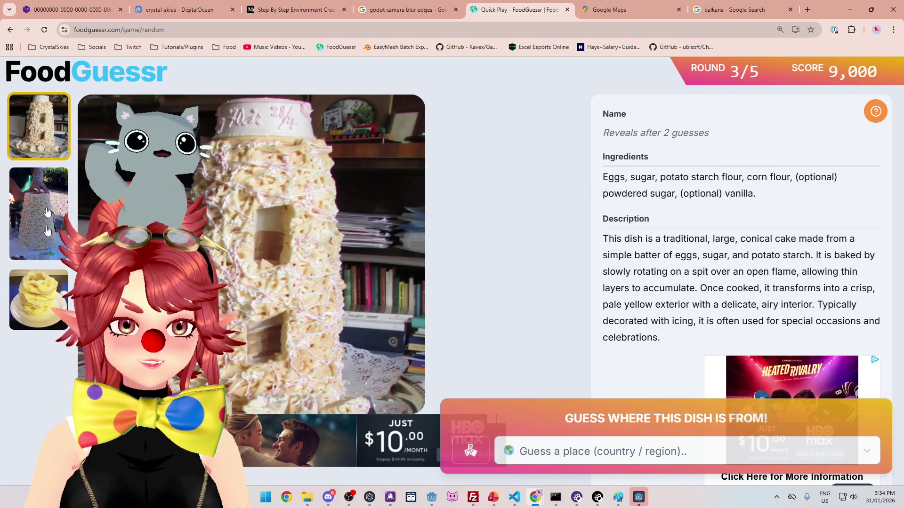
{"action": "left_click", "coordinate": [57, 307]}
{"action": "left_click", "coordinate": [42, 247]}
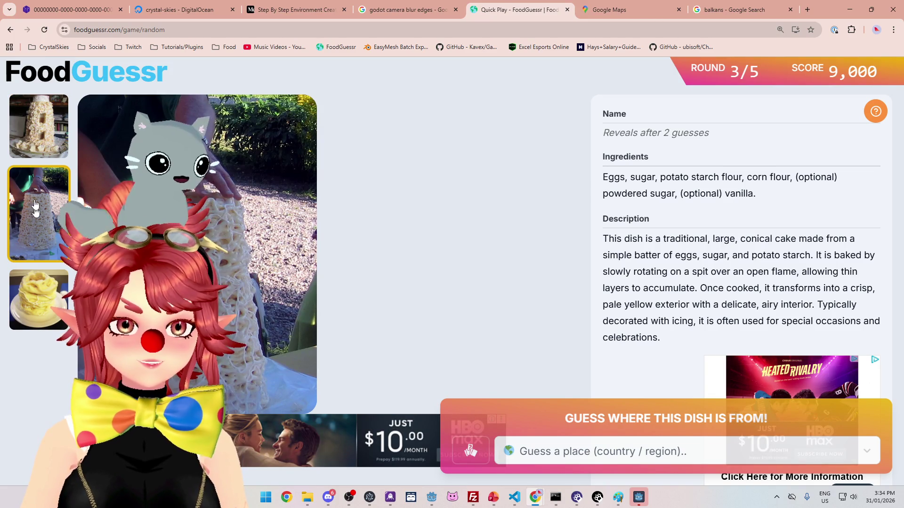
{"action": "left_click", "coordinate": [51, 131]}
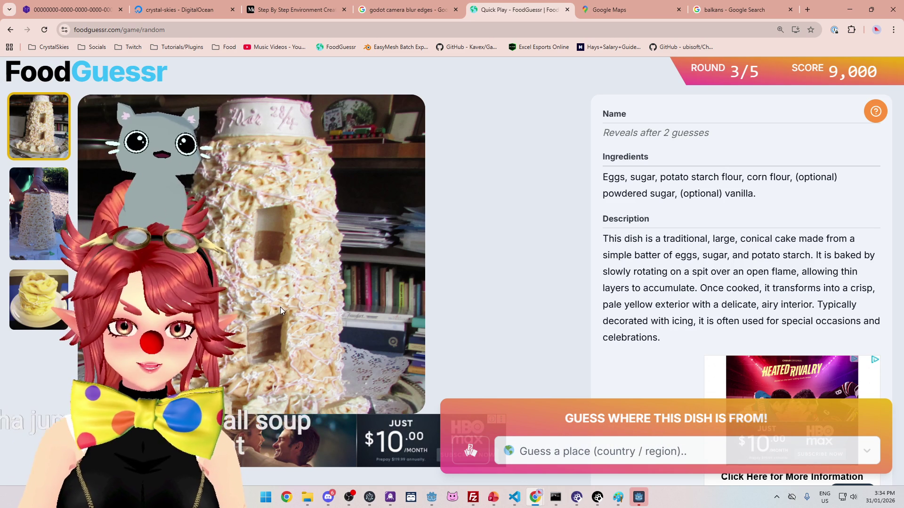
{"action": "left_click", "coordinate": [26, 209]}
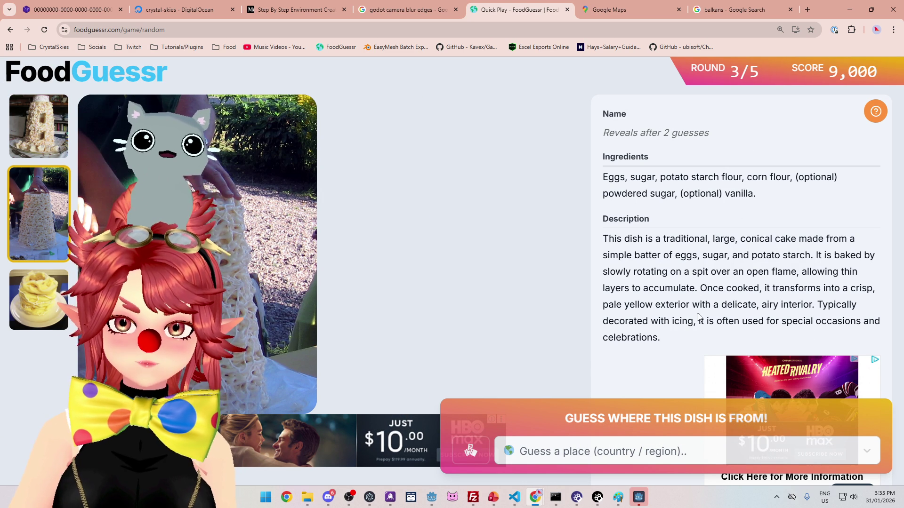
{"action": "left_click", "coordinate": [38, 298]}
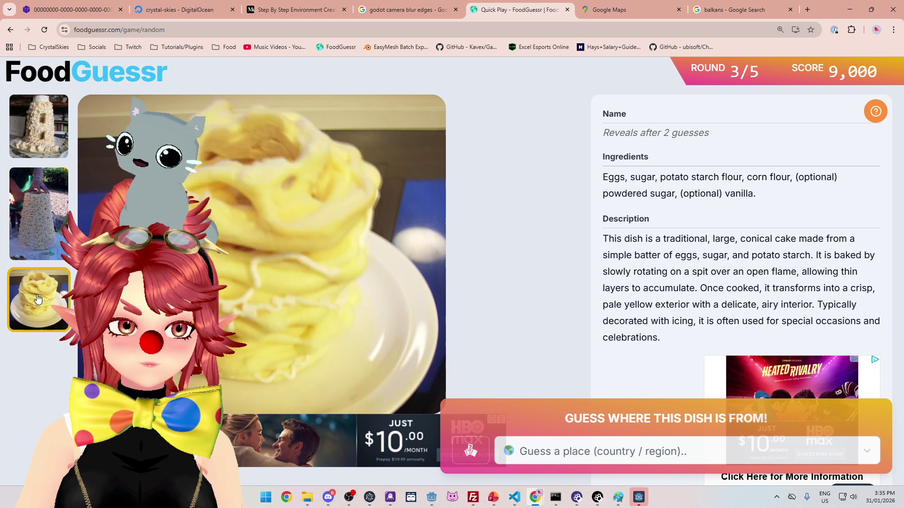
{"action": "left_click", "coordinate": [40, 240]}
{"action": "left_click", "coordinate": [49, 148]}
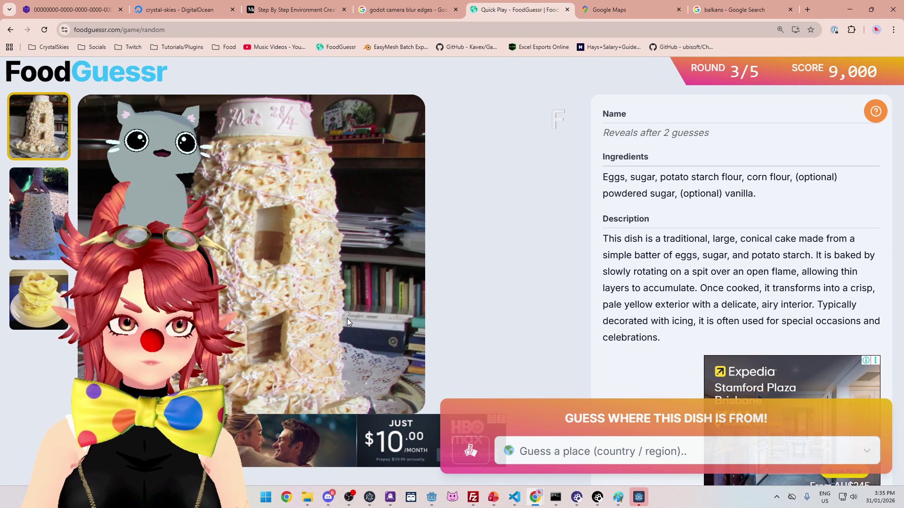
{"action": "left_click", "coordinate": [614, 11]}
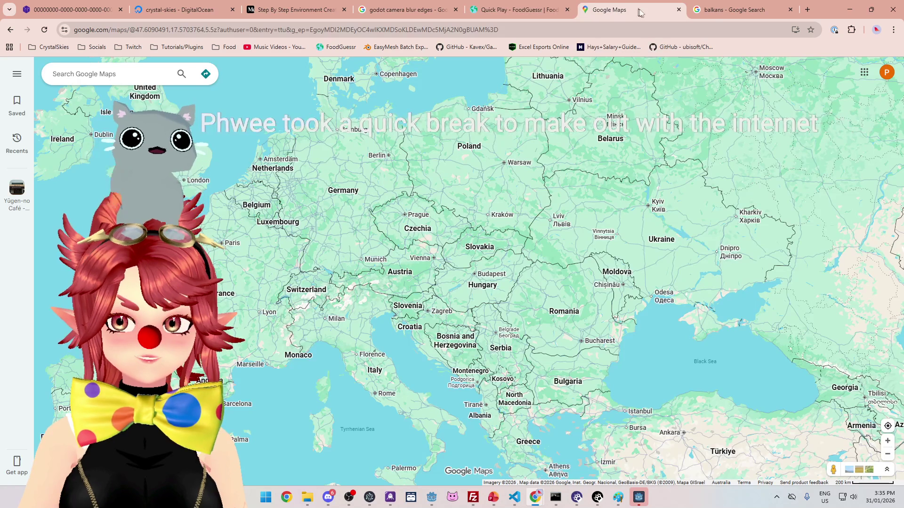
{"action": "left_click", "coordinate": [145, 80]}
{"action": "type", "text": "fra"}
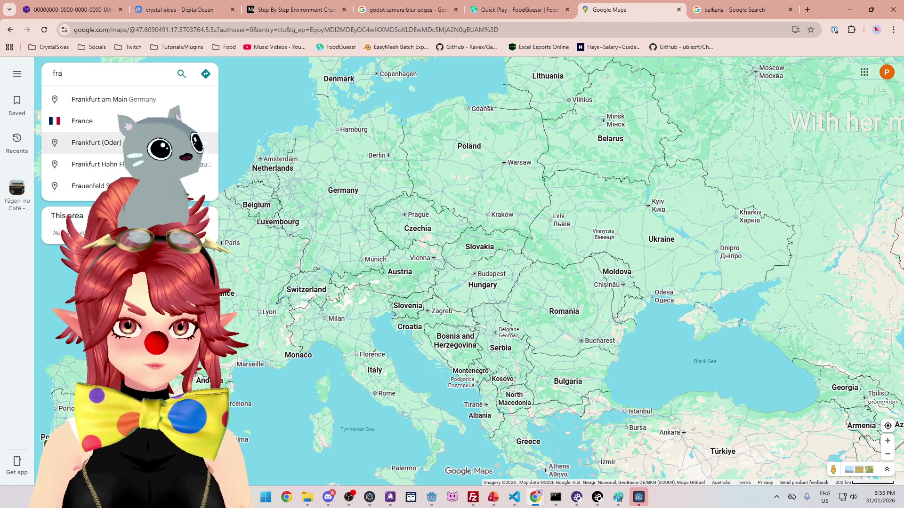
{"action": "type", "text": "nk"}
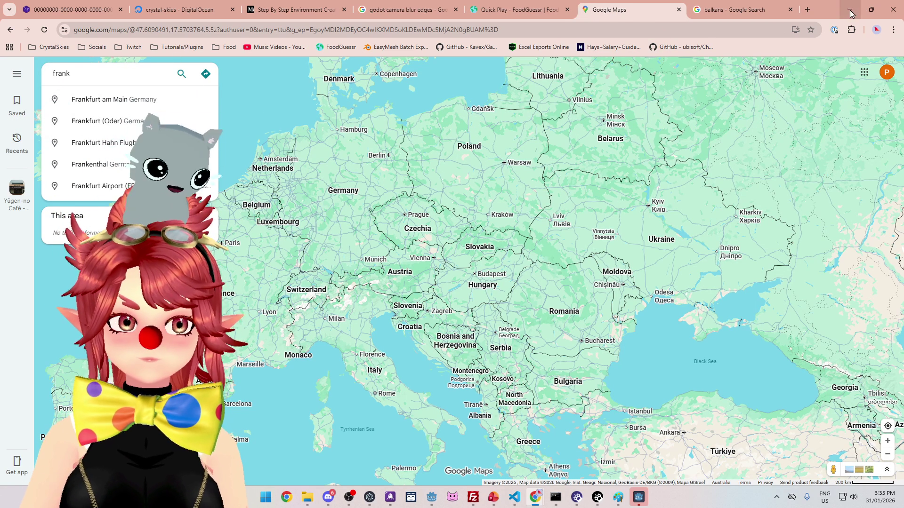
{"action": "left_click", "coordinate": [301, 101]}
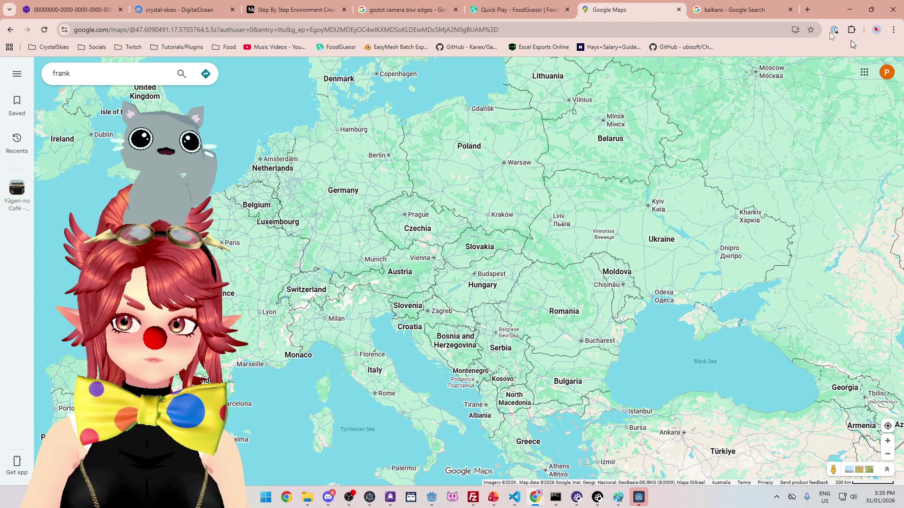
{"action": "left_click", "coordinate": [108, 73]}
{"action": "key", "text": "BackSpace"}
{"action": "left_click", "coordinate": [328, 96]}
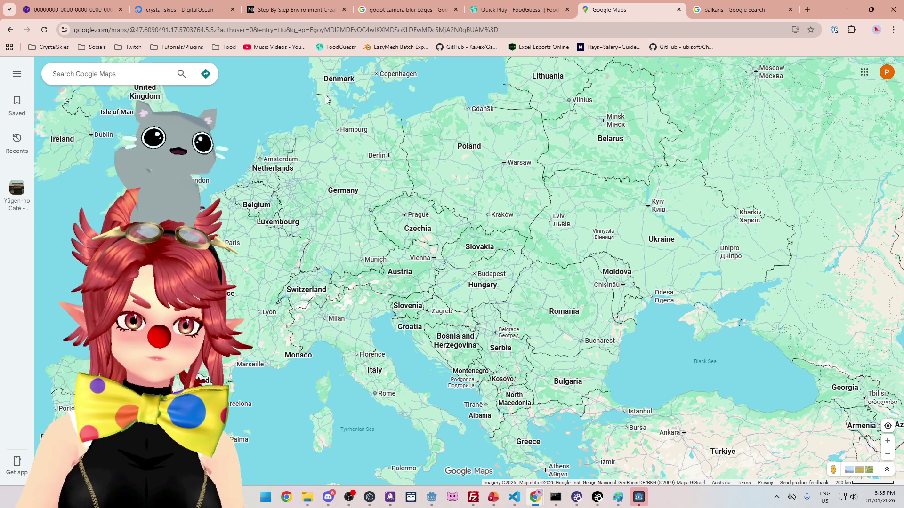
{"action": "key", "text": "alt+Tab"}
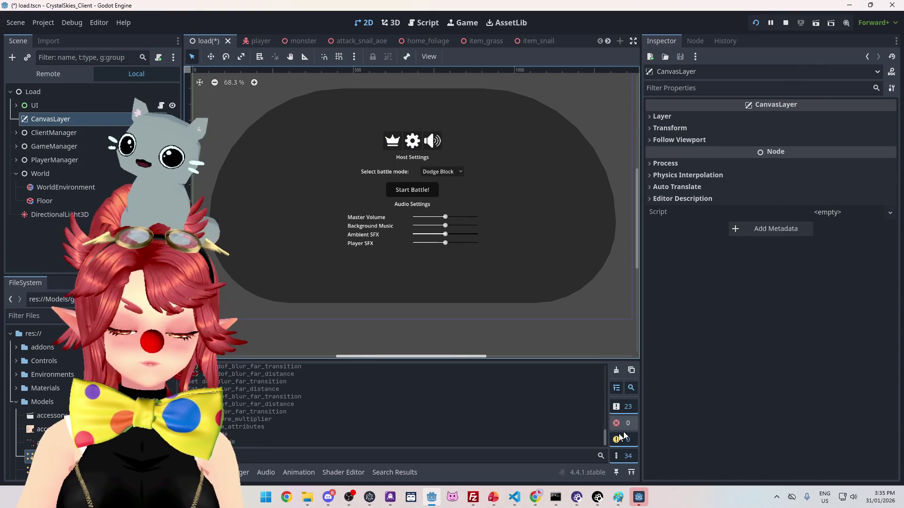
{"action": "left_click", "coordinate": [535, 497]}
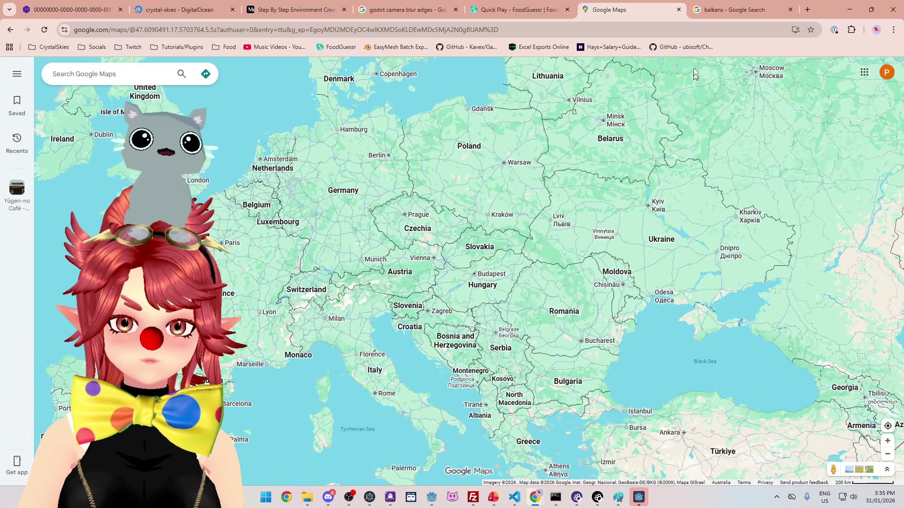
{"action": "left_click", "coordinate": [520, 14]}
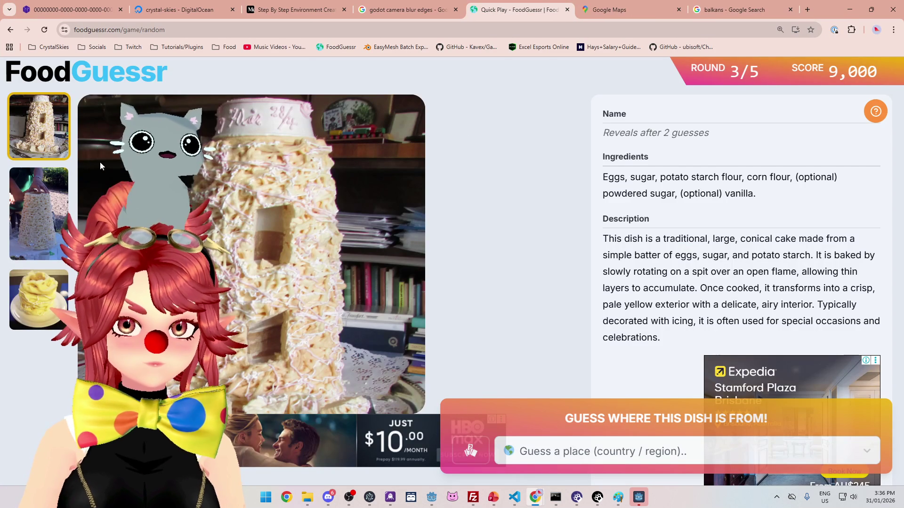
{"action": "left_click", "coordinate": [610, 10]}
{"action": "mouse_move", "coordinate": [385, 205]}
{"action": "left_mouse_down"}
{"action": "mouse_move", "coordinate": [344, 222]}
{"action": "mouse_move", "coordinate": [435, 172]}
{"action": "left_mouse_up"}
{"action": "scroll", "coordinate": [435, 172], "scroll_direction": "up", "scroll_amount": 2}
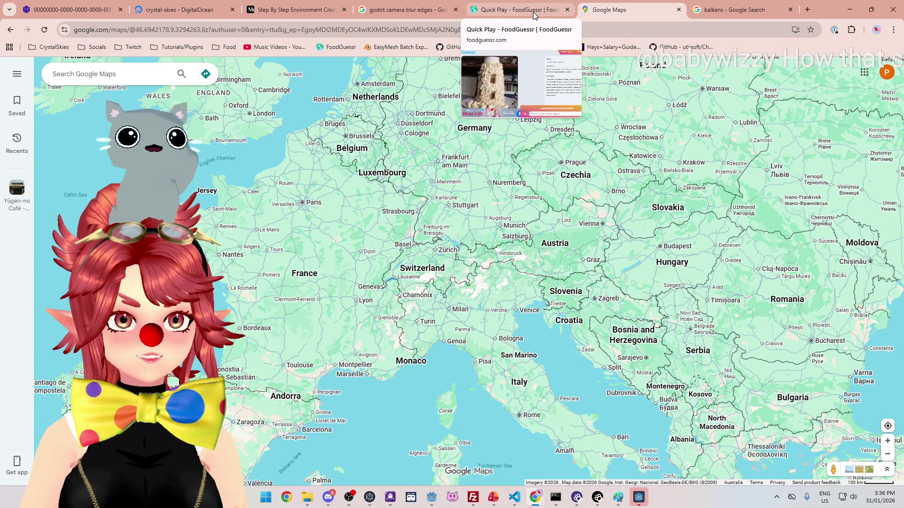
{"action": "left_click", "coordinate": [518, 9]}
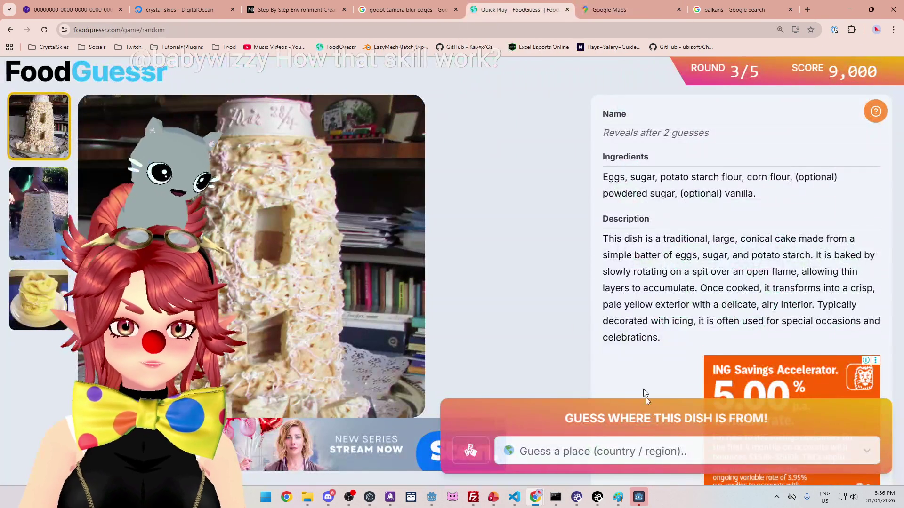
Step: Open the country guess list and flip through the dish's indoor, outdoor and spiral photos
{"action": "left_click", "coordinate": [648, 456]}
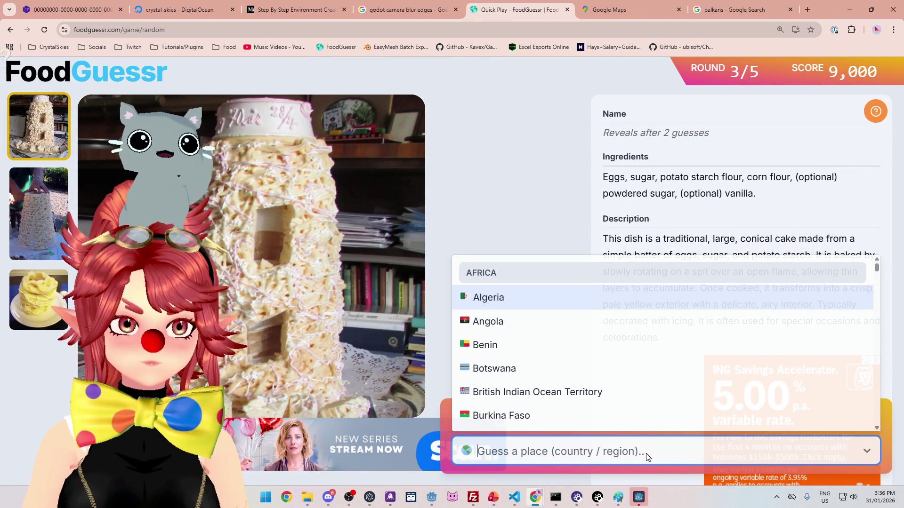
{"action": "left_click", "coordinate": [46, 232]}
{"action": "left_click", "coordinate": [38, 300]}
{"action": "left_click", "coordinate": [39, 213]}
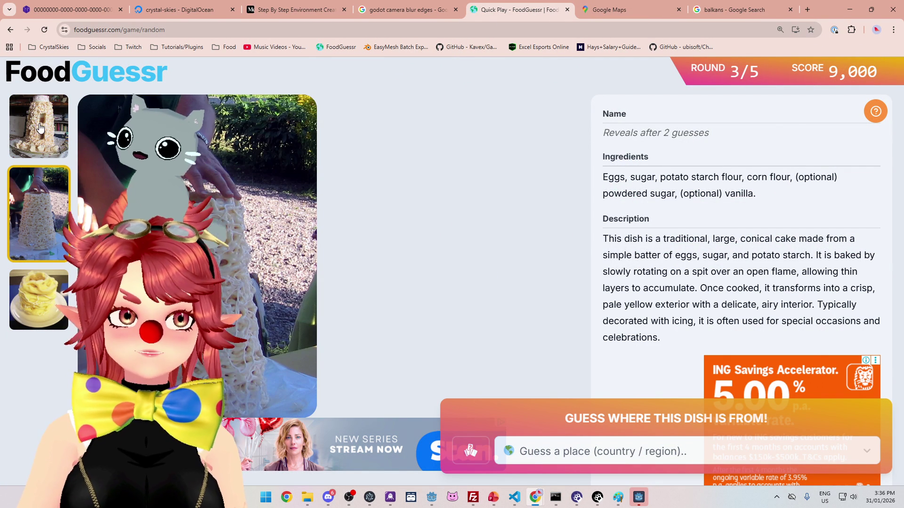
{"action": "left_click", "coordinate": [39, 143]}
{"action": "left_click", "coordinate": [56, 210]}
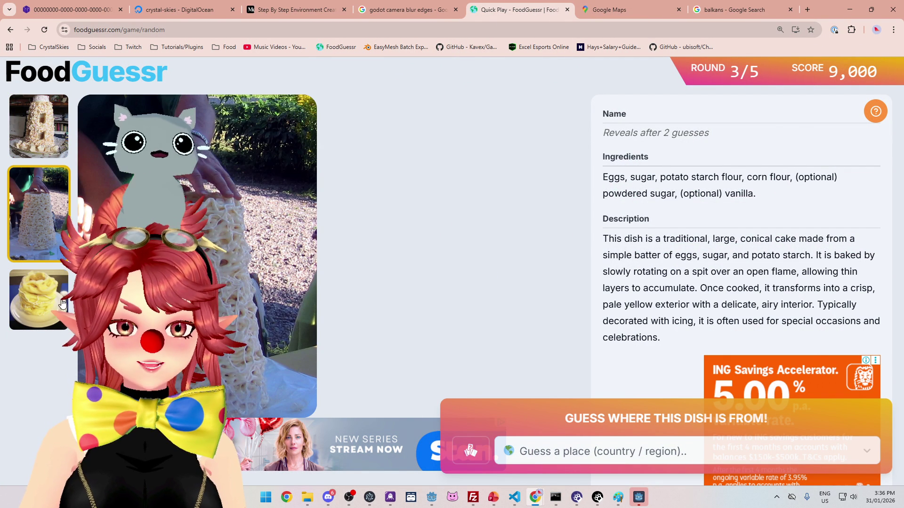
{"action": "left_click", "coordinate": [41, 143]}
{"action": "left_click", "coordinate": [35, 216]}
{"action": "left_click", "coordinate": [39, 299]}
{"action": "left_click", "coordinate": [32, 210]}
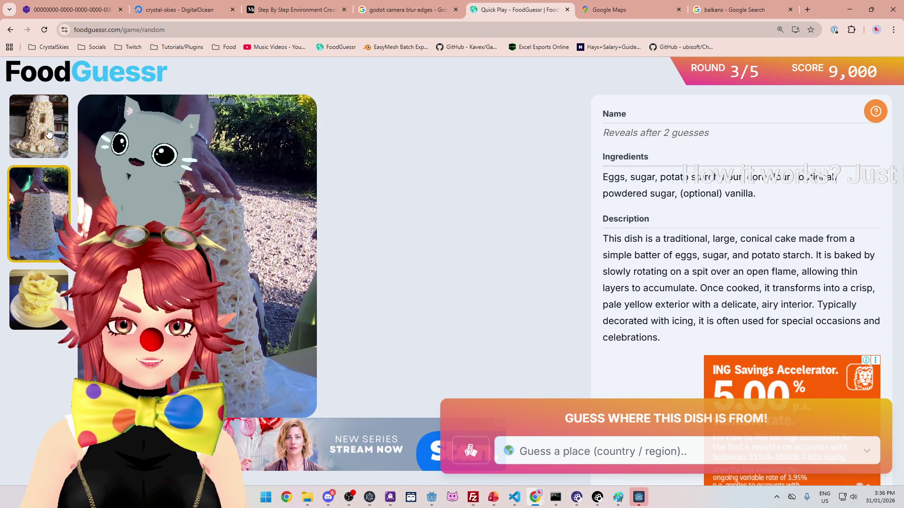
{"action": "left_click", "coordinate": [48, 131]}
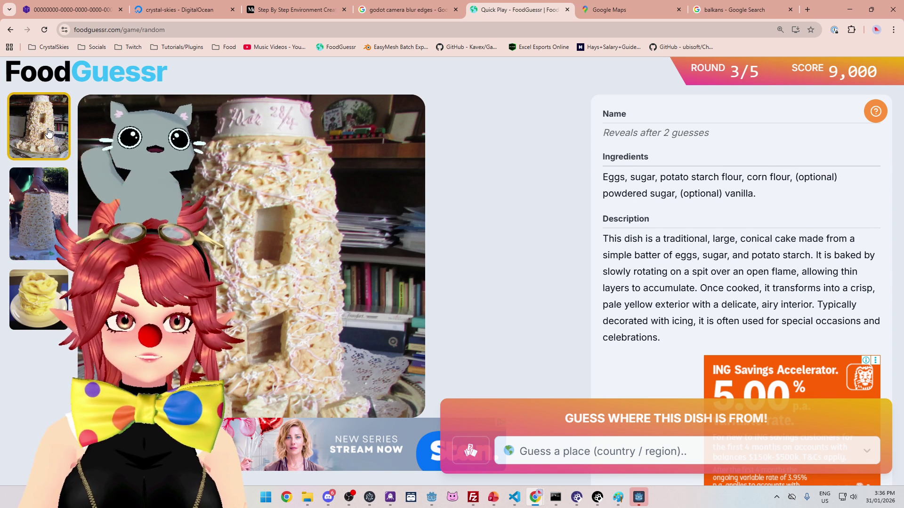
Step: Check the Europe map, then enter 'germ' and guess Germany
{"action": "left_click", "coordinate": [632, 12]}
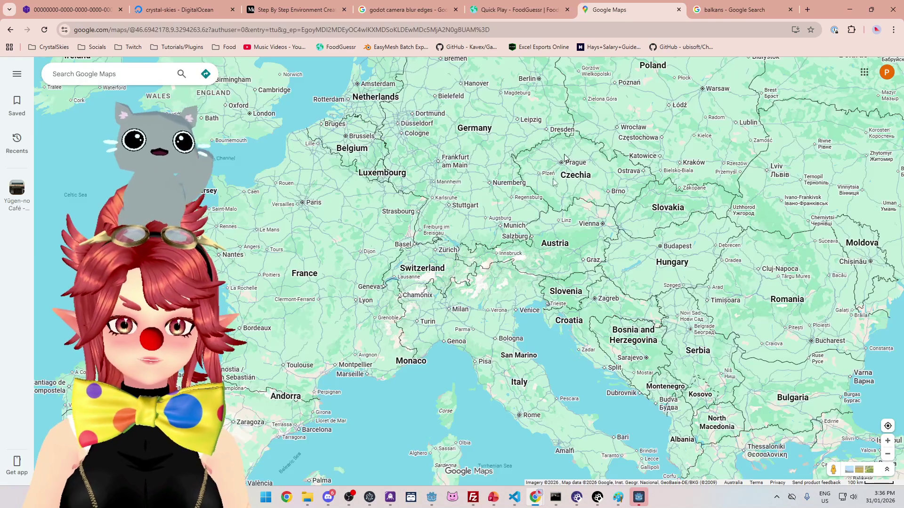
{"action": "scroll", "coordinate": [396, 225], "scroll_direction": "down", "scroll_amount": 1}
{"action": "left_click", "coordinate": [522, 11]}
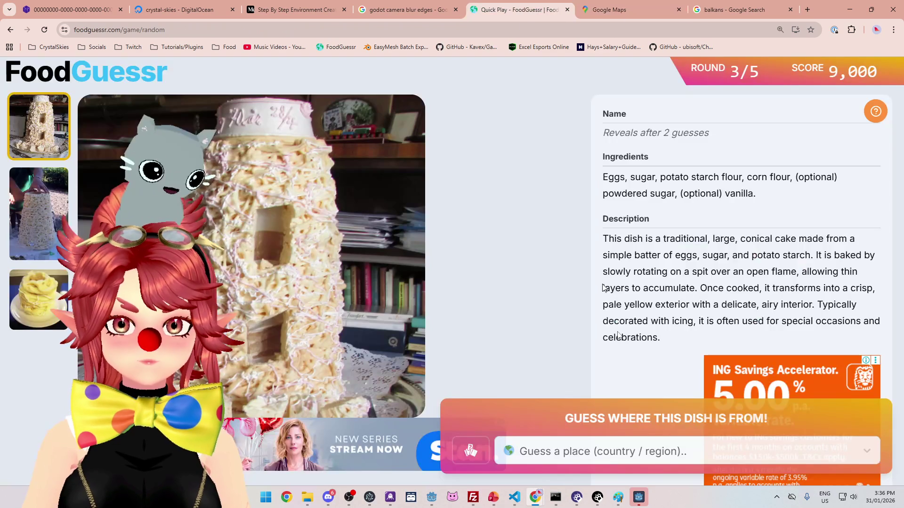
{"action": "left_click", "coordinate": [614, 455]}
{"action": "type", "text": "germ"}
{"action": "left_click", "coordinate": [569, 415]}
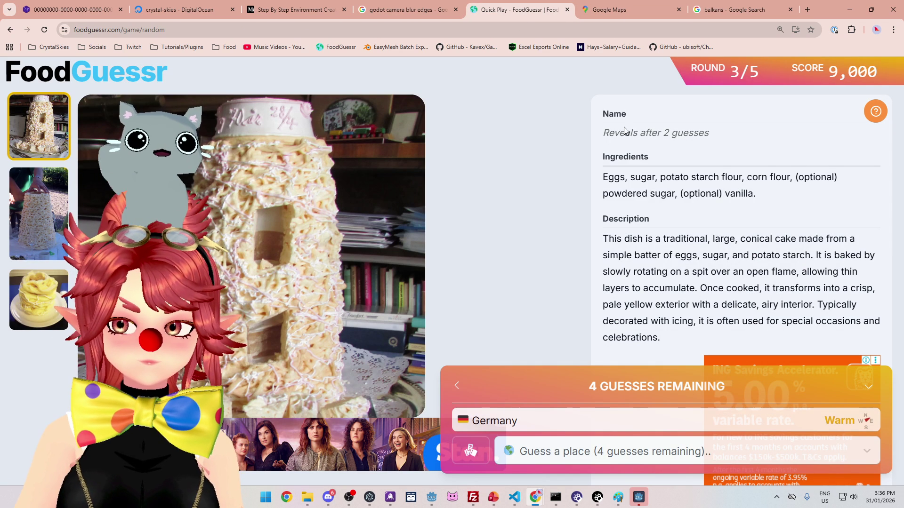
Step: Bring Scandinavia and the Baltic into view on the map and glance at the balkans search results
{"action": "left_click", "coordinate": [612, 10]}
{"action": "scroll", "coordinate": [392, 185], "scroll_direction": "down", "scroll_amount": 3}
{"action": "mouse_move", "coordinate": [523, 75]}
{"action": "left_mouse_down"}
{"action": "mouse_move", "coordinate": [536, 129]}
{"action": "mouse_move", "coordinate": [518, 189]}
{"action": "left_mouse_up"}
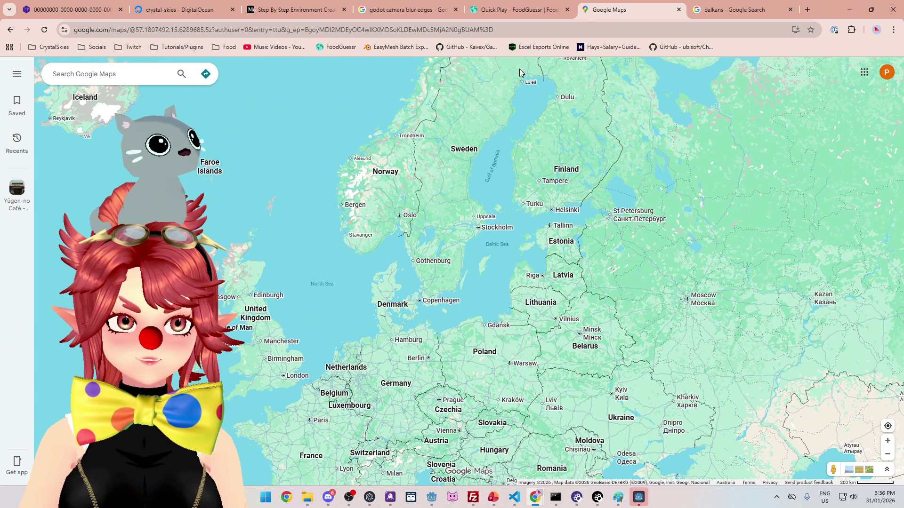
{"action": "left_click", "coordinate": [545, 9]}
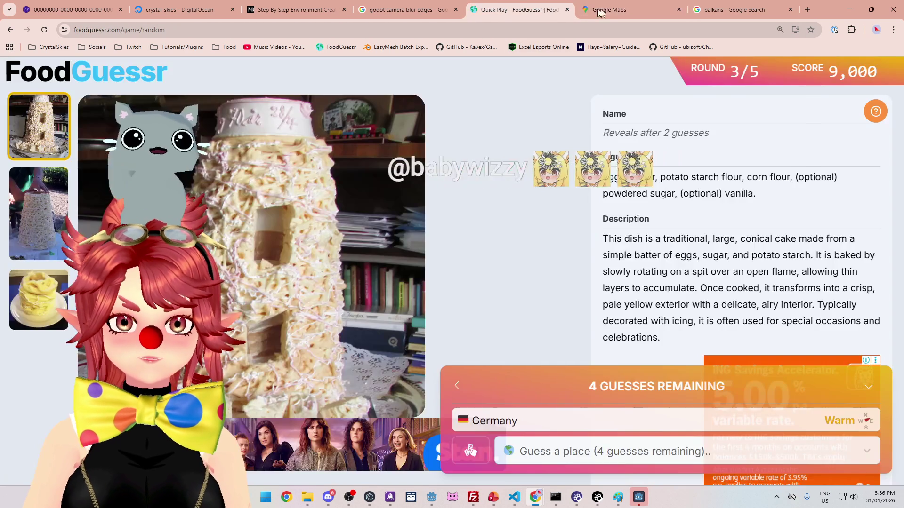
{"action": "left_click", "coordinate": [622, 10]}
{"action": "left_click", "coordinate": [722, 11]}
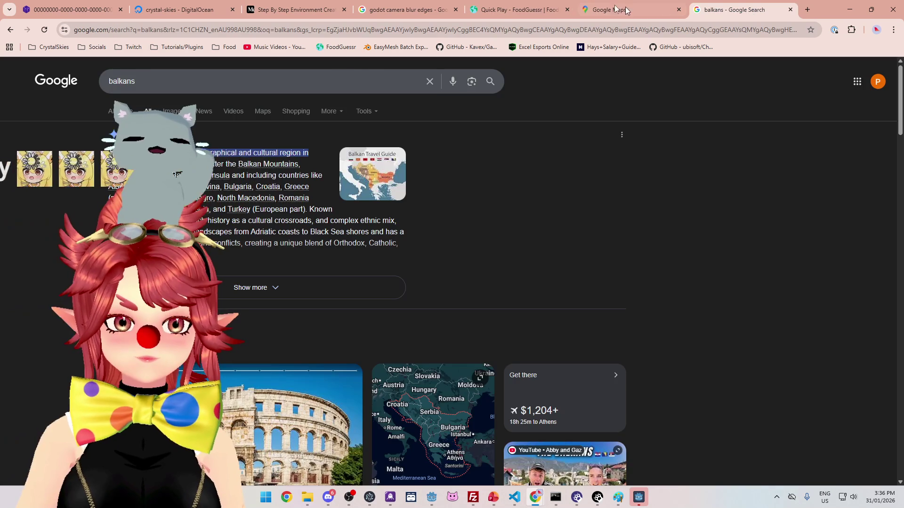
{"action": "left_click", "coordinate": [617, 10]}
{"action": "scroll", "coordinate": [436, 326], "scroll_direction": "down", "scroll_amount": 2}
{"action": "scroll", "coordinate": [450, 170], "scroll_direction": "up", "scroll_amount": 2}
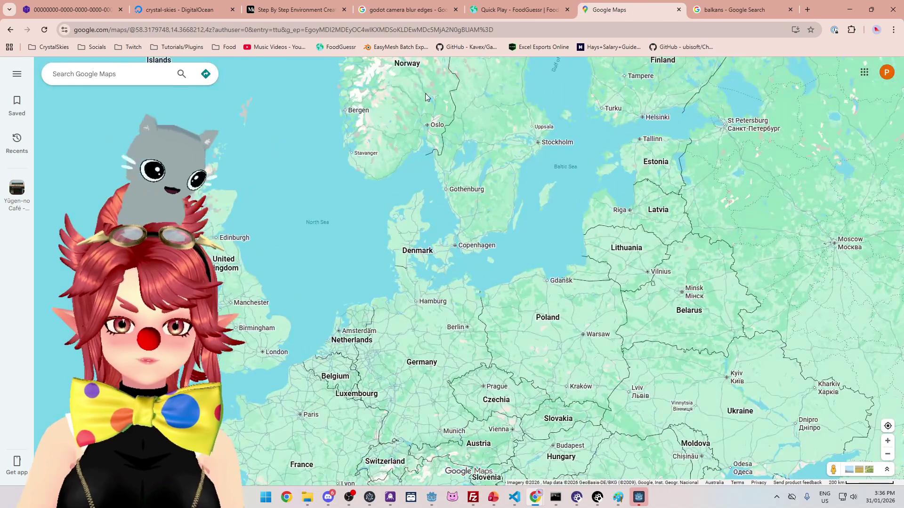
{"action": "left_click", "coordinate": [507, 6]}
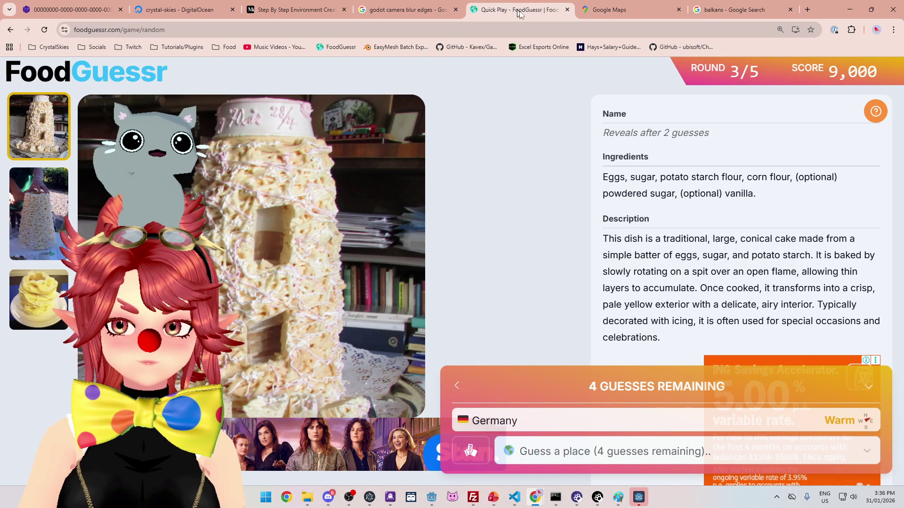
Step: Pan the map farther north, then enter 'nor' and guess Norway
{"action": "left_click", "coordinate": [607, 12]}
{"action": "left_click_drag", "start_coordinate": [444, 138], "coordinate": [440, 258]}
{"action": "left_click", "coordinate": [518, 9]}
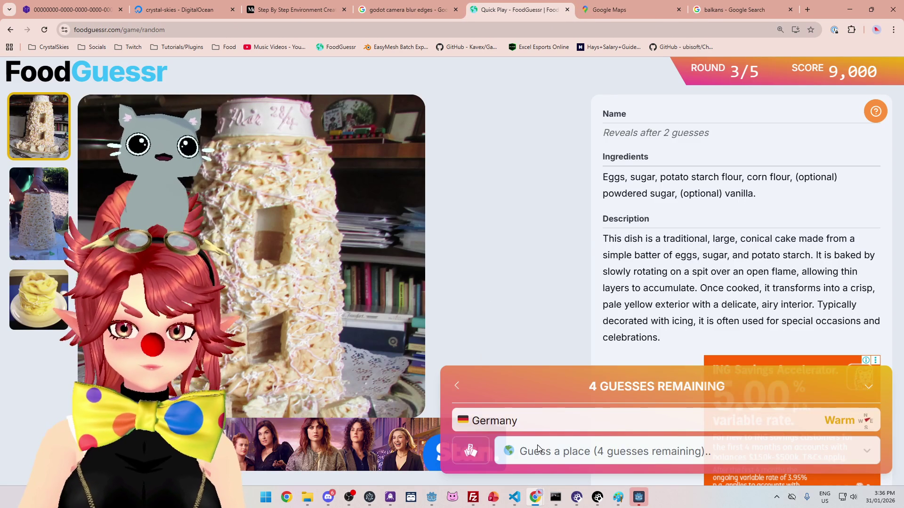
{"action": "left_click", "coordinate": [537, 452]}
{"action": "type", "text": "nor"}
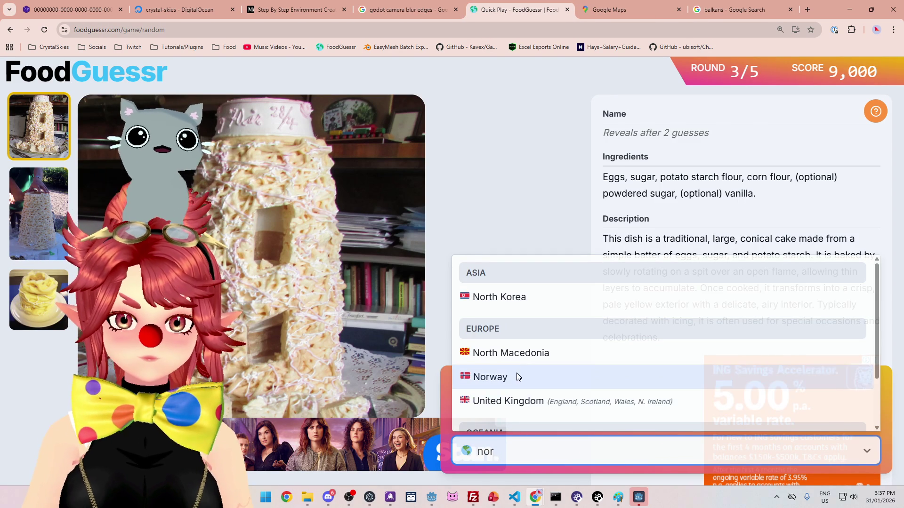
{"action": "left_click", "coordinate": [518, 377]}
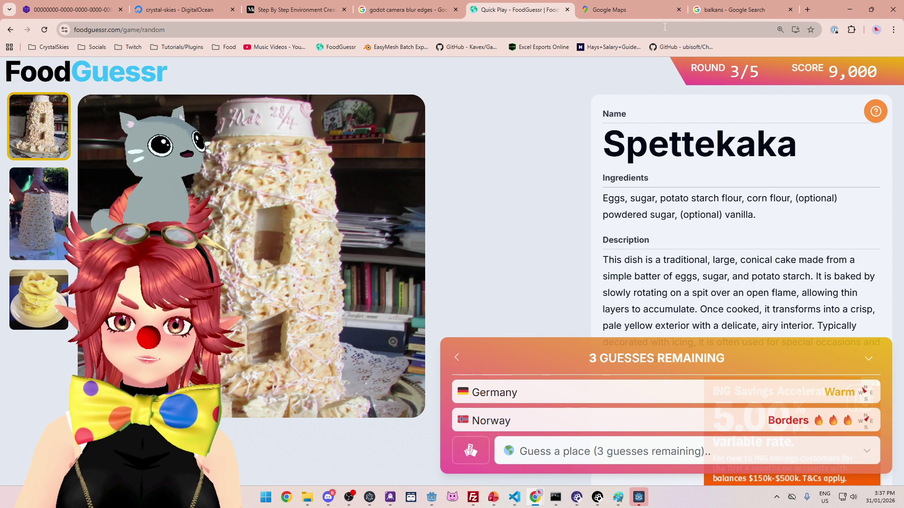
Step: Recheck Scandinavia on the map, then type 'swe' and submit Sweden
{"action": "left_click", "coordinate": [626, 10]}
{"action": "left_click", "coordinate": [527, 14]}
{"action": "left_click", "coordinate": [614, 445]}
{"action": "type", "text": "swe"}
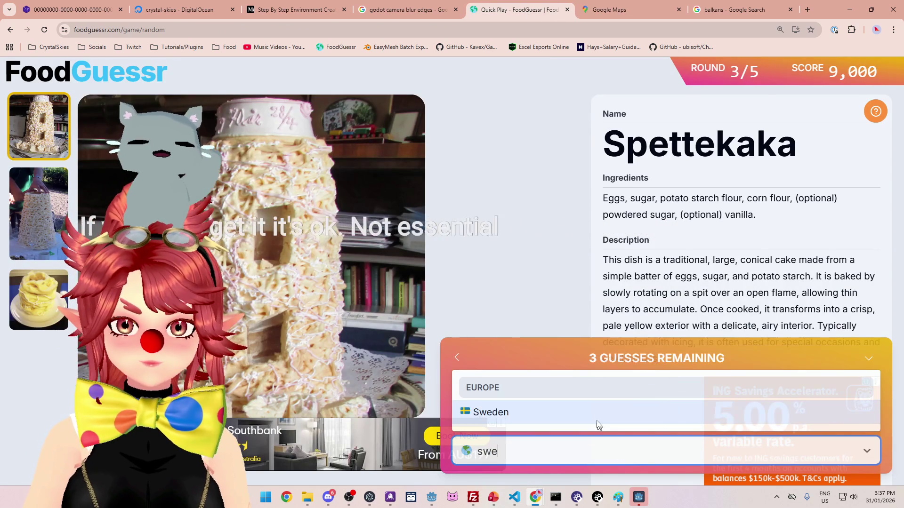
{"action": "key", "text": "Return"}
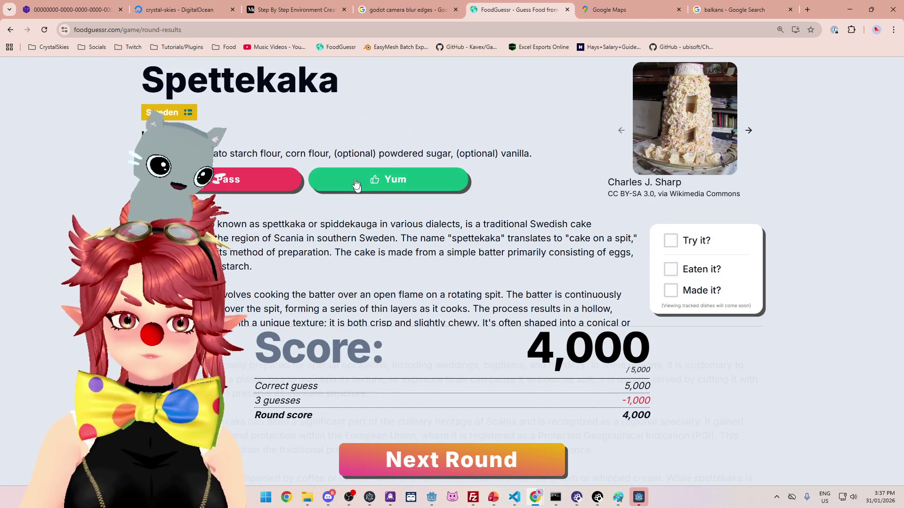
Step: Vote Yum for Spettekaka and advance to round 4
{"action": "left_click", "coordinate": [359, 190]}
{"action": "scroll", "coordinate": [468, 244], "scroll_direction": "down", "scroll_amount": 3}
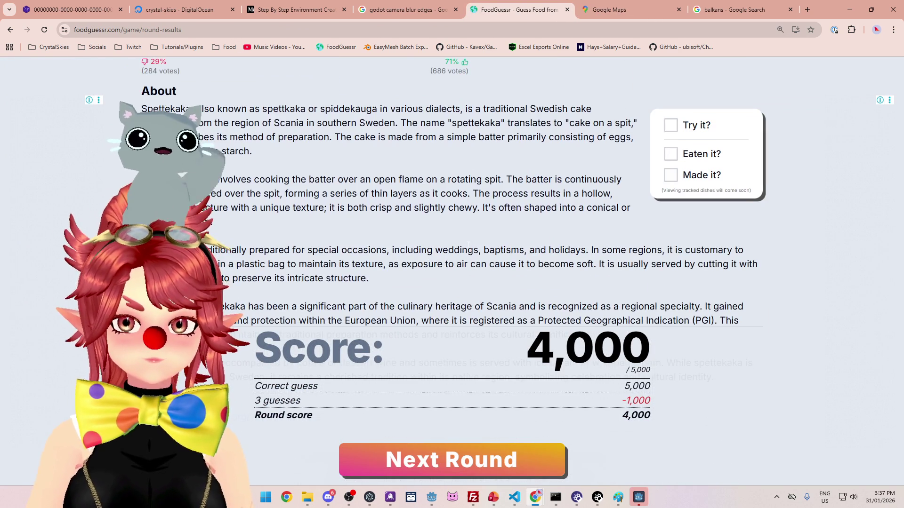
{"action": "left_click", "coordinate": [455, 459]}
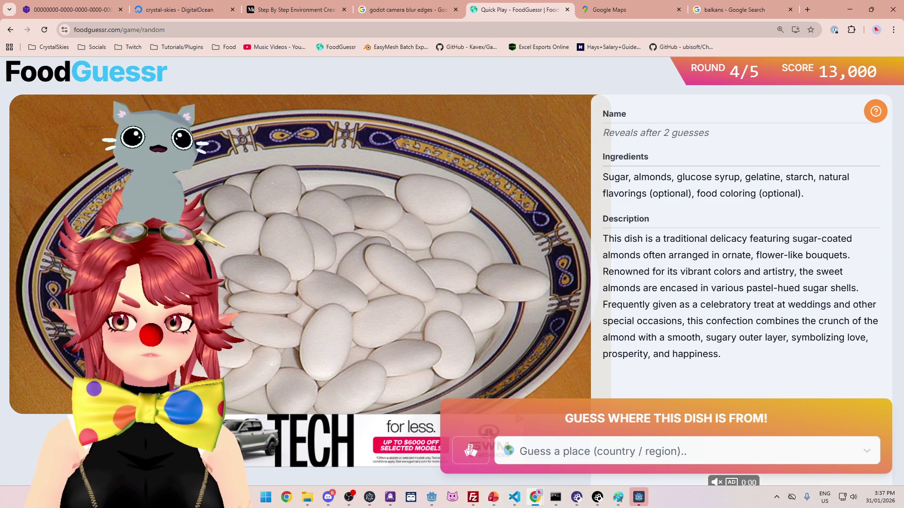
Step: Pan the map toward central Europe, then return to the sugared almonds round
{"action": "left_click", "coordinate": [623, 10]}
{"action": "scroll", "coordinate": [601, 249], "scroll_direction": "down", "scroll_amount": 2}
{"action": "left_click_drag", "start_coordinate": [602, 250], "coordinate": [590, 200]}
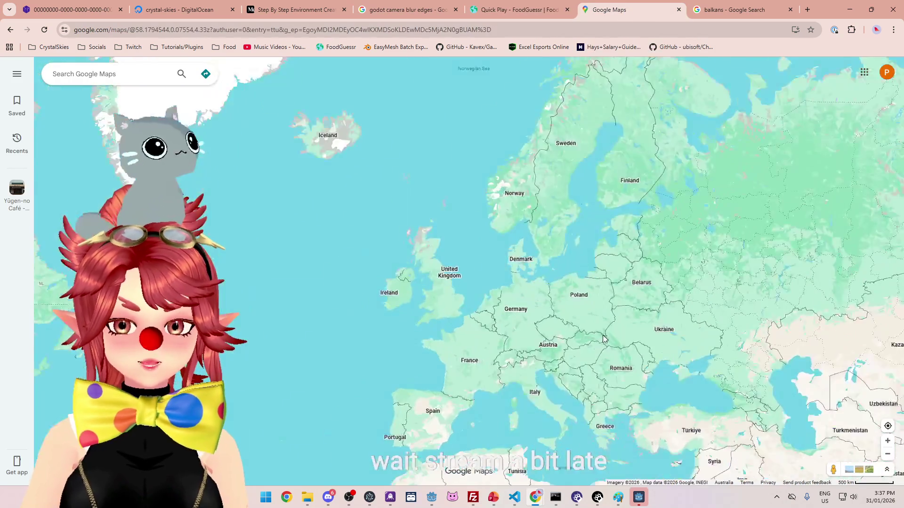
{"action": "scroll", "coordinate": [574, 295], "scroll_direction": "up", "scroll_amount": 2}
{"action": "left_click", "coordinate": [510, 10]}
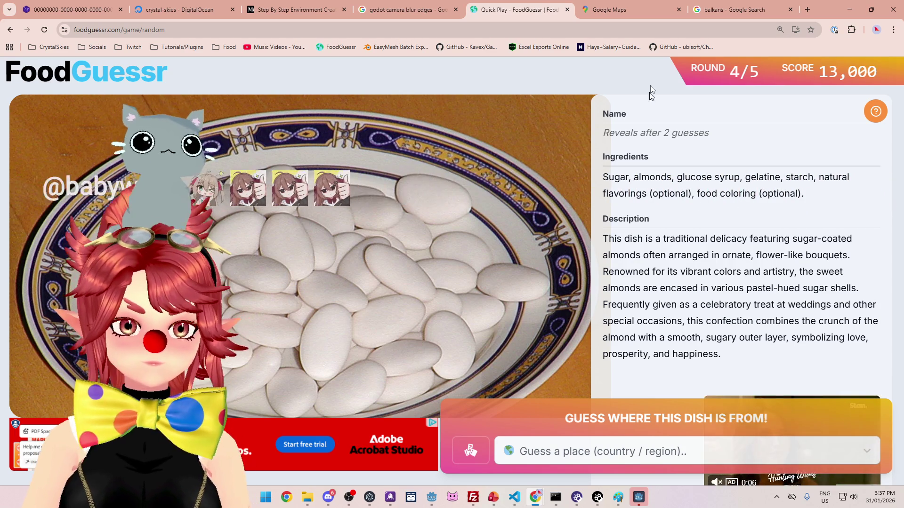
Step: Pan the map south over Europe, then enter 'neth' and guess Netherlands
{"action": "mouse_move", "coordinate": [550, 255]}
{"action": "left_mouse_down"}
{"action": "mouse_move", "coordinate": [560, 188]}
{"action": "mouse_move", "coordinate": [541, 244]}
{"action": "mouse_move", "coordinate": [504, 146]}
{"action": "mouse_move", "coordinate": [373, 221]}
{"action": "left_mouse_up"}
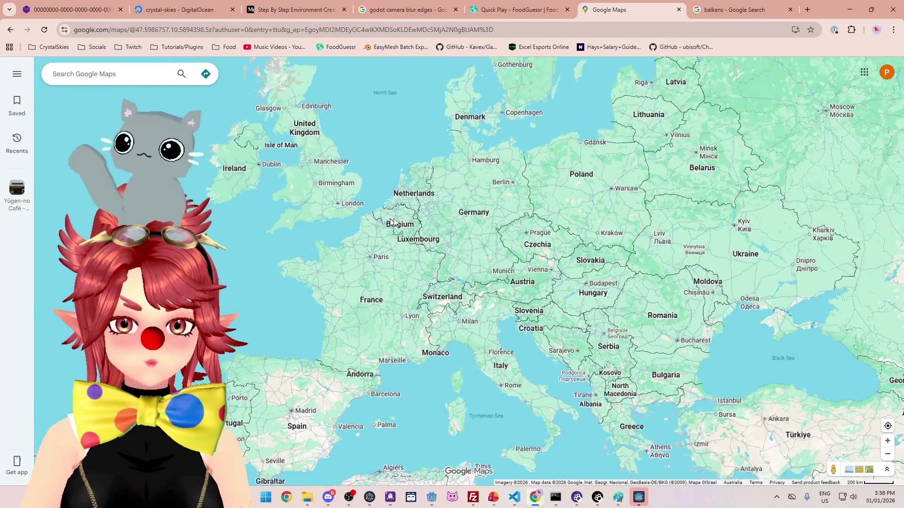
{"action": "scroll", "coordinate": [373, 221], "scroll_direction": "up", "scroll_amount": 2}
{"action": "left_click", "coordinate": [520, 16]}
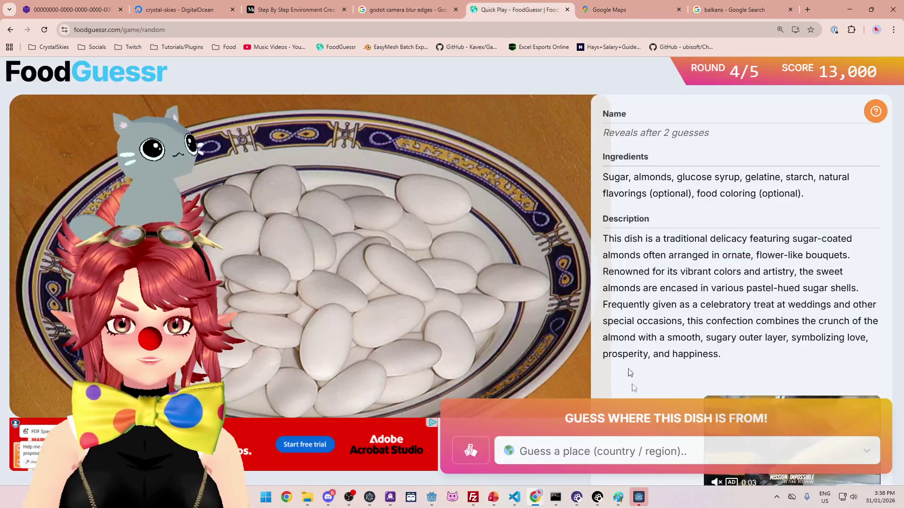
{"action": "left_click", "coordinate": [630, 451]}
{"action": "type", "text": "neth"}
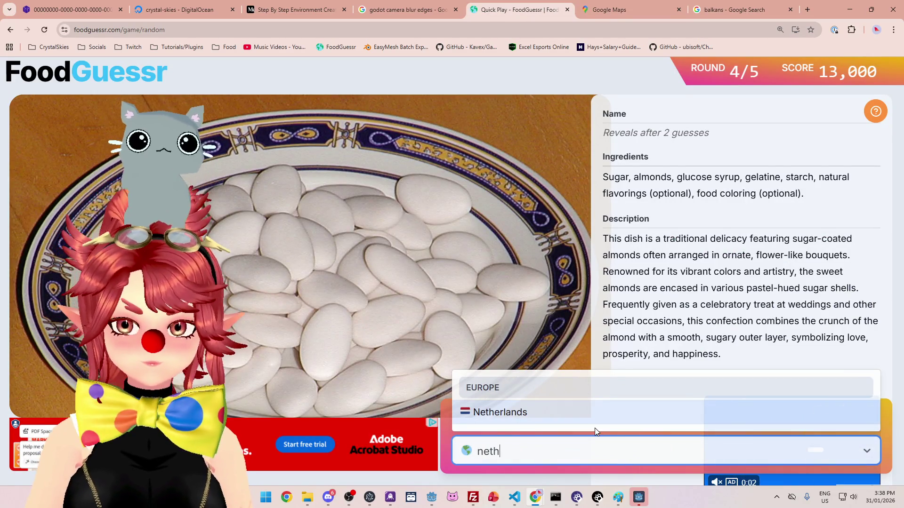
{"action": "left_click", "coordinate": [602, 414]}
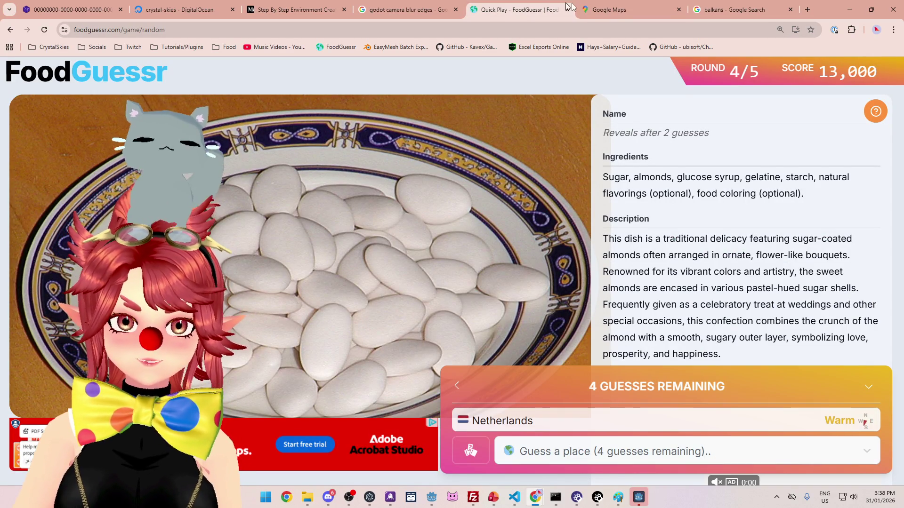
Step: Compare the map with the game, panning toward the Mediterranean and northern Europe
{"action": "left_click", "coordinate": [602, 12]}
{"action": "scroll", "coordinate": [363, 145], "scroll_direction": "down", "scroll_amount": 3}
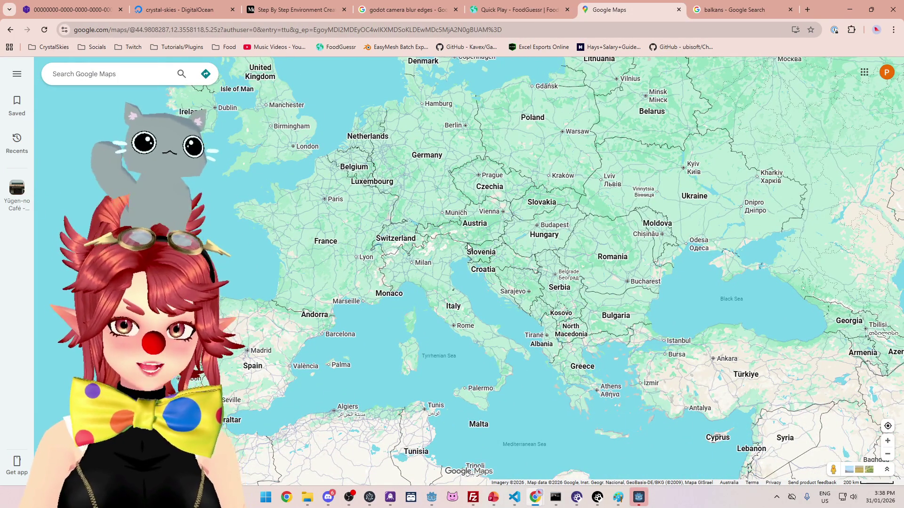
{"action": "left_click", "coordinate": [564, 14]}
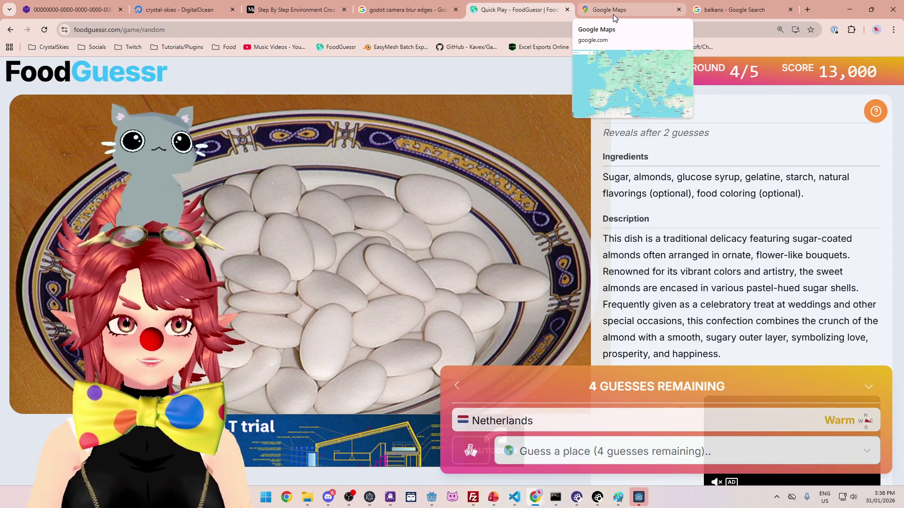
{"action": "left_click", "coordinate": [614, 18]}
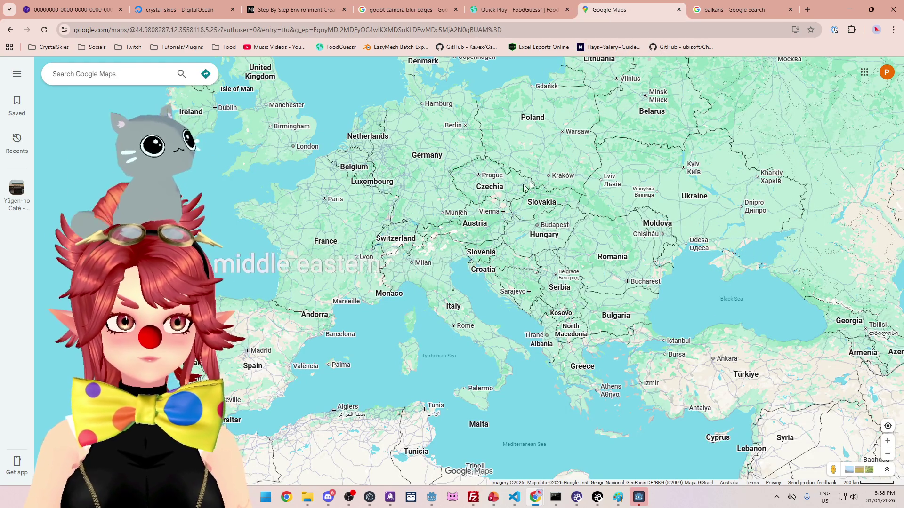
{"action": "left_click", "coordinate": [505, 12]}
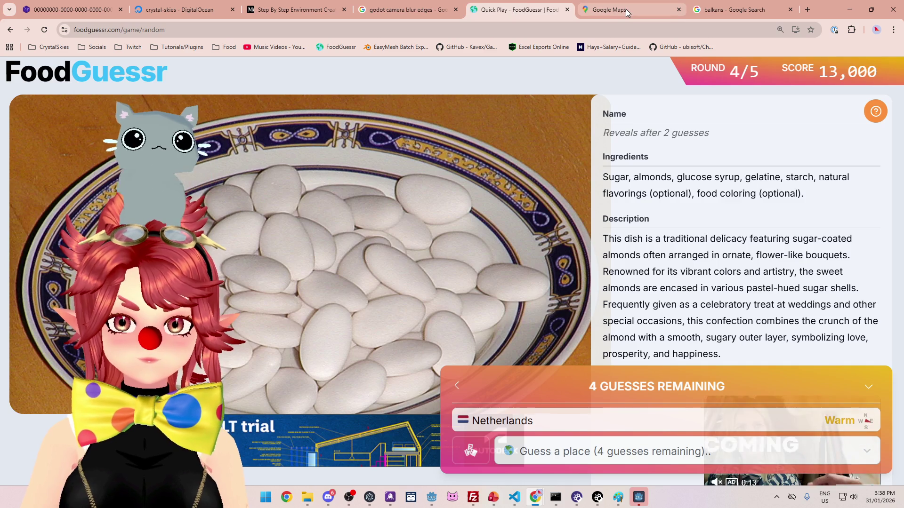
{"action": "left_click", "coordinate": [626, 11]}
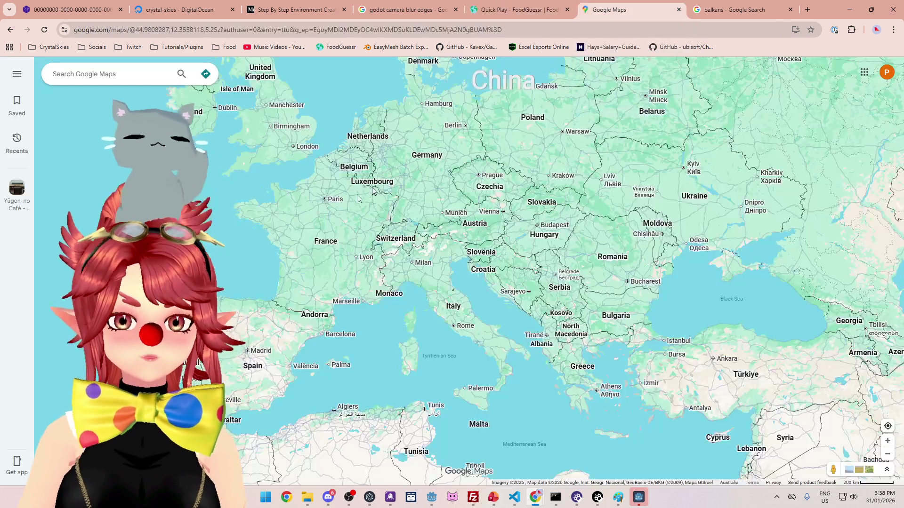
{"action": "scroll", "coordinate": [490, 284], "scroll_direction": "down", "scroll_amount": 2}
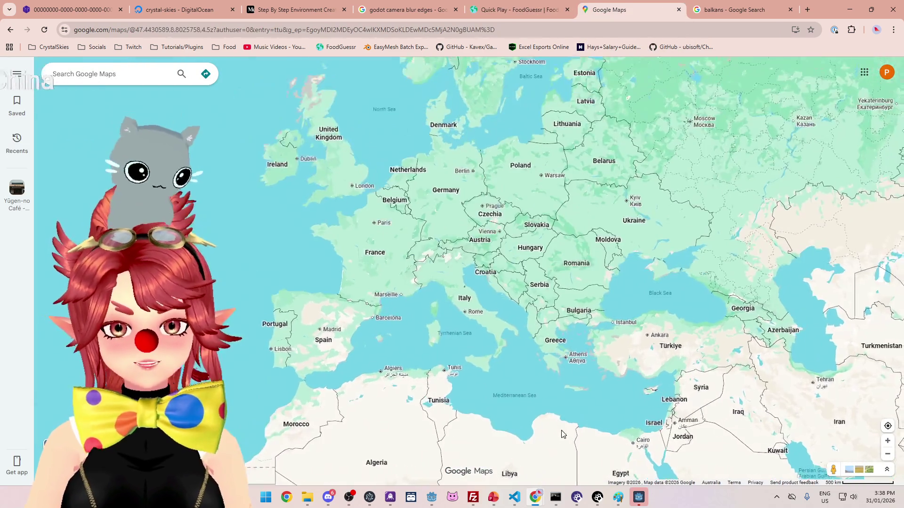
{"action": "left_click_drag", "start_coordinate": [542, 330], "coordinate": [490, 285]}
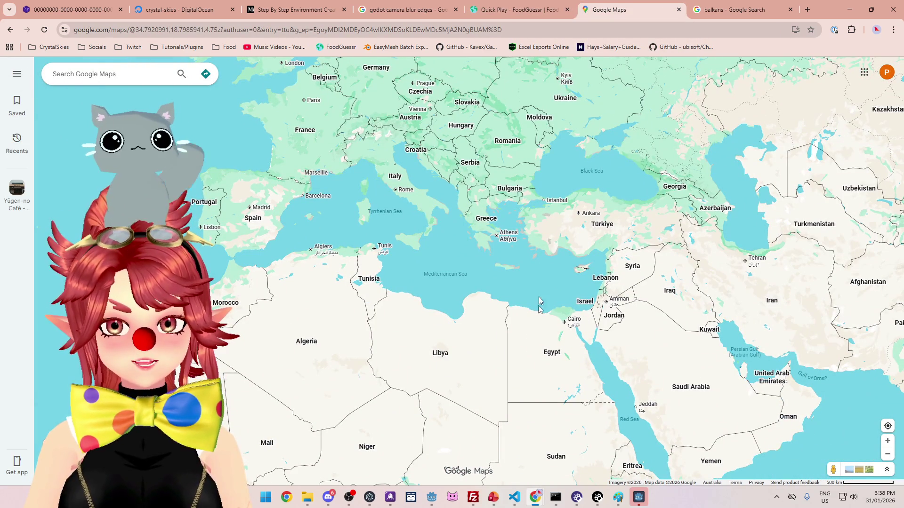
{"action": "left_click_drag", "start_coordinate": [588, 295], "coordinate": [598, 340]}
{"action": "scroll", "coordinate": [592, 312], "scroll_direction": "up", "scroll_amount": 2}
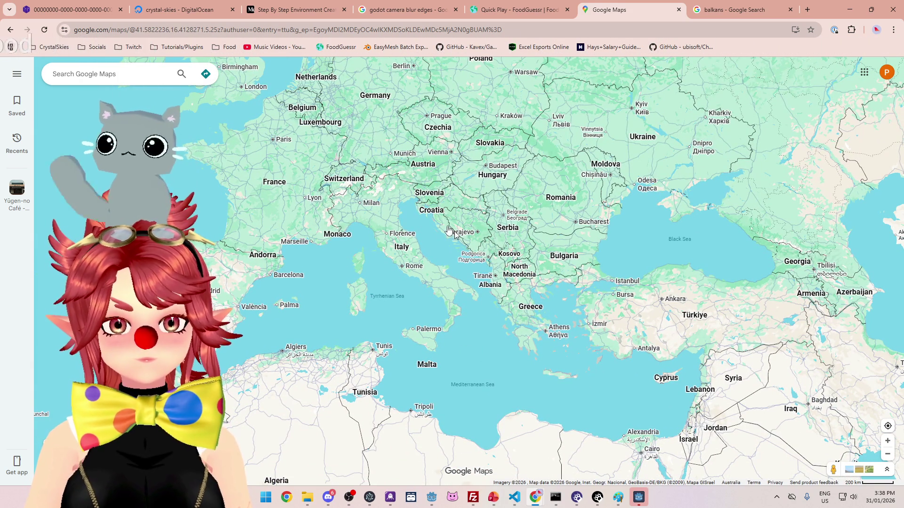
Step: Pan the map over the Balkans and west toward Iberia, then return to FoodGuessr
{"action": "mouse_move", "coordinate": [459, 260]}
{"action": "left_mouse_down"}
{"action": "mouse_move", "coordinate": [471, 281]}
{"action": "mouse_move", "coordinate": [459, 252]}
{"action": "mouse_move", "coordinate": [486, 149]}
{"action": "mouse_move", "coordinate": [490, 217]}
{"action": "mouse_move", "coordinate": [475, 192]}
{"action": "mouse_move", "coordinate": [445, 207]}
{"action": "mouse_move", "coordinate": [442, 215]}
{"action": "mouse_move", "coordinate": [461, 217]}
{"action": "left_mouse_up"}
{"action": "scroll", "coordinate": [473, 261], "scroll_direction": "up", "scroll_amount": 1}
{"action": "scroll", "coordinate": [502, 247], "scroll_direction": "down", "scroll_amount": 2}
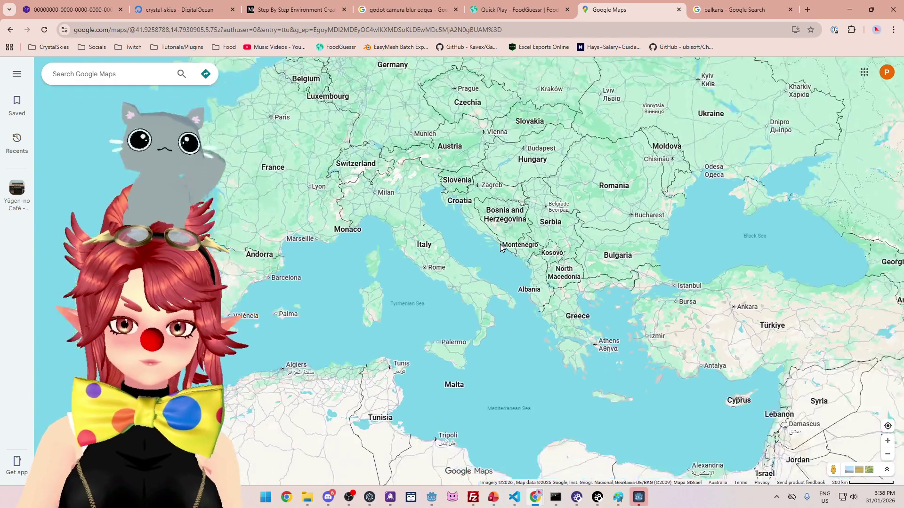
{"action": "scroll", "coordinate": [507, 262], "scroll_direction": "up", "scroll_amount": 3}
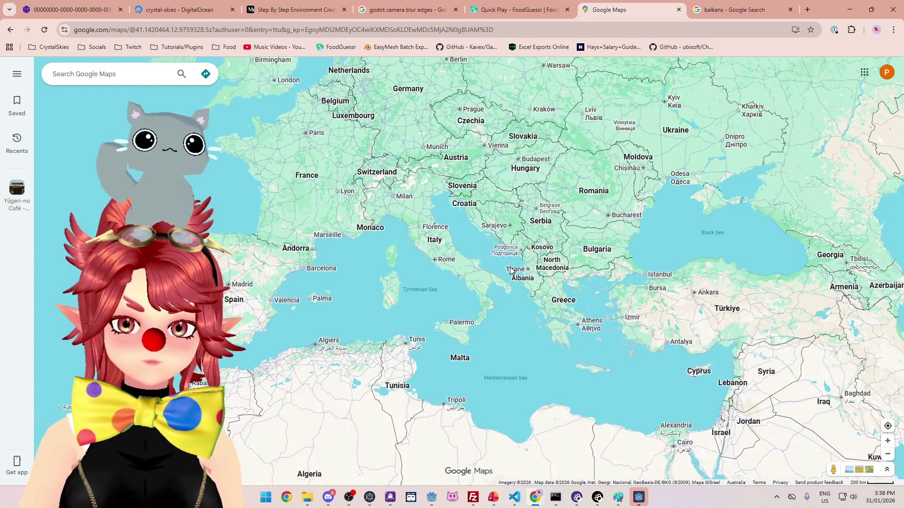
{"action": "left_click_drag", "start_coordinate": [442, 236], "coordinate": [513, 250]}
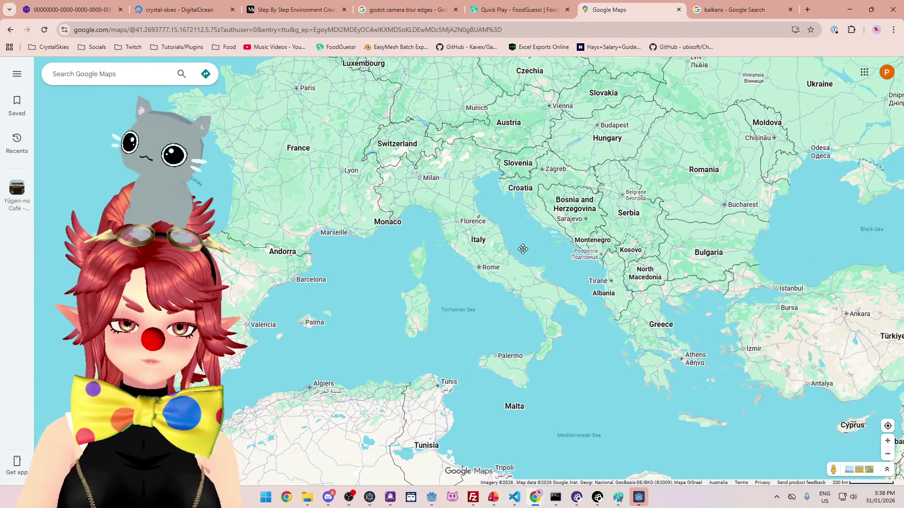
{"action": "scroll", "coordinate": [510, 267], "scroll_direction": "down", "scroll_amount": 3}
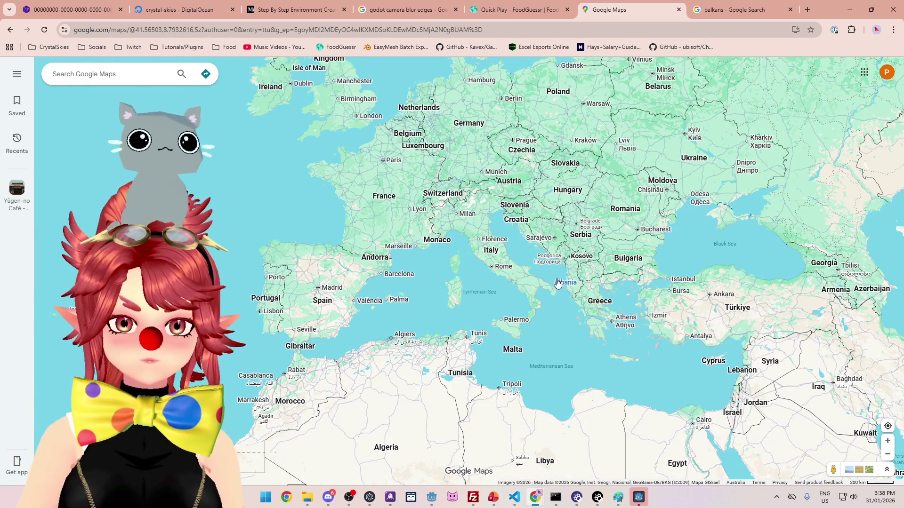
{"action": "left_click", "coordinate": [527, 10]}
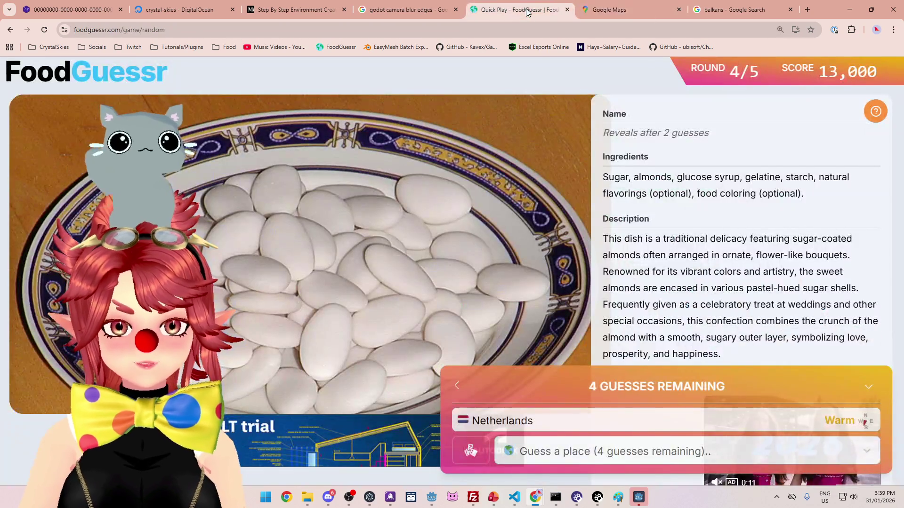
Step: Enter 'it', guess Italy for the almond dish, and advance to round 5
{"action": "left_click", "coordinate": [600, 453]}
{"action": "type", "text": "it"}
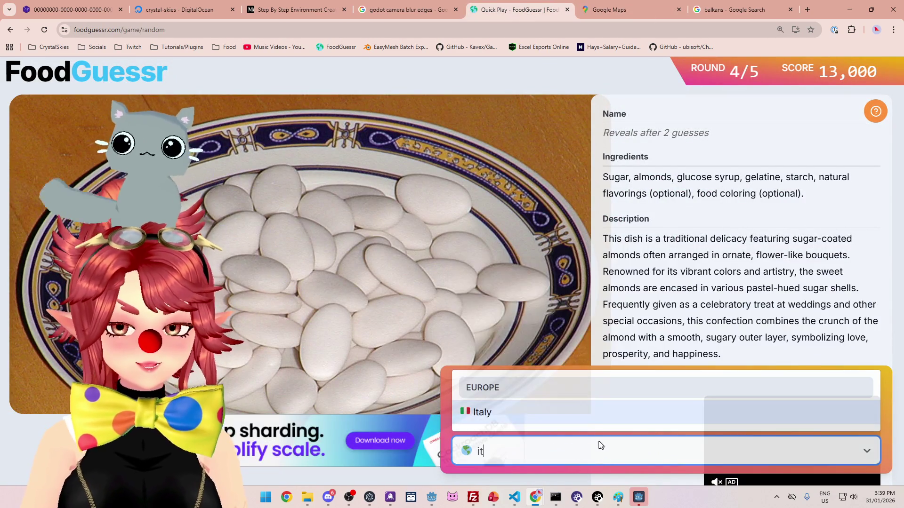
{"action": "left_click", "coordinate": [593, 413]}
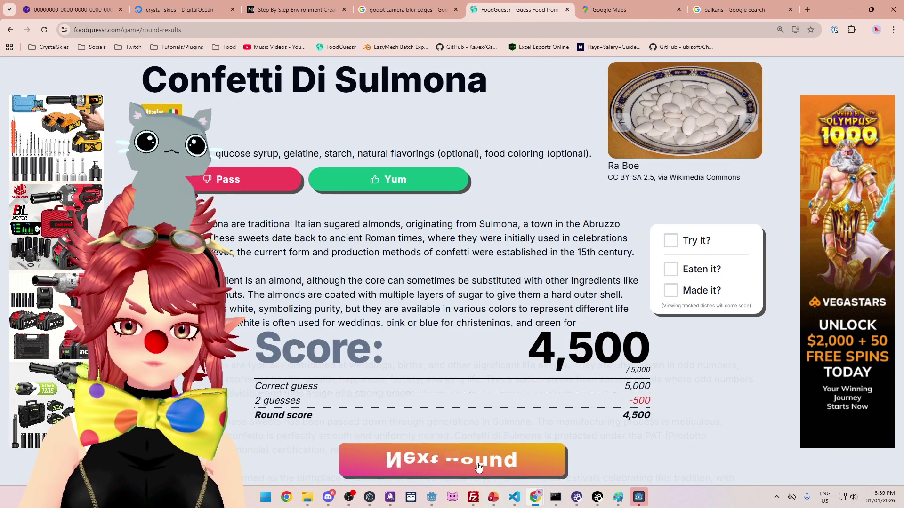
{"action": "left_click", "coordinate": [478, 468]}
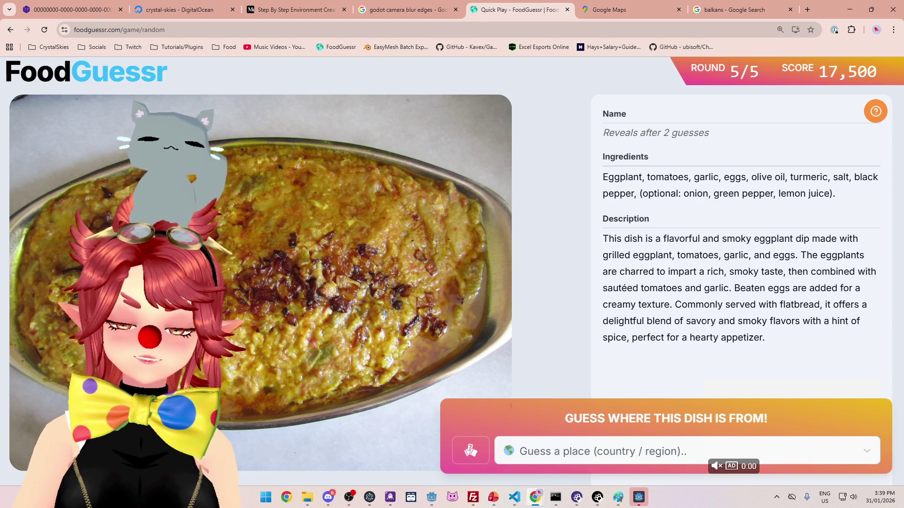
Step: Enter 'ir', guess Iran for the eggplant dish, and vote Yum
{"action": "left_click", "coordinate": [649, 456]}
{"action": "type", "text": "ir"}
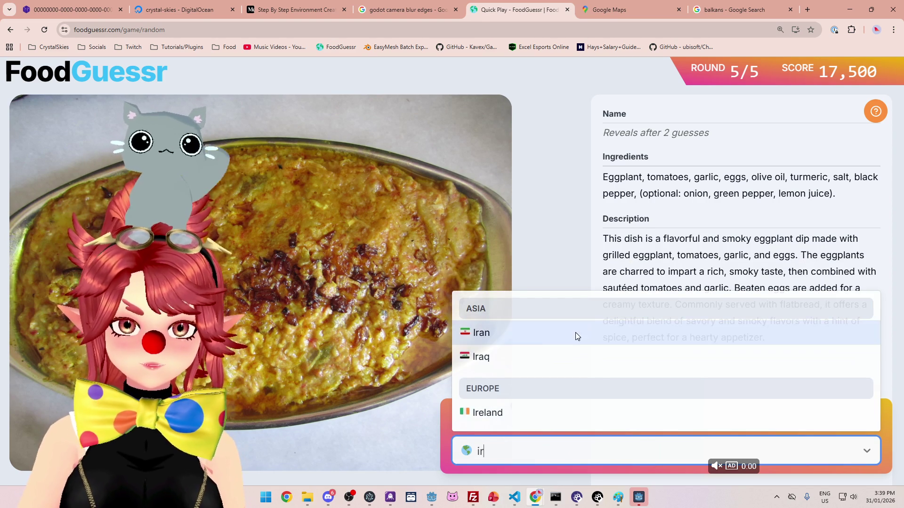
{"action": "left_click", "coordinate": [575, 332]}
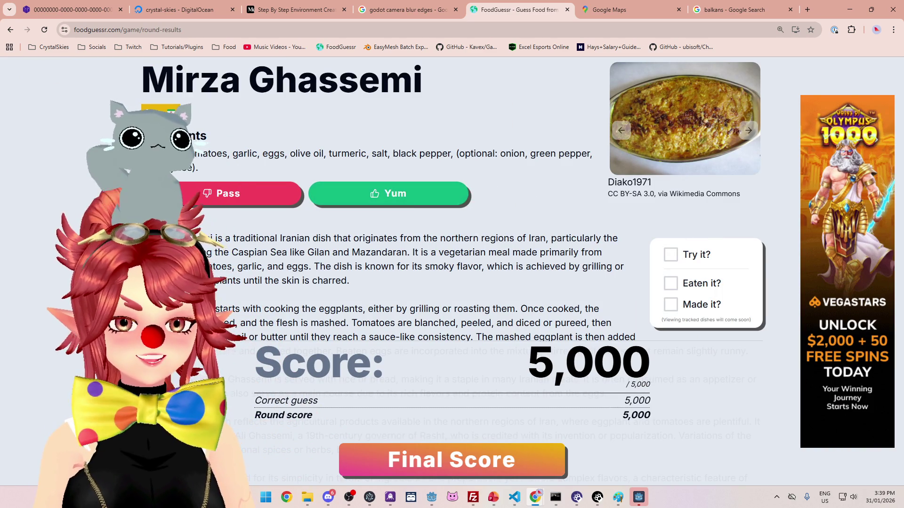
{"action": "left_click", "coordinate": [413, 202]}
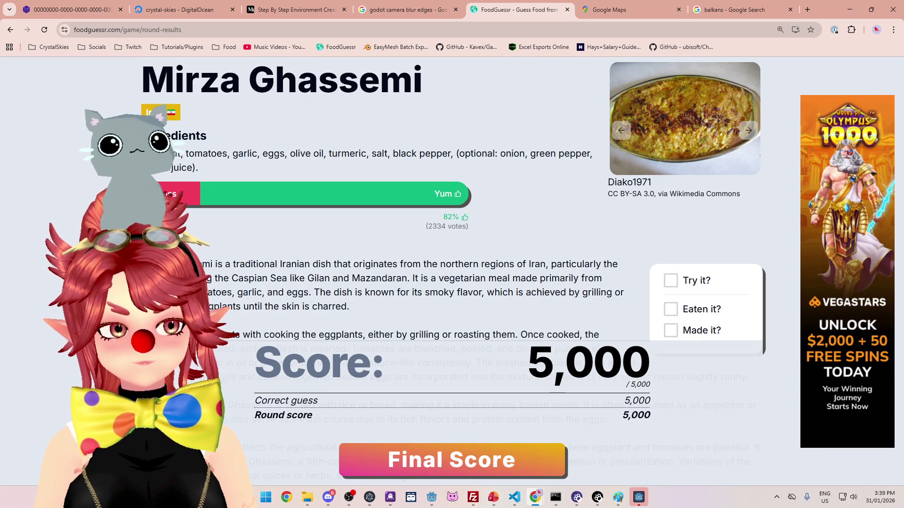
Step: Highlight parts of the description and ingredients, tomatoes through olive oil, then view the final score
{"action": "mouse_move", "coordinate": [297, 264]}
{"action": "left_mouse_down"}
{"action": "mouse_move", "coordinate": [419, 265]}
{"action": "mouse_move", "coordinate": [512, 279]}
{"action": "left_mouse_up"}
{"action": "double_click", "coordinate": [167, 153]}
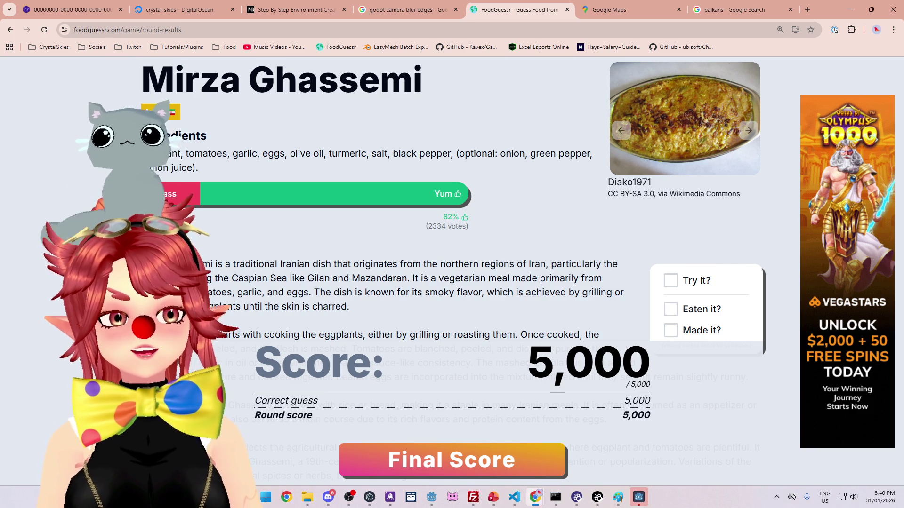
{"action": "left_click_drag", "start_coordinate": [187, 154], "coordinate": [305, 153]}
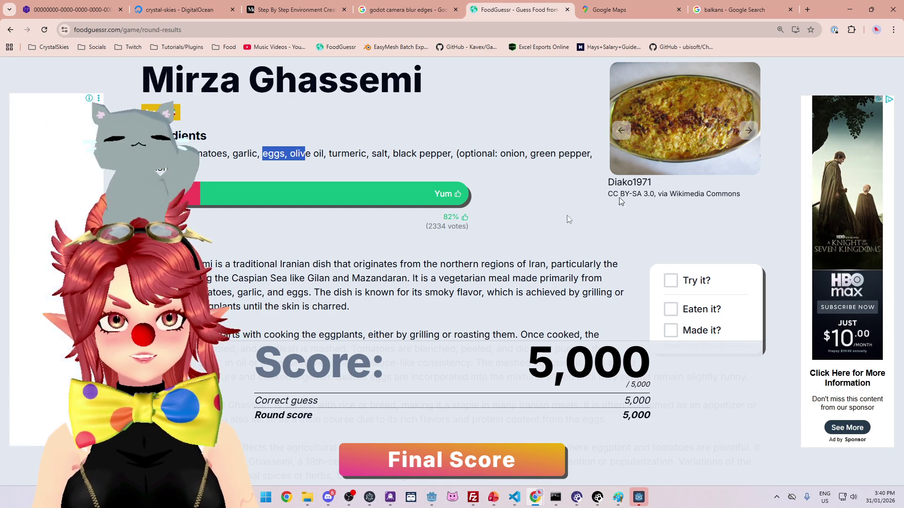
{"action": "left_click", "coordinate": [291, 156]}
{"action": "left_click_drag", "start_coordinate": [186, 156], "coordinate": [340, 156]}
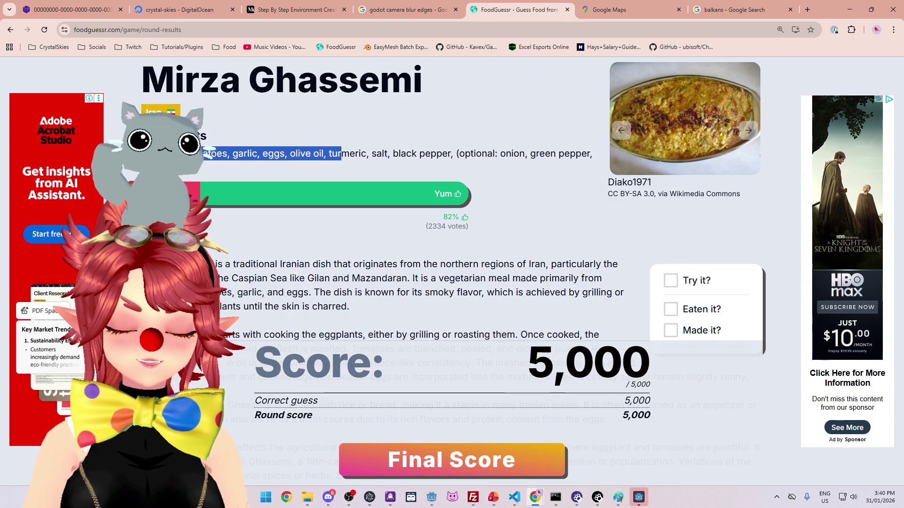
{"action": "left_click", "coordinate": [341, 156]}
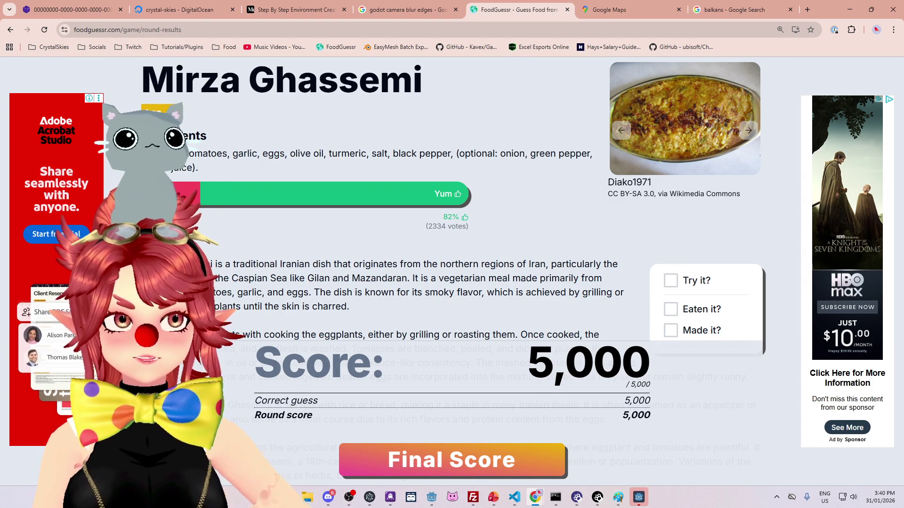
{"action": "left_click_drag", "start_coordinate": [207, 156], "coordinate": [324, 156]}
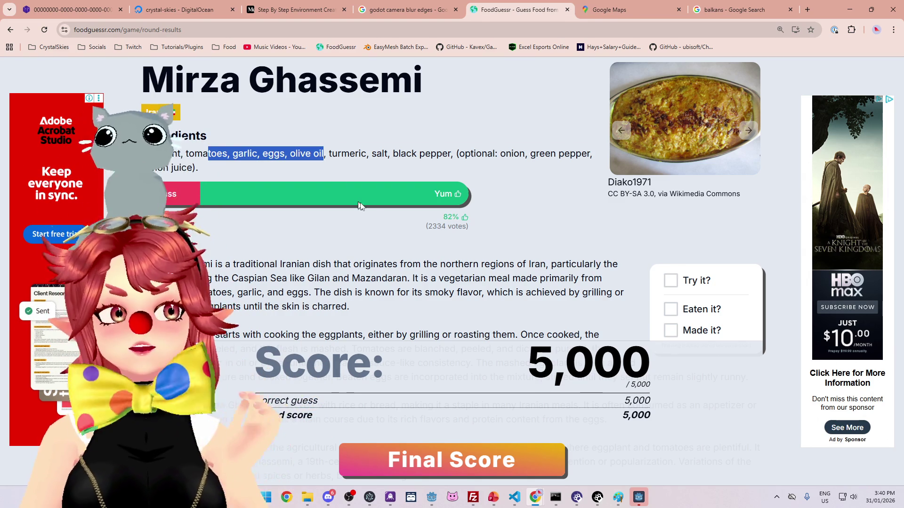
{"action": "left_click", "coordinate": [530, 473]}
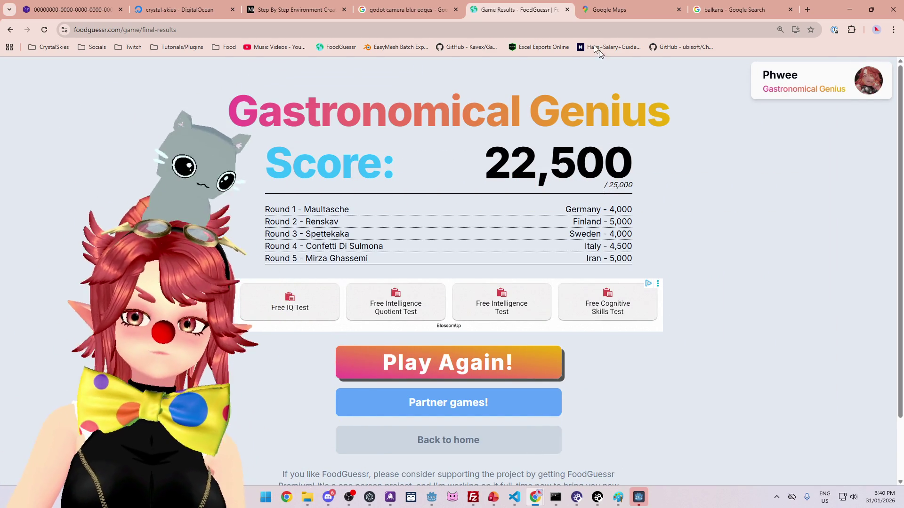
Step: Close the FoodGuessr, Maps and balkans tabs with Ctrl+W and minimise Chrome
{"action": "key", "text": "ctrl+w"}
{"action": "key", "text": "ctrl+w"}
{"action": "key", "text": "ctrl+w"}
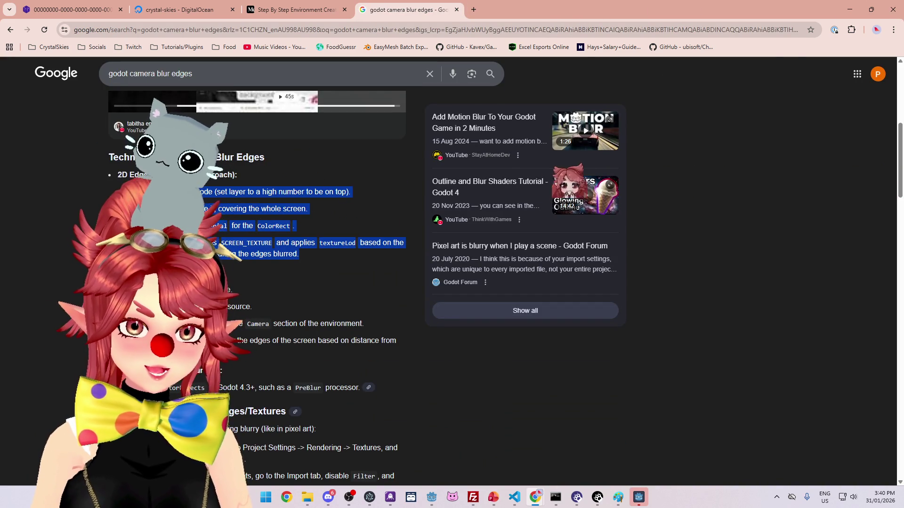
{"action": "left_click", "coordinate": [850, 10]}
Step: Add a ColorRect child node under CanvasLayer
{"action": "right_click", "coordinate": [50, 119]}
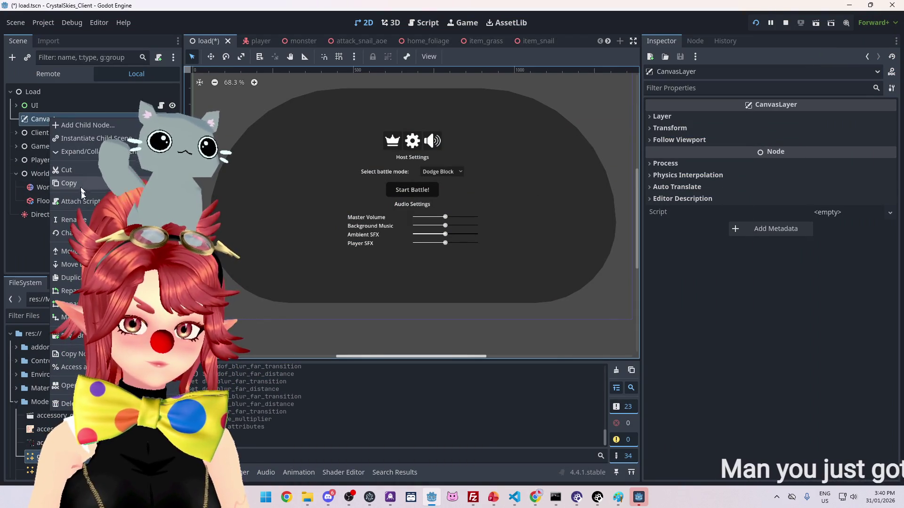
{"action": "left_click", "coordinate": [71, 125]}
{"action": "type", "text": "cp"}
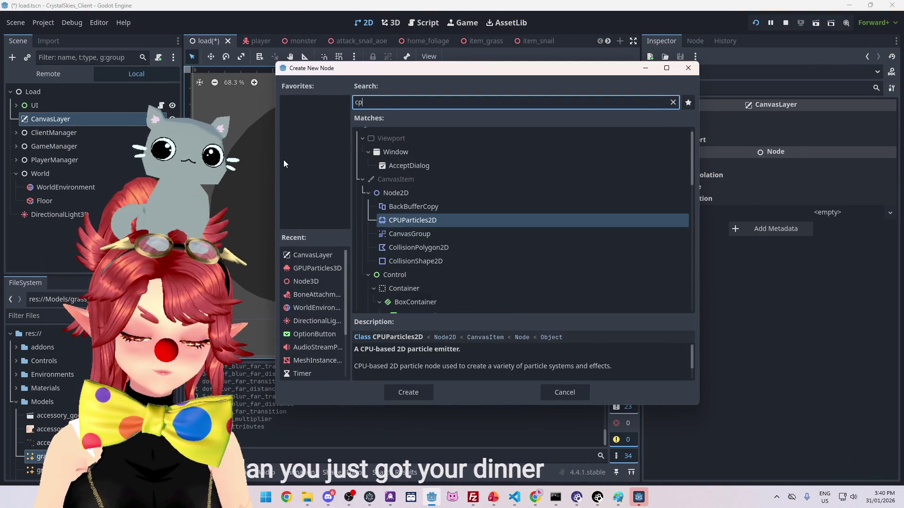
{"action": "key", "text": "BackSpace"}
{"action": "type", "text": "olor"}
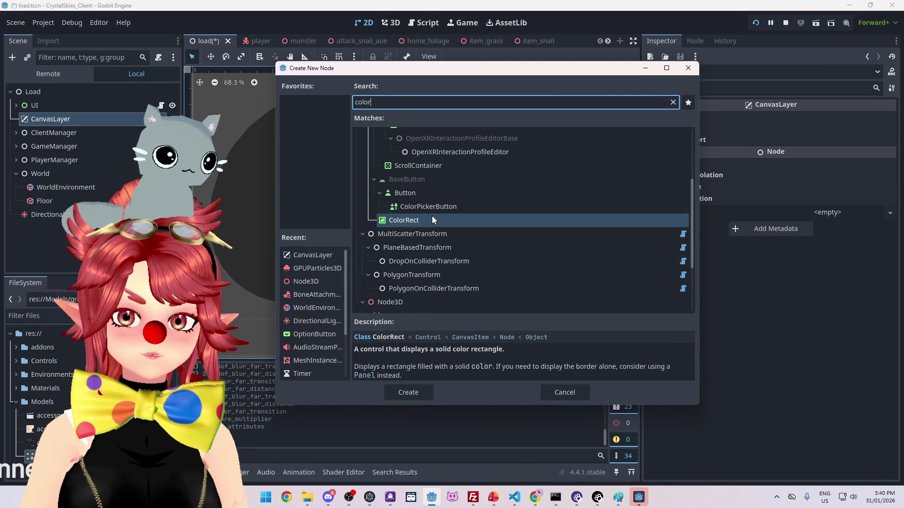
{"action": "left_click", "coordinate": [428, 220]}
{"action": "double_click", "coordinate": [429, 220]}
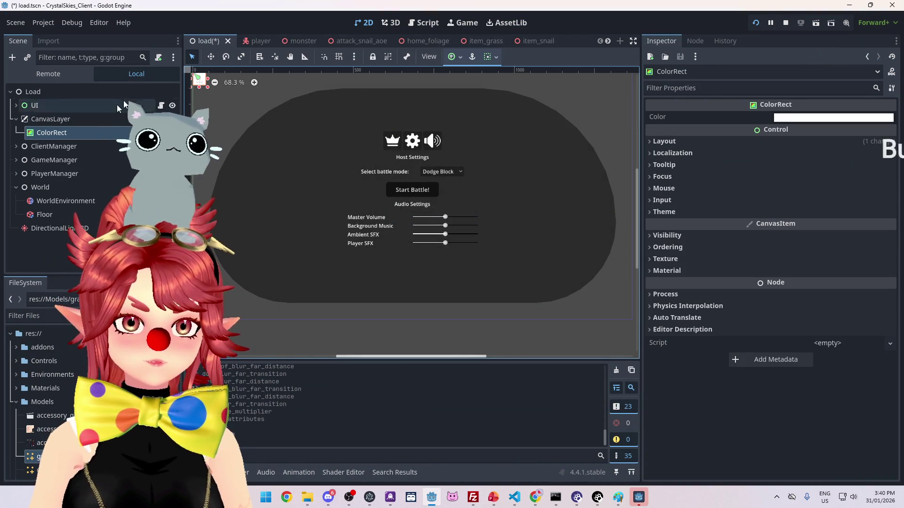
Step: Stretch the ColorRect to 1365 × 769 so it covers the whole canvas
{"action": "mouse_move", "coordinate": [209, 88]}
{"action": "left_mouse_down"}
{"action": "mouse_move", "coordinate": [635, 339]}
{"action": "mouse_move", "coordinate": [633, 321]}
{"action": "left_mouse_up"}
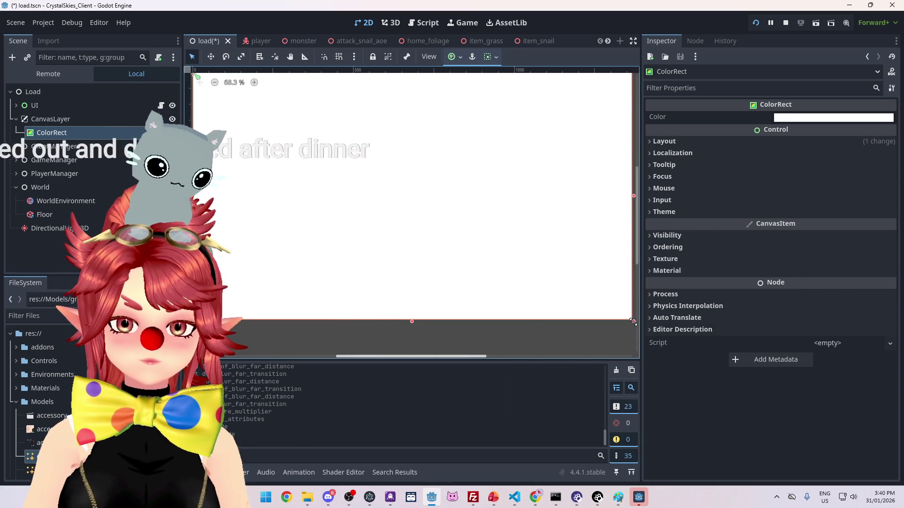
{"action": "left_click", "coordinate": [657, 145]}
{"action": "left_click", "coordinate": [657, 145]}
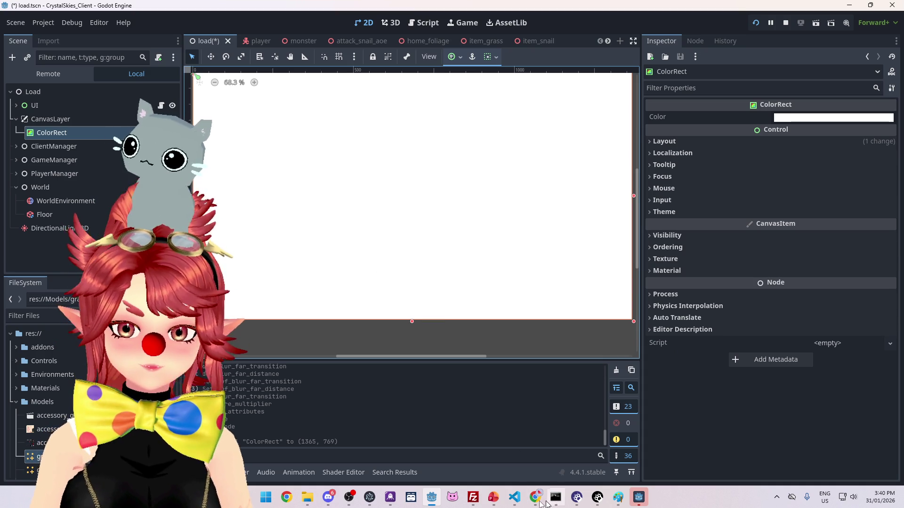
{"action": "mouse_move", "coordinate": [535, 499]}
{"action": "left_click", "coordinate": [482, 454]}
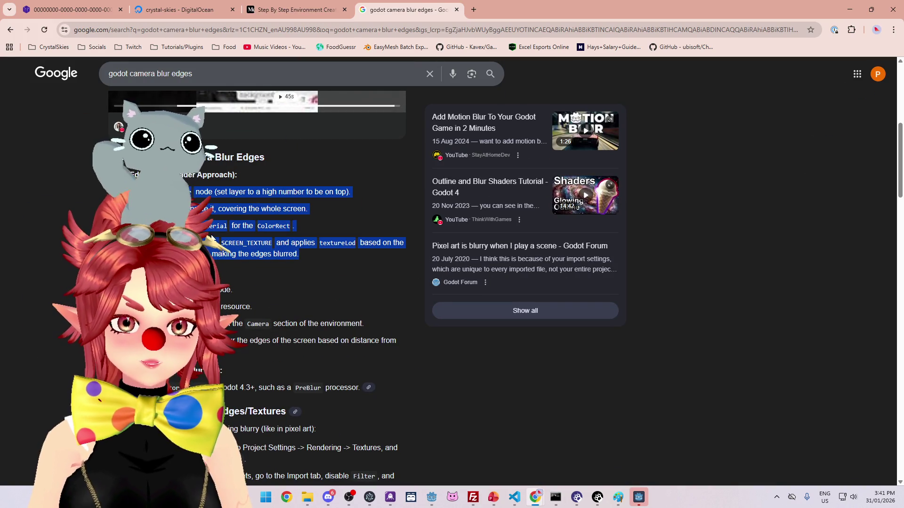
{"action": "left_click", "coordinate": [431, 497]}
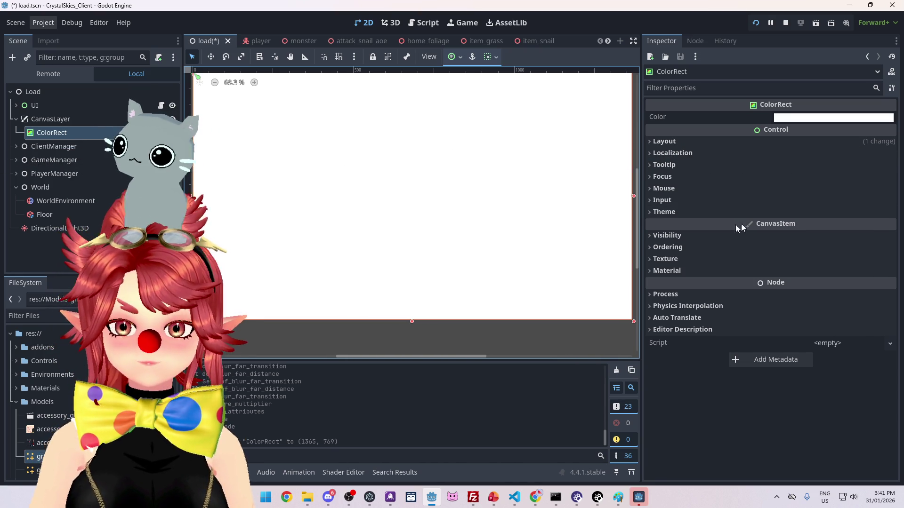
Step: Inspect the ColorRect's Visibility, Theme and Input property sections
{"action": "left_click", "coordinate": [676, 237]}
{"action": "left_click", "coordinate": [676, 238]}
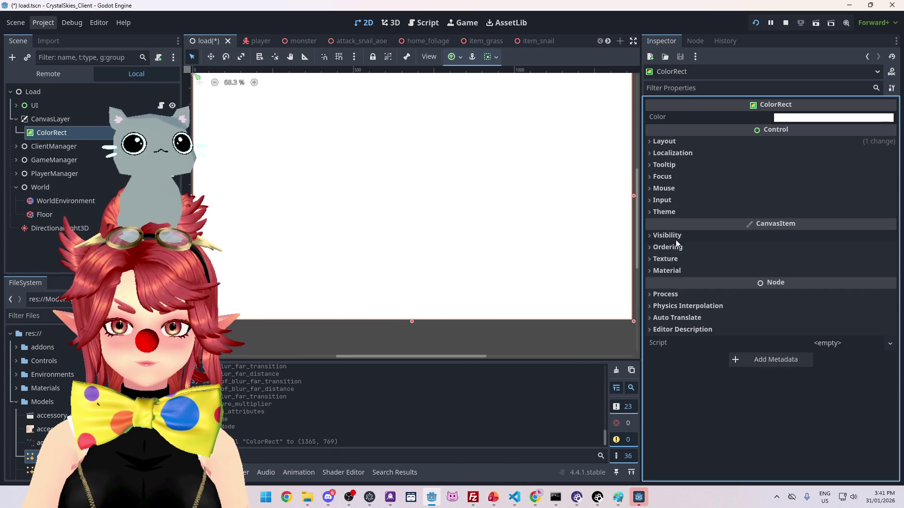
{"action": "left_click", "coordinate": [682, 210]}
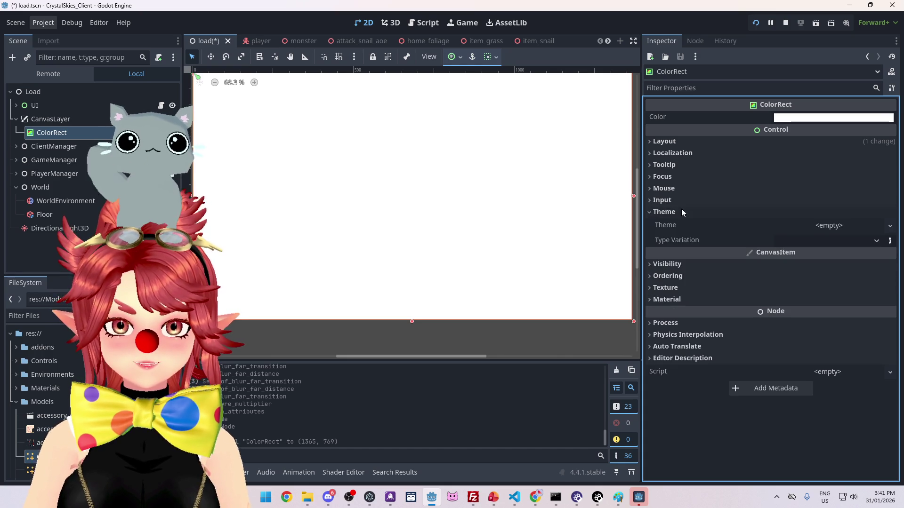
{"action": "left_click", "coordinate": [681, 203]}
{"action": "left_click", "coordinate": [679, 225]}
{"action": "left_click", "coordinate": [670, 202]}
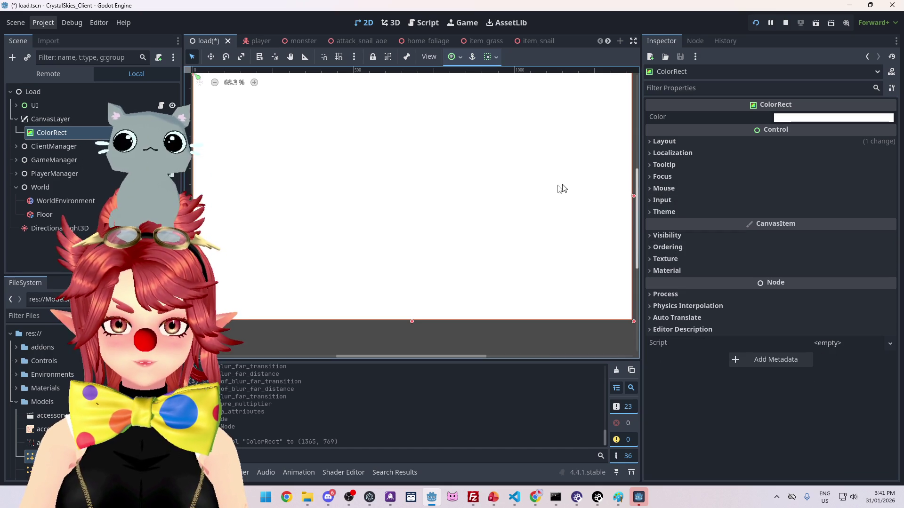
{"action": "left_click", "coordinate": [70, 145]}
{"action": "left_click", "coordinate": [71, 133]}
Step: Expand the ColorRect's Layout and Transform sections to check its size
{"action": "left_click", "coordinate": [729, 141]}
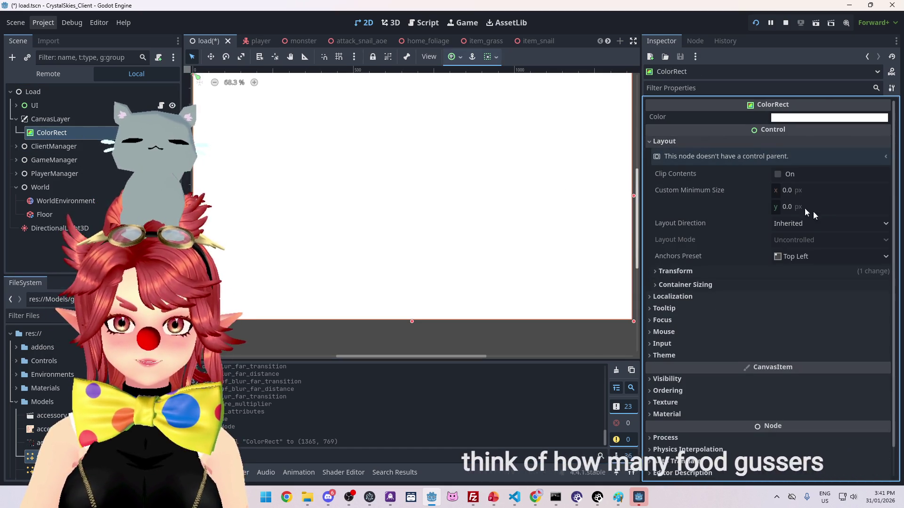
{"action": "left_click", "coordinate": [679, 270]}
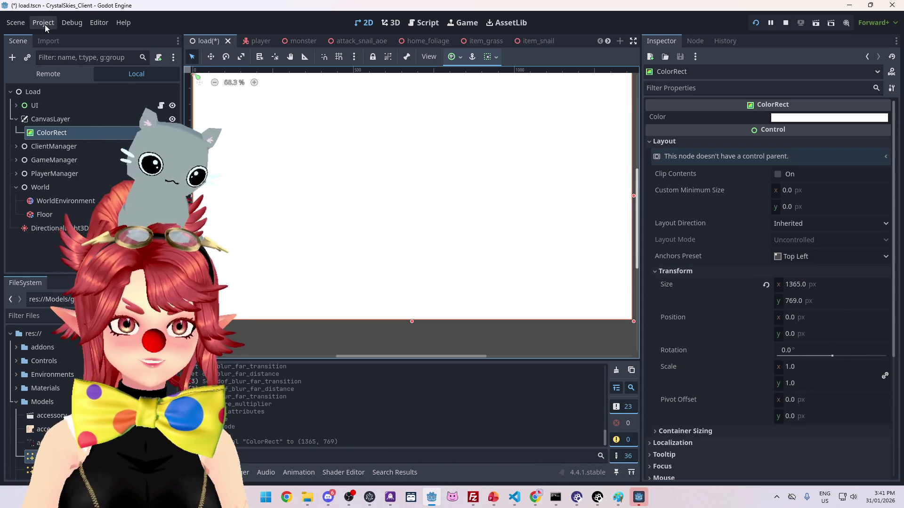
{"action": "scroll", "coordinate": [472, 258], "scroll_direction": "down", "scroll_amount": 2}
{"action": "scroll", "coordinate": [462, 216], "scroll_direction": "up", "scroll_amount": 1}
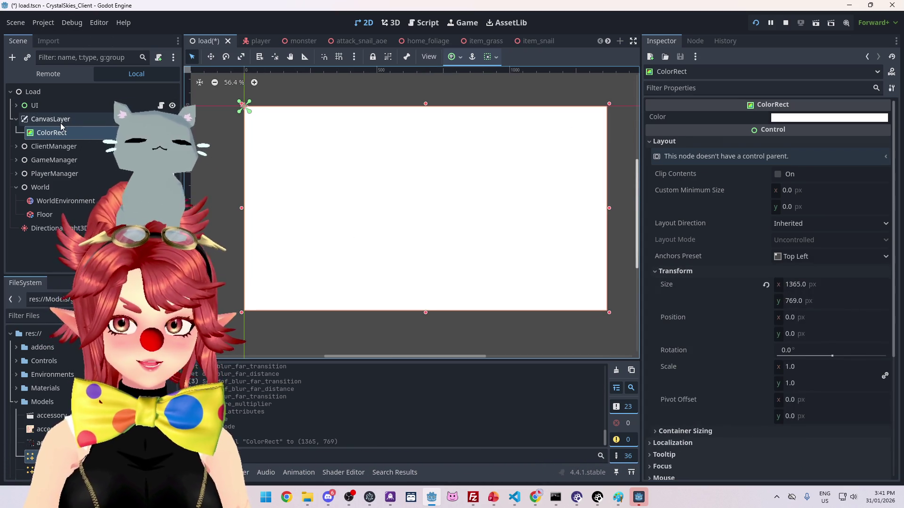
Step: Review CanvasLayer's Layer and Transform properties, reselect ColorRect, and open Project Settings
{"action": "left_click", "coordinate": [60, 120]}
{"action": "left_click", "coordinate": [668, 116]}
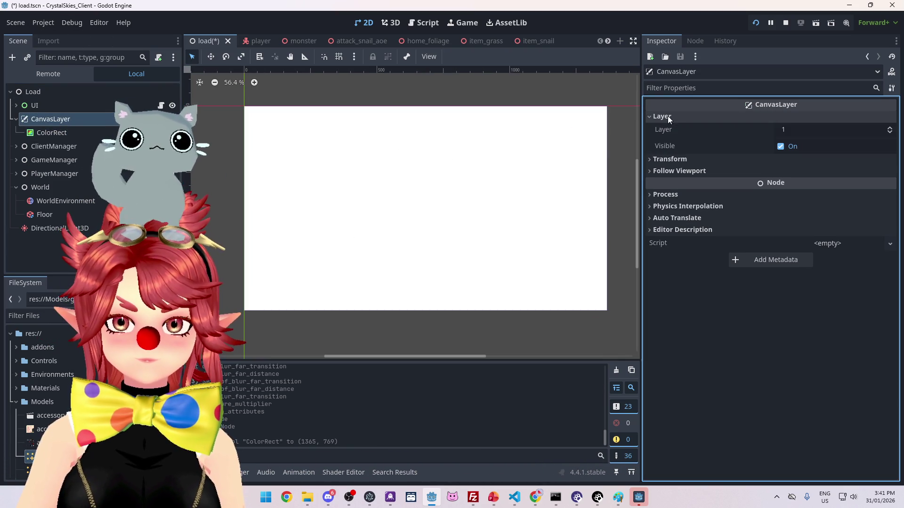
{"action": "left_click", "coordinate": [668, 116]}
{"action": "left_click", "coordinate": [667, 131]}
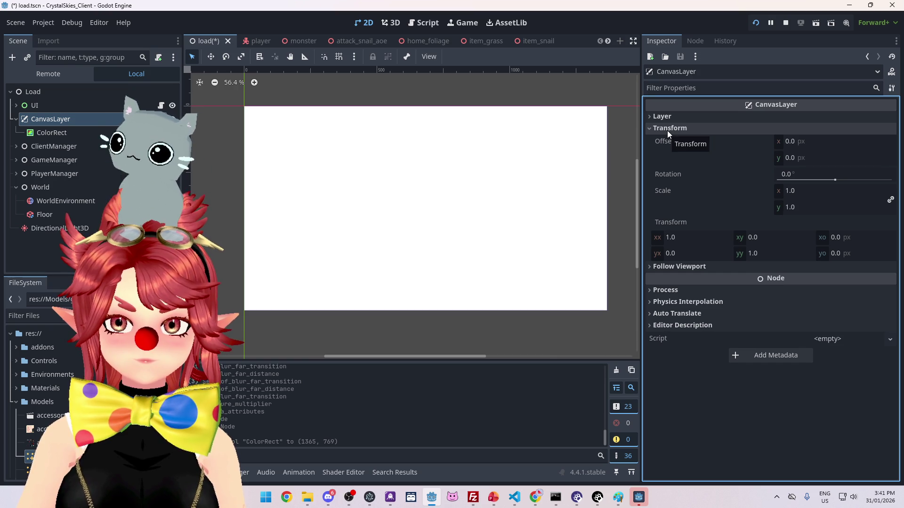
{"action": "left_click", "coordinate": [667, 131]}
{"action": "left_click", "coordinate": [52, 132]}
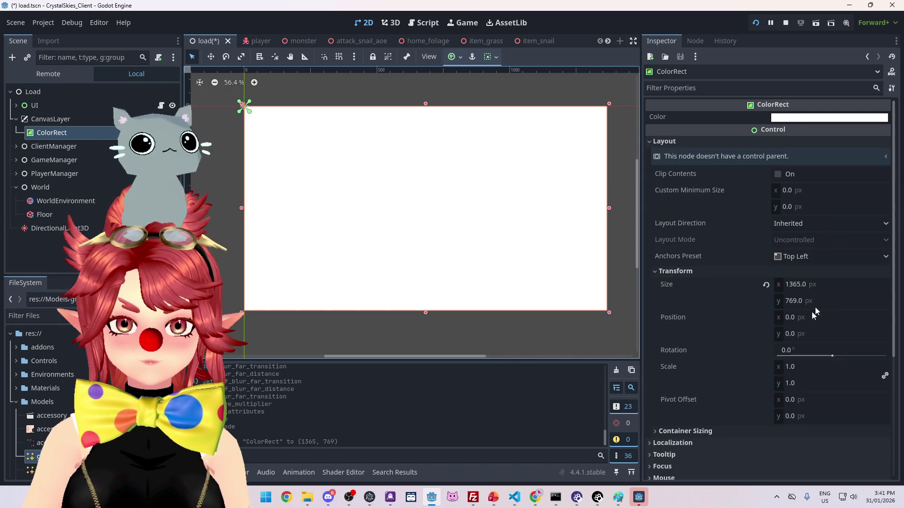
{"action": "left_click", "coordinate": [43, 23]}
{"action": "left_click", "coordinate": [70, 37]}
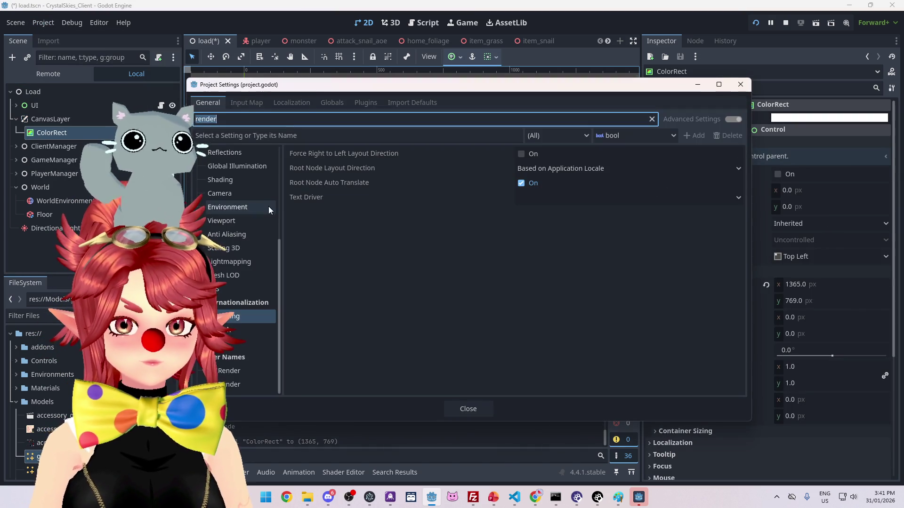
Step: Filter Project Settings for 'screen' and open the Display > Window section
{"action": "scroll", "coordinate": [250, 265], "scroll_direction": "up", "scroll_amount": 5}
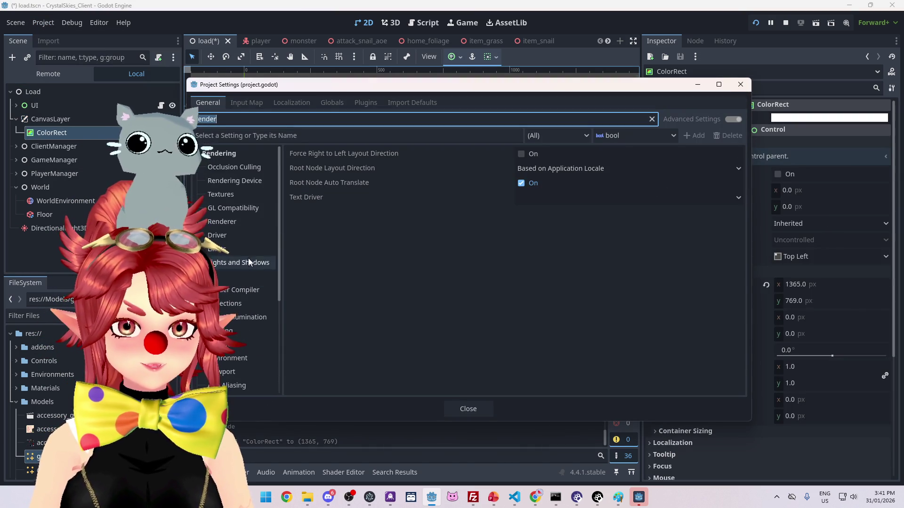
{"action": "scroll", "coordinate": [230, 196], "scroll_direction": "down", "scroll_amount": 3}
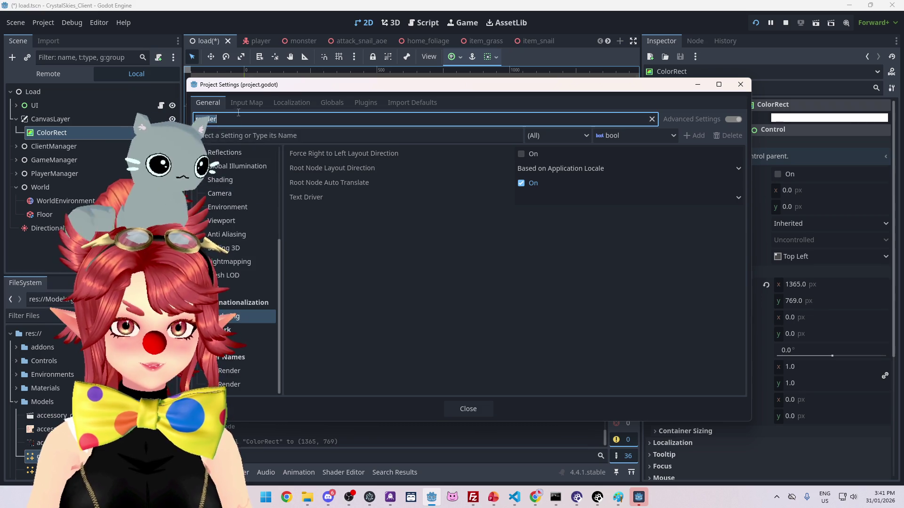
{"action": "left_click", "coordinate": [240, 104]}
{"action": "left_click", "coordinate": [208, 102]}
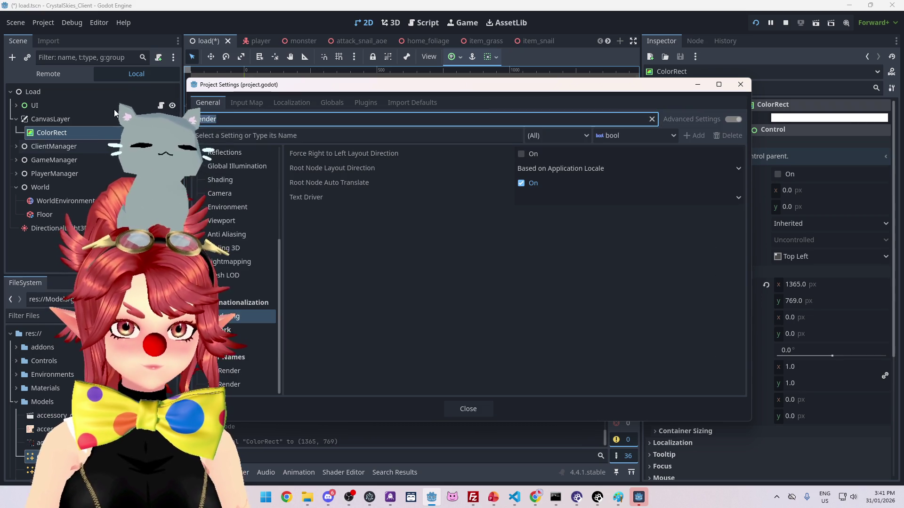
{"action": "type", "text": "screen"}
{"action": "left_click", "coordinate": [217, 168]}
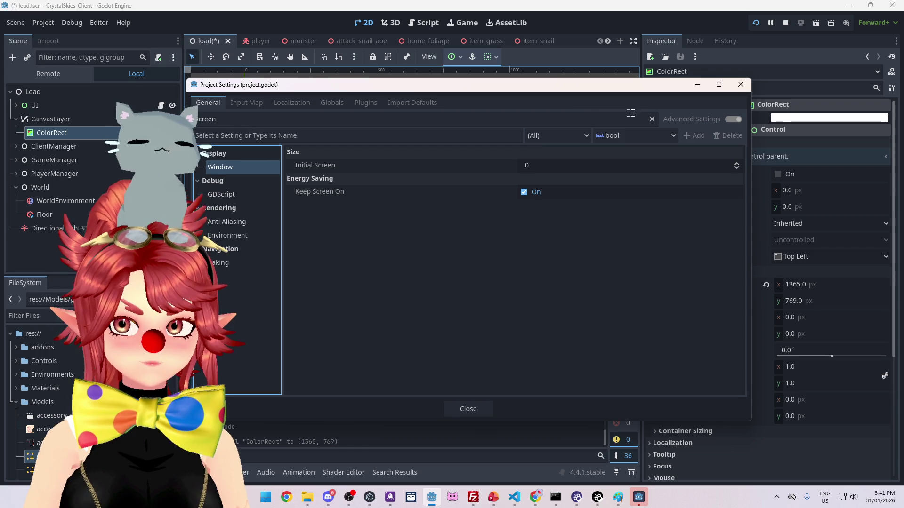
Step: Clear the filter, search 'sizedisp', and read the 1366 × 768 viewport size
{"action": "left_click", "coordinate": [652, 118]}
{"action": "scroll", "coordinate": [238, 219], "scroll_direction": "down", "scroll_amount": 10}
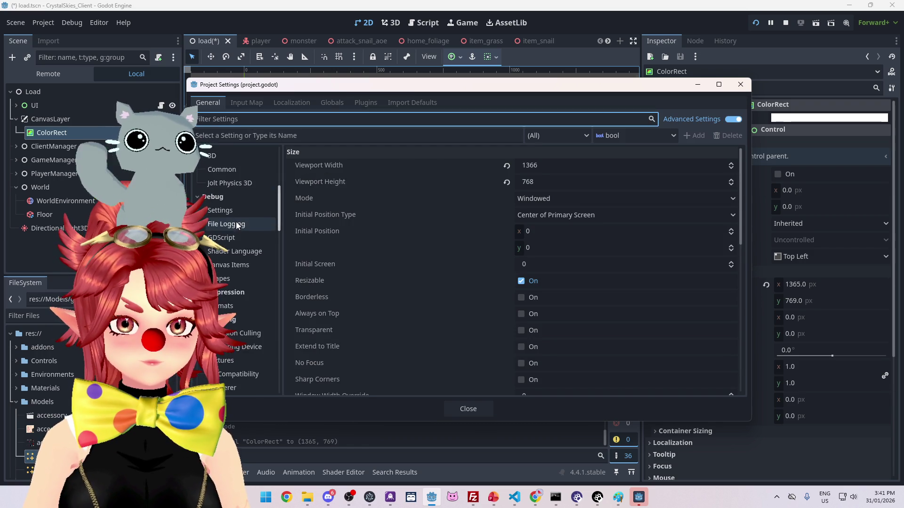
{"action": "scroll", "coordinate": [233, 222], "scroll_direction": "down", "scroll_amount": 10}
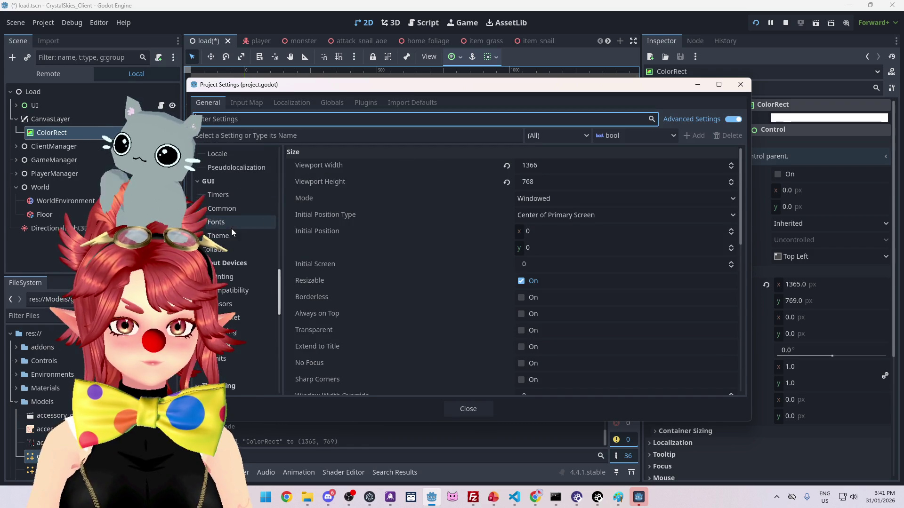
{"action": "scroll", "coordinate": [240, 246], "scroll_direction": "down", "scroll_amount": 10}
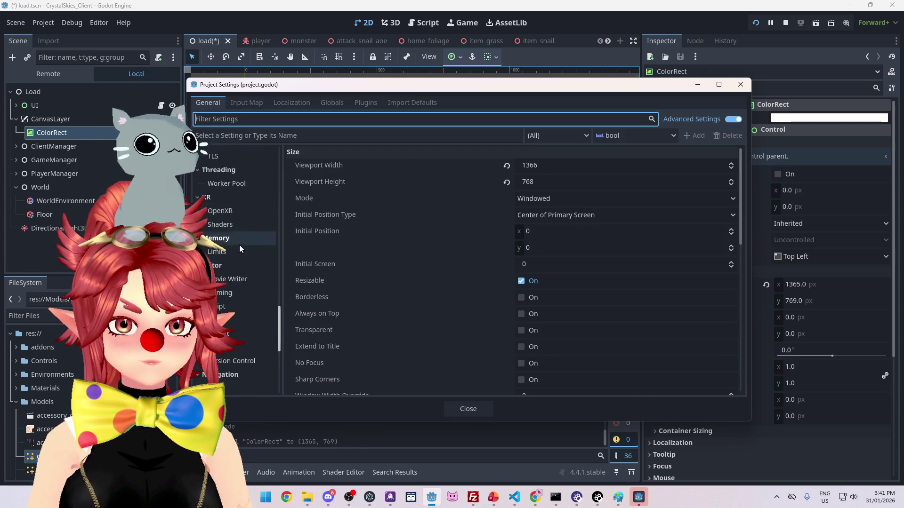
{"action": "scroll", "coordinate": [239, 245], "scroll_direction": "up", "scroll_amount": 10}
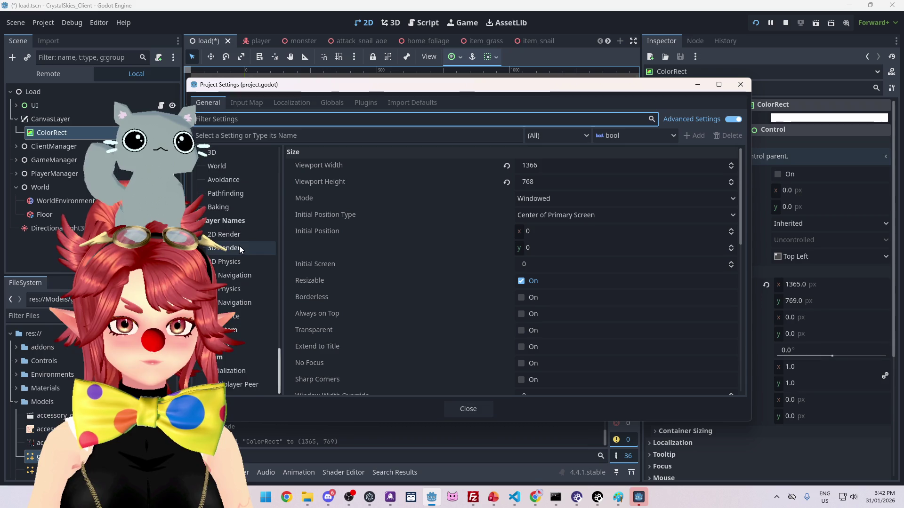
{"action": "scroll", "coordinate": [242, 247], "scroll_direction": "up", "scroll_amount": 10}
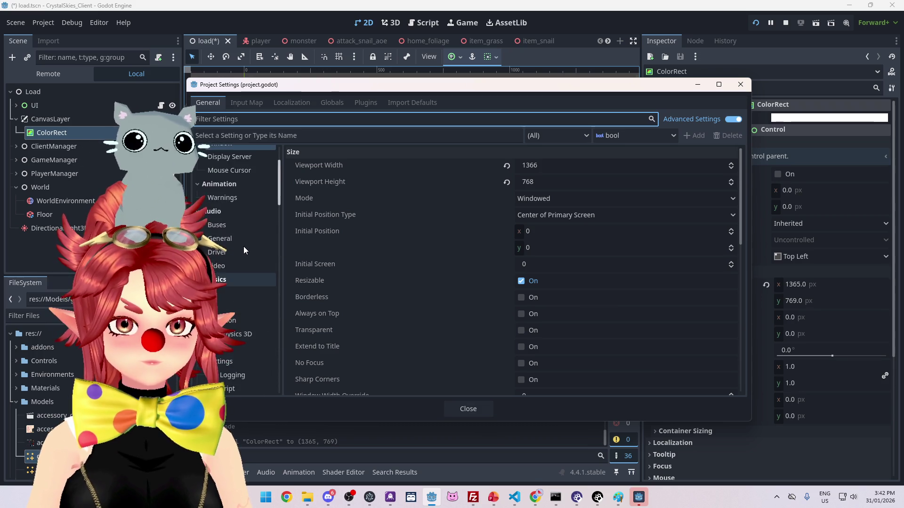
{"action": "scroll", "coordinate": [242, 247], "scroll_direction": "down", "scroll_amount": 7}
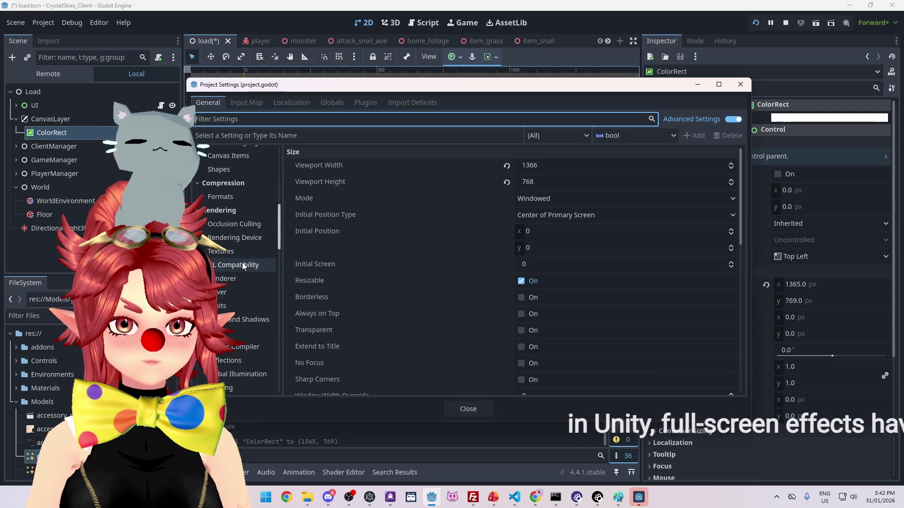
{"action": "scroll", "coordinate": [240, 262], "scroll_direction": "up", "scroll_amount": 8}
{"action": "left_click", "coordinate": [250, 119]}
{"action": "type", "text": "size"}
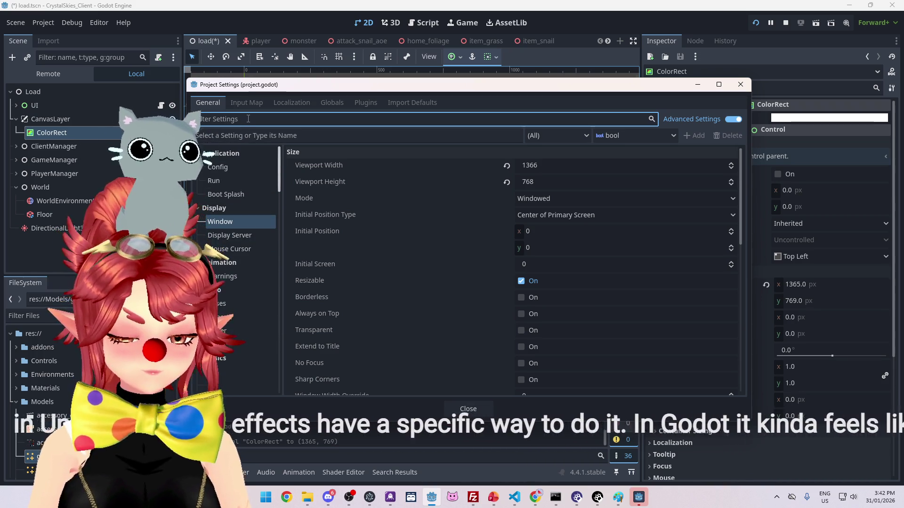
{"action": "type", "text": "disp"}
{"action": "left_click", "coordinate": [237, 169]}
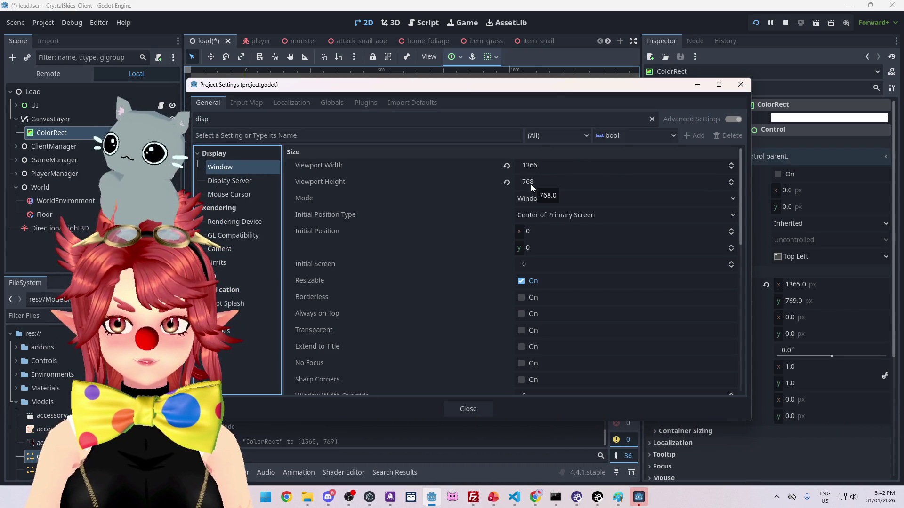
{"action": "left_click", "coordinate": [795, 284]}
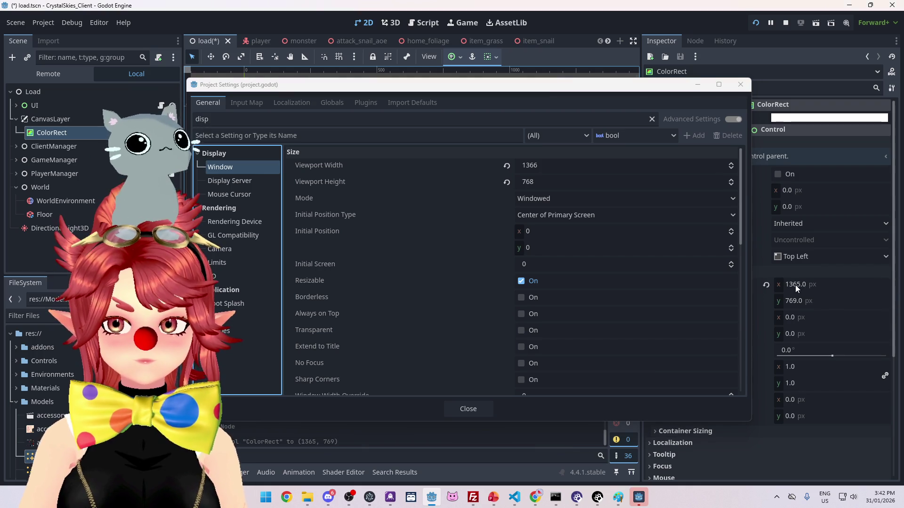
Step: Close Project Settings and set the ColorRect's size to 1366 × 768 in the Inspector
{"action": "left_click", "coordinate": [740, 85]}
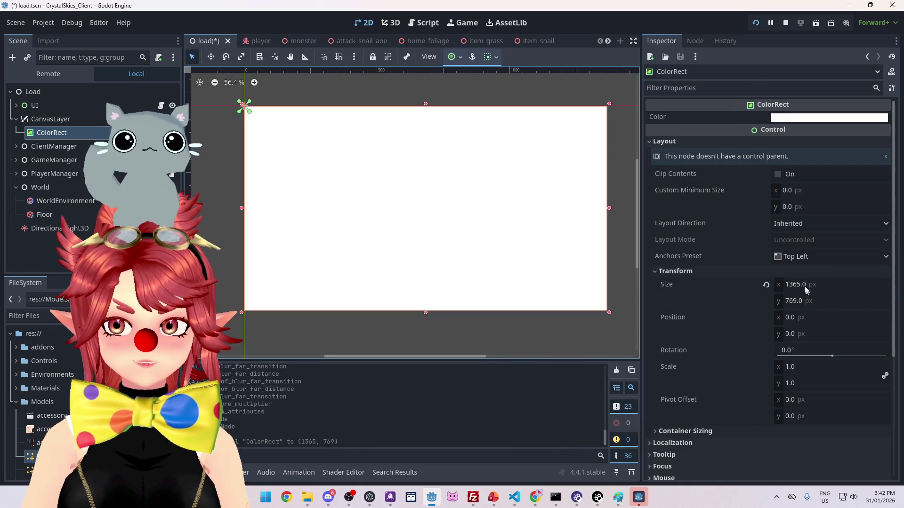
{"action": "left_click", "coordinate": [800, 281]}
{"action": "type", "text": "1366"}
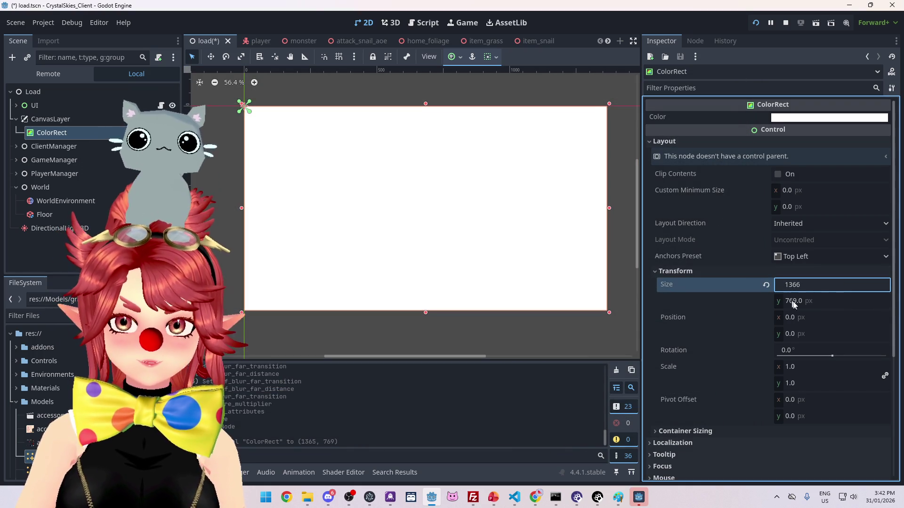
{"action": "left_click", "coordinate": [805, 301]}
{"action": "type", "text": "768"}
{"action": "key", "text": "Return"}
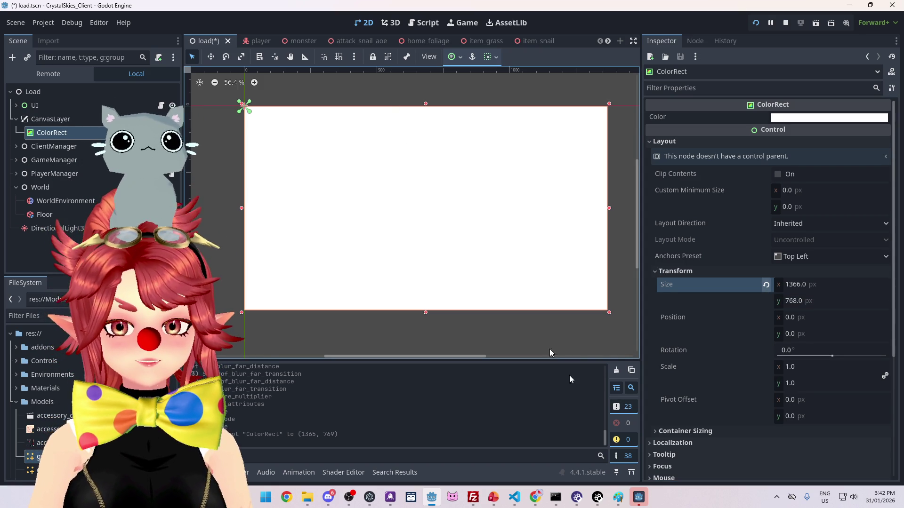
Step: Check the Chrome blur-edges results, then bring up and close the all-white game window
{"action": "mouse_move", "coordinate": [537, 502]}
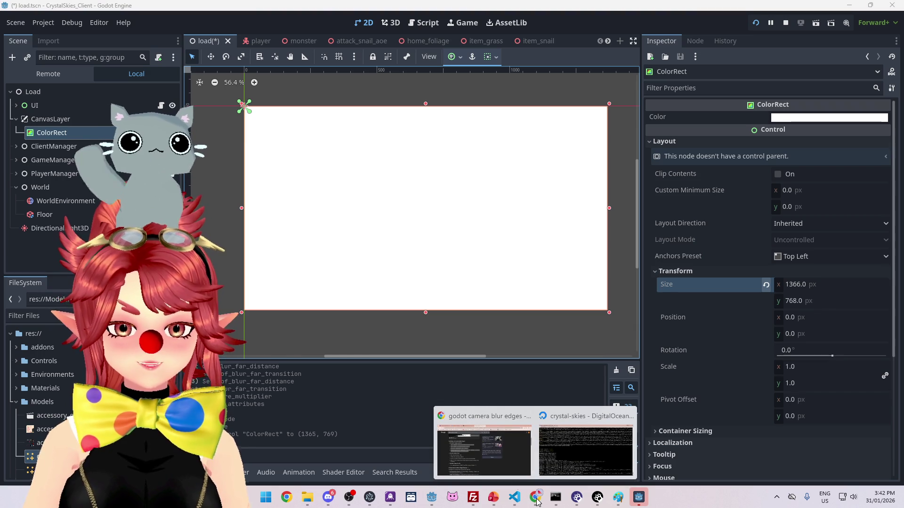
{"action": "mouse_move", "coordinate": [487, 465]}
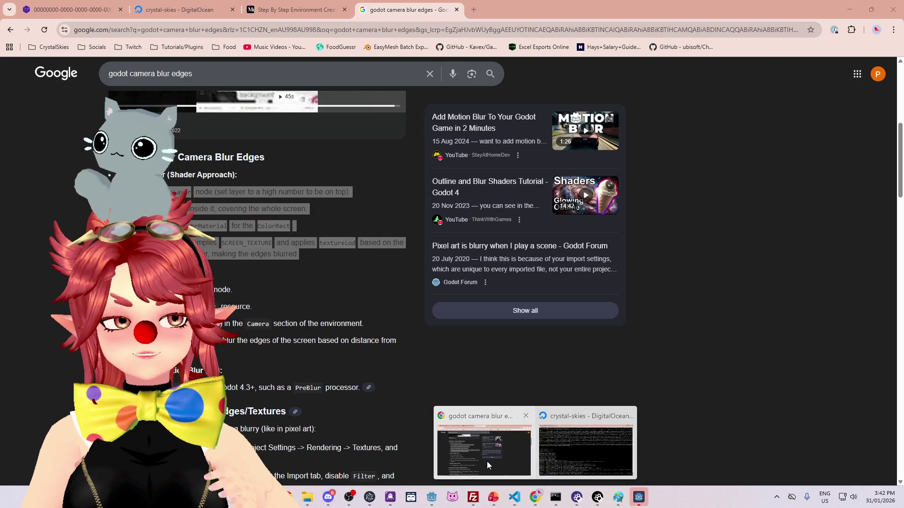
{"action": "left_click", "coordinate": [487, 465]}
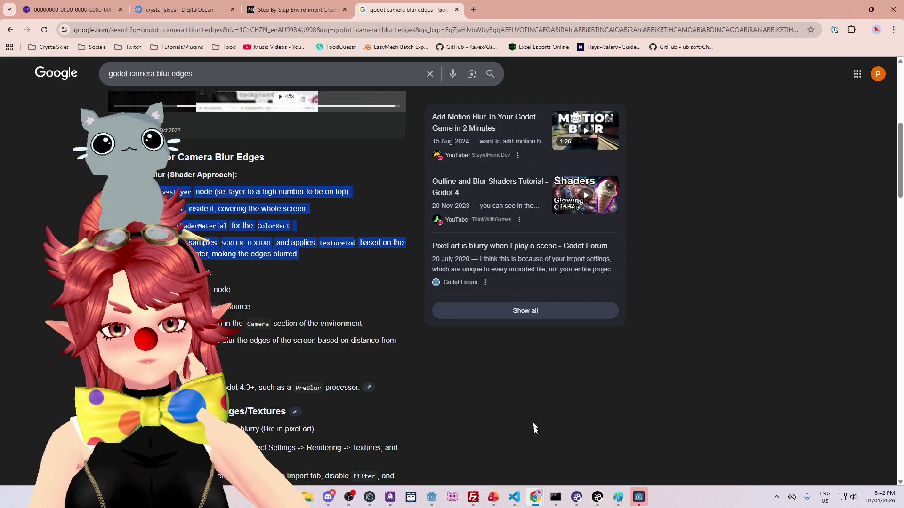
{"action": "mouse_move", "coordinate": [640, 499]}
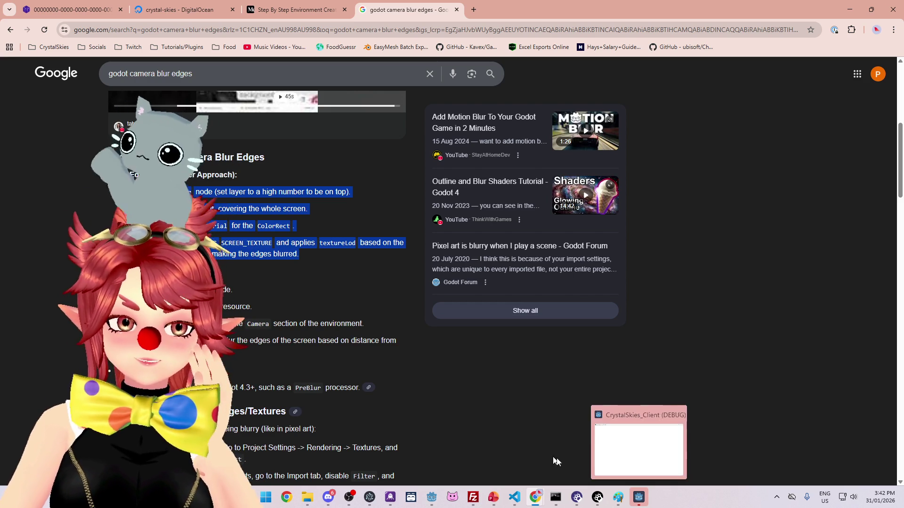
{"action": "left_click", "coordinate": [639, 416]}
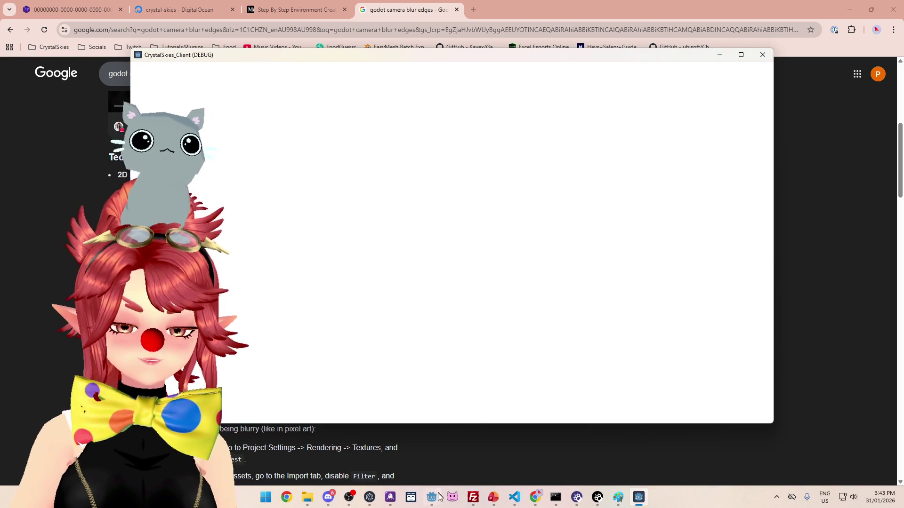
{"action": "left_click", "coordinate": [763, 56]}
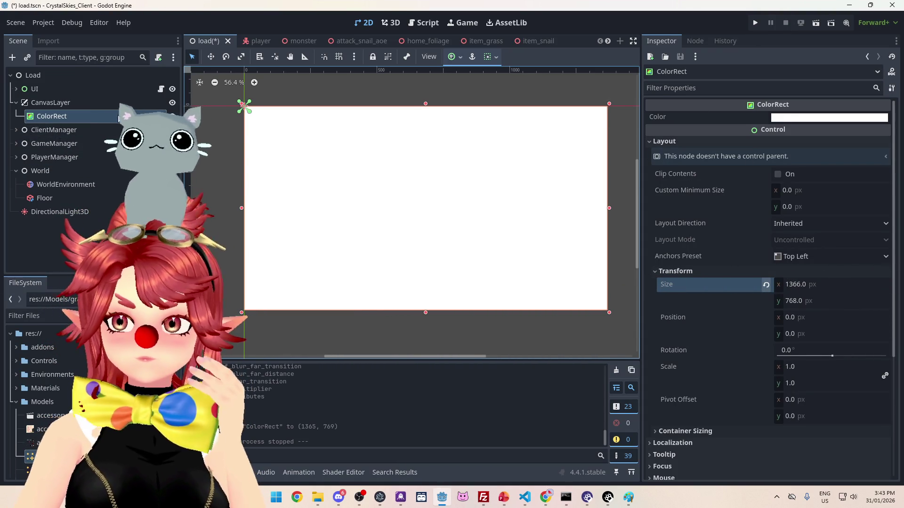
Step: Select the ColorRect under CanvasLayer and apply the Full Rect anchors preset
{"action": "left_click", "coordinate": [109, 103]}
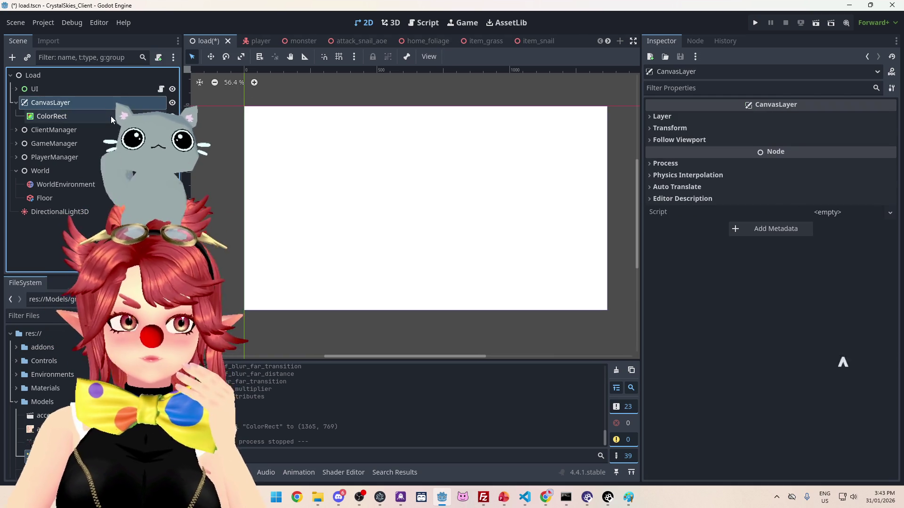
{"action": "left_click", "coordinate": [111, 116]}
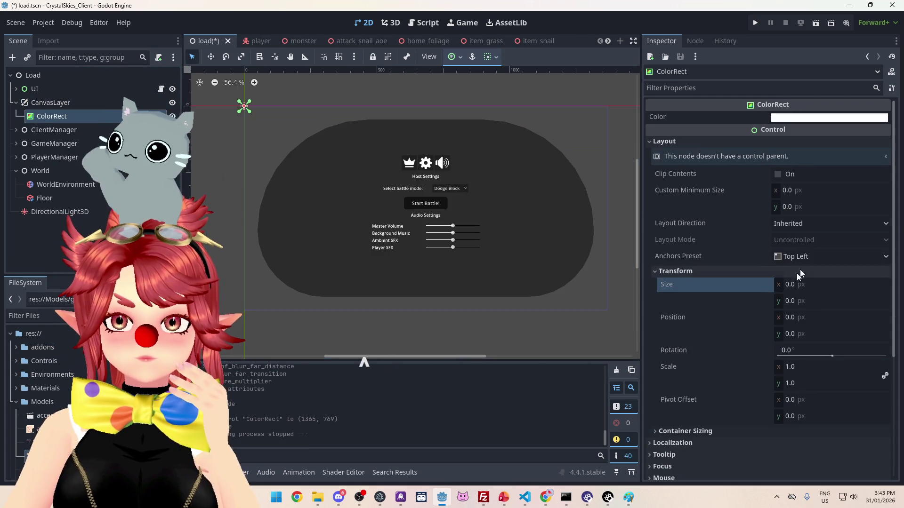
{"action": "left_click", "coordinate": [793, 255]}
{"action": "left_click", "coordinate": [800, 487]}
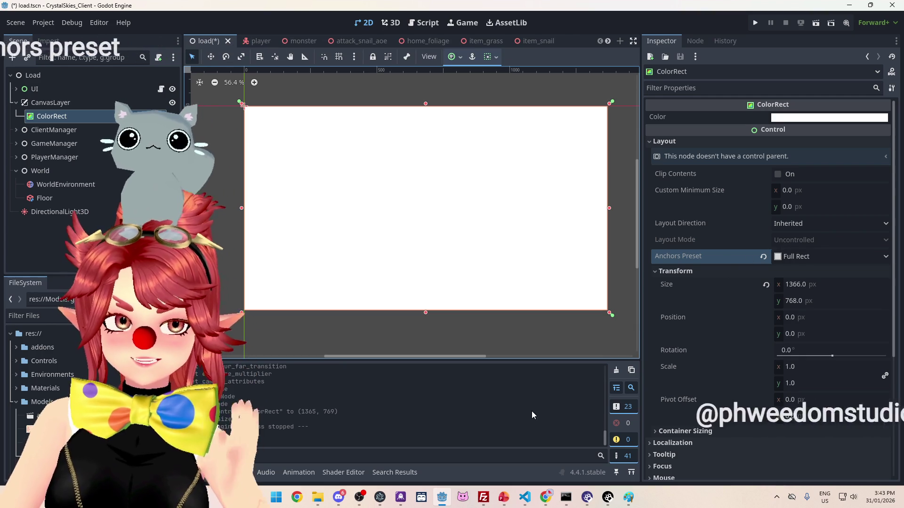
{"action": "mouse_move", "coordinate": [553, 499]}
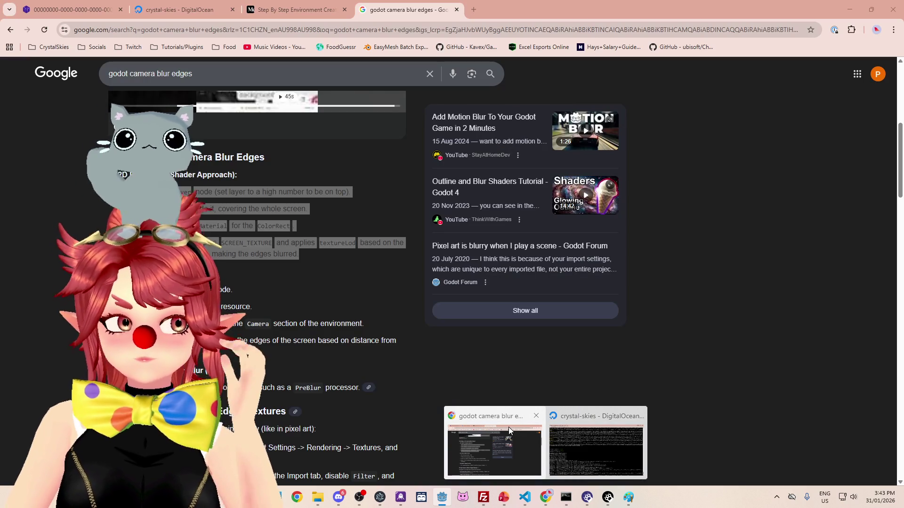
Step: Read the blur-edges AI overview in Chrome, then return to the Godot editor
{"action": "left_click", "coordinate": [508, 428]}
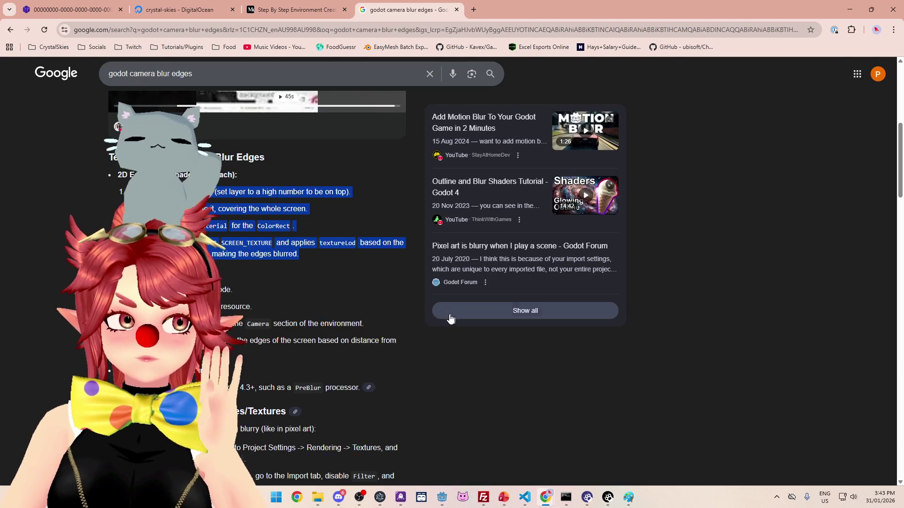
{"action": "left_click", "coordinate": [446, 500]}
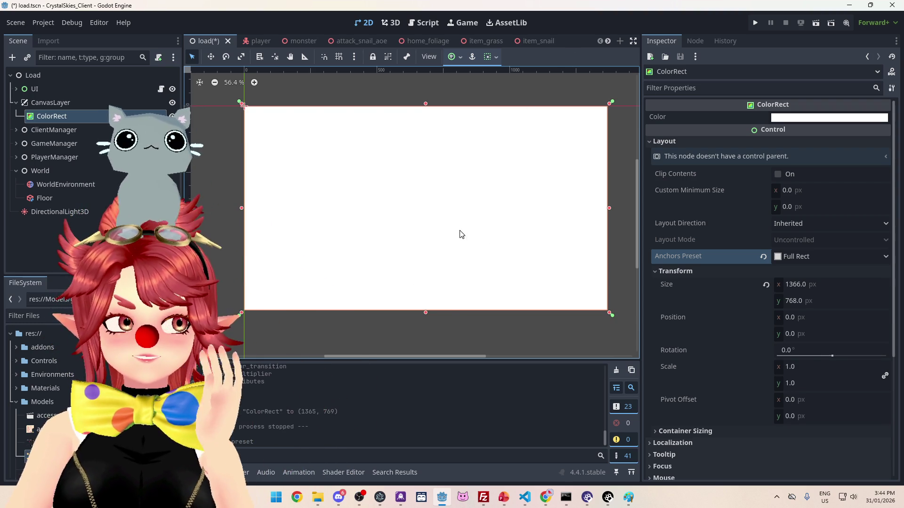
{"action": "left_click", "coordinate": [547, 497]}
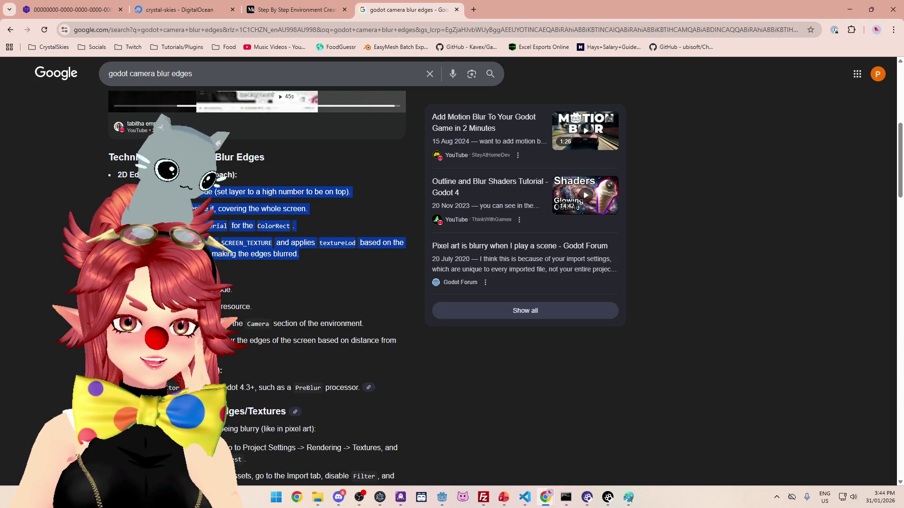
{"action": "left_click", "coordinate": [246, 230]}
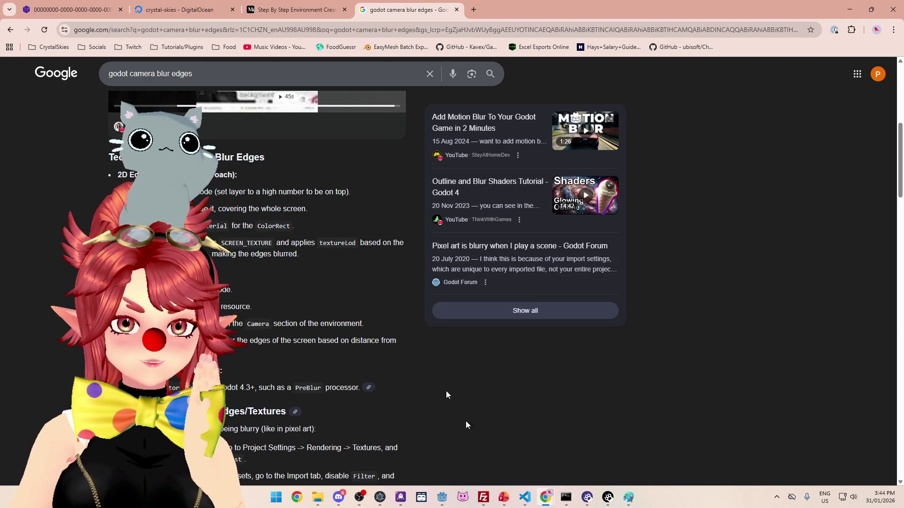
{"action": "left_click", "coordinate": [441, 497]}
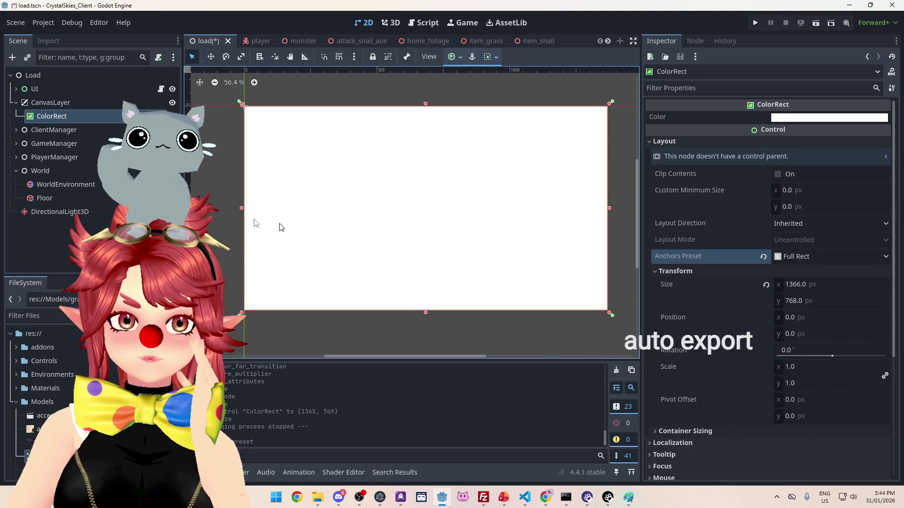
Step: Check the ColorRect's colour, keeping it white, and collapse the Layout group
{"action": "left_click", "coordinate": [804, 119]}
{"action": "left_click", "coordinate": [803, 118]}
{"action": "left_click", "coordinate": [705, 165]}
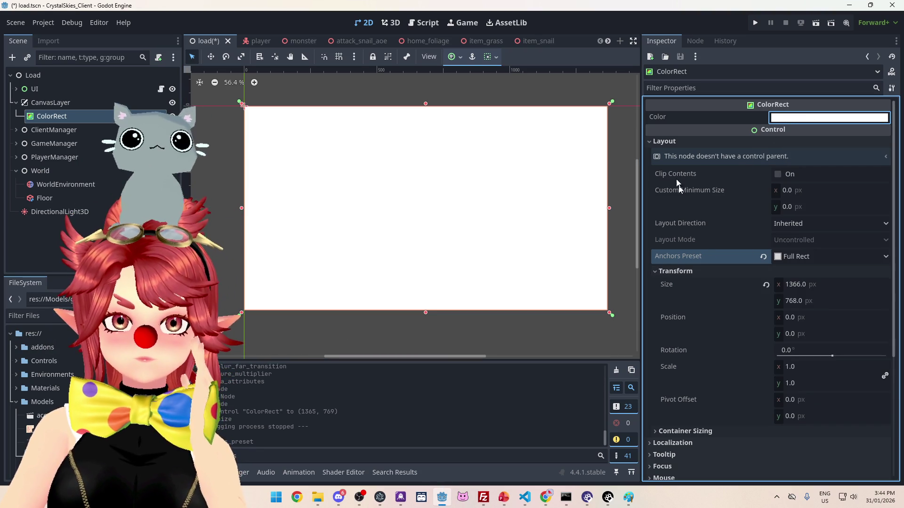
{"action": "left_click", "coordinate": [665, 143]}
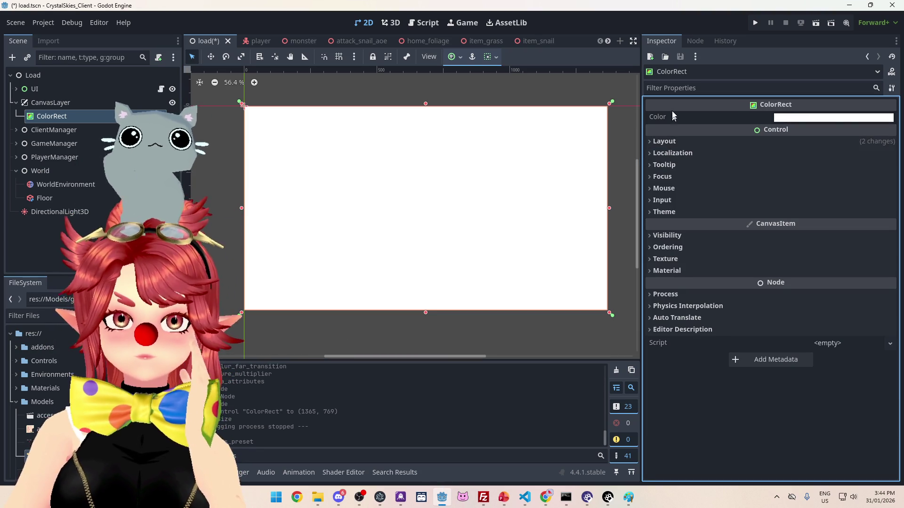
{"action": "left_click", "coordinate": [838, 120]}
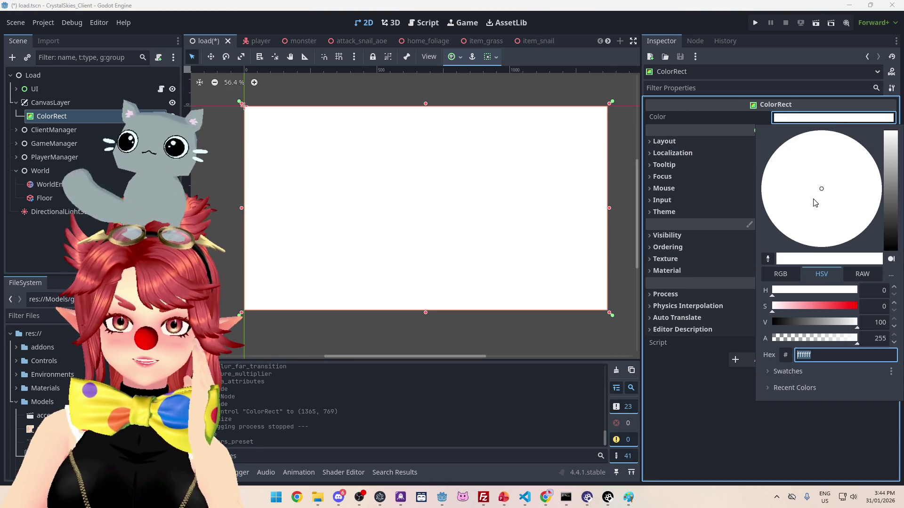
{"action": "left_click", "coordinate": [737, 120]}
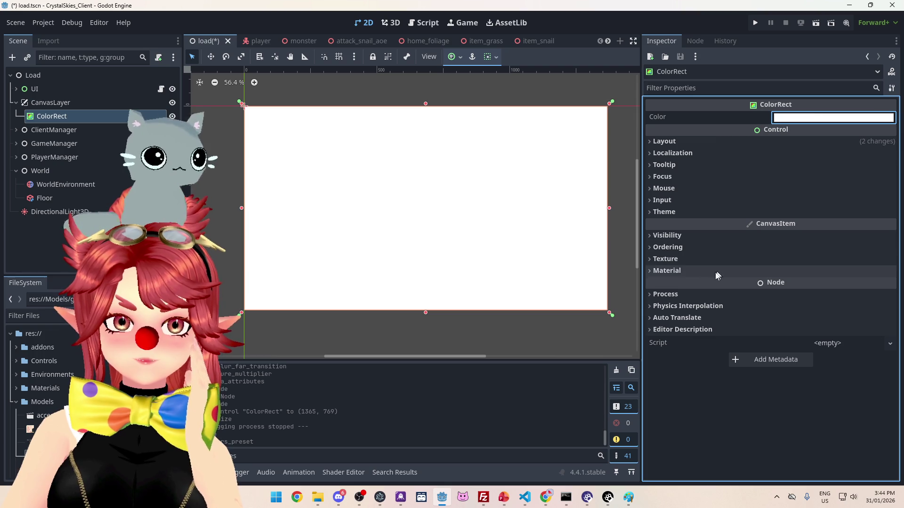
Step: Assign a New ShaderMaterial to the ColorRect's Material slot
{"action": "left_click", "coordinate": [690, 268]}
{"action": "left_click", "coordinate": [890, 284]}
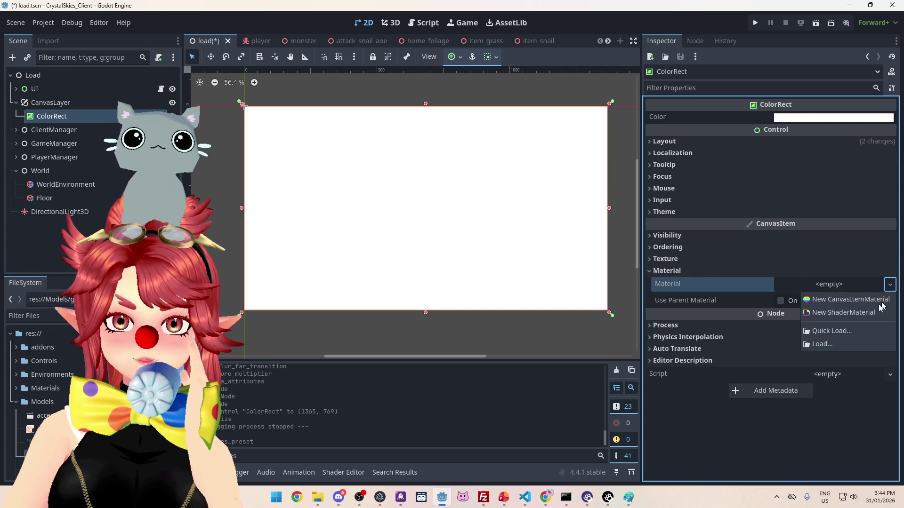
{"action": "left_click", "coordinate": [865, 310]}
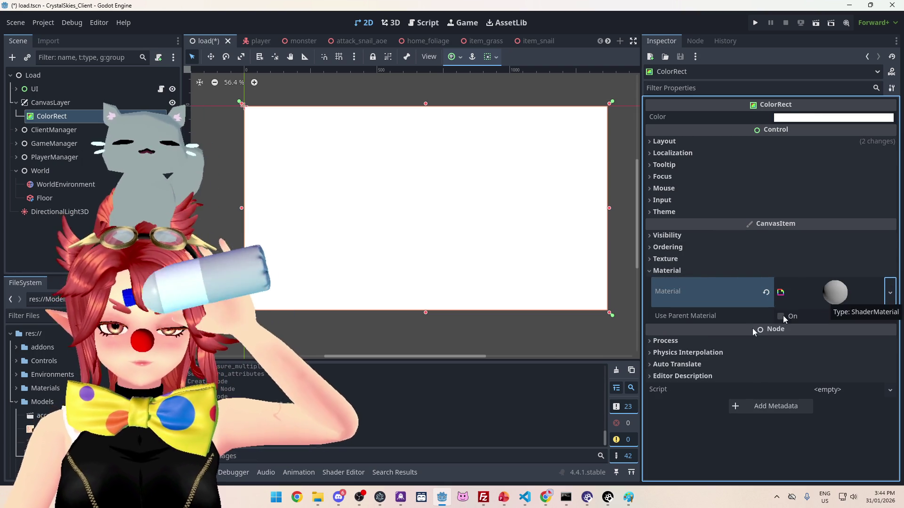
{"action": "mouse_move", "coordinate": [546, 497]}
{"action": "left_click", "coordinate": [490, 452]}
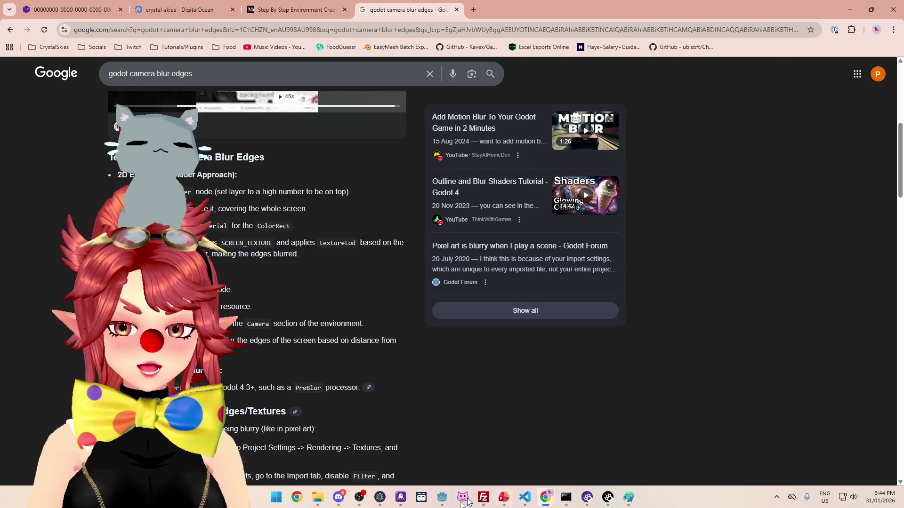
{"action": "left_click", "coordinate": [446, 505]}
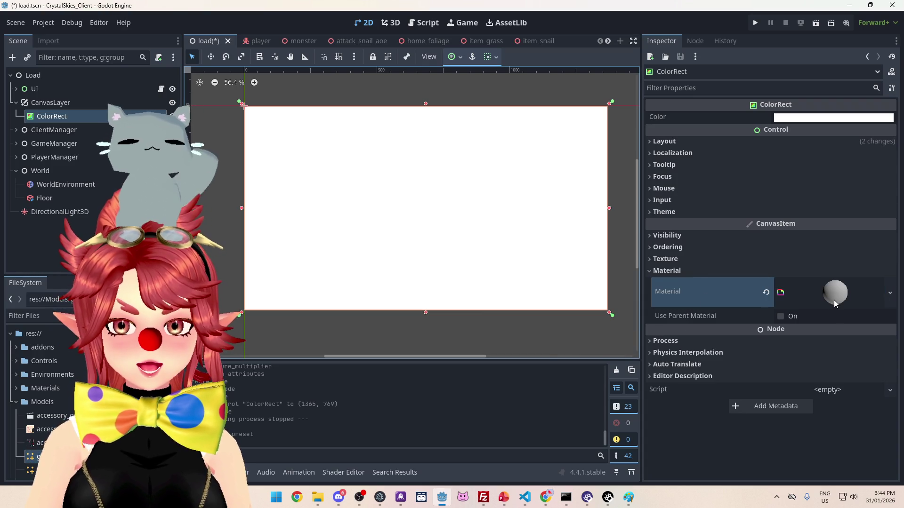
Step: Review the Chrome results and select the SCREEN_TEXTURE sampling step text
{"action": "left_click", "coordinate": [543, 502]}
{"action": "left_click", "coordinate": [470, 453]}
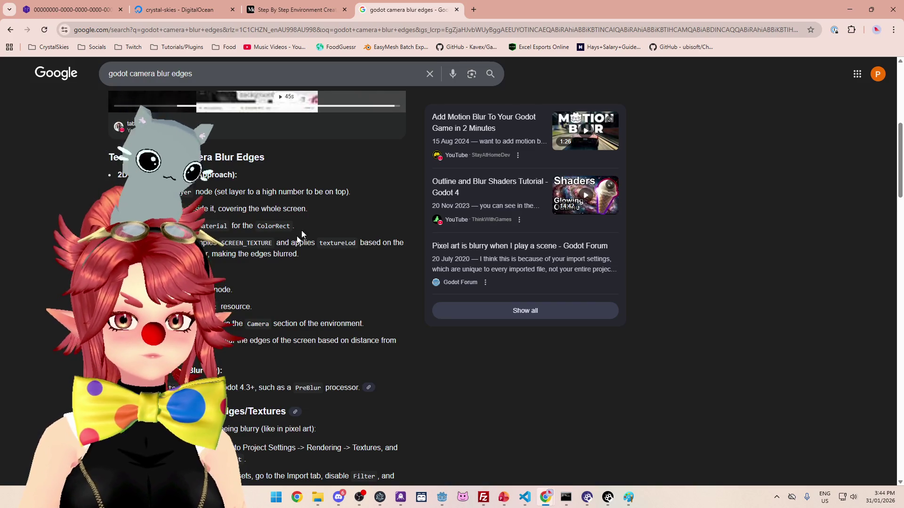
{"action": "scroll", "coordinate": [225, 250], "scroll_direction": "down", "scroll_amount": 1}
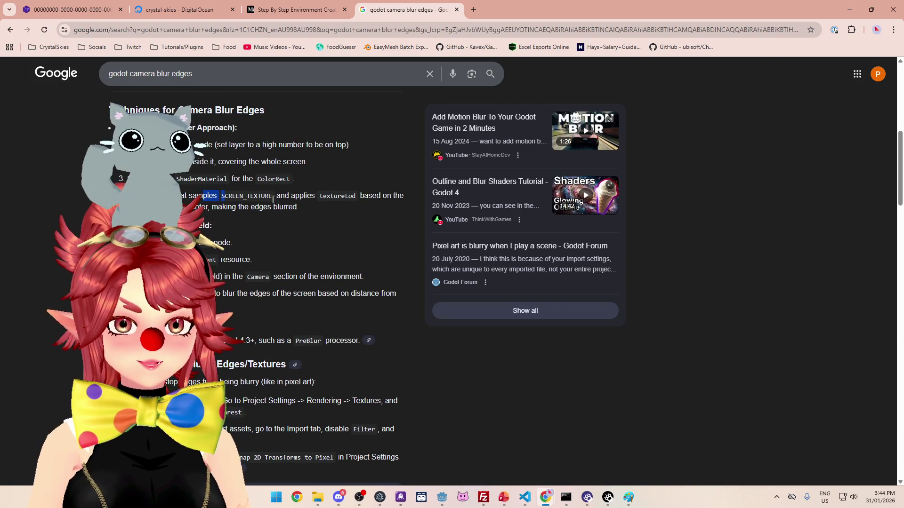
{"action": "mouse_move", "coordinate": [360, 195]}
{"action": "left_mouse_down"}
{"action": "mouse_move", "coordinate": [358, 457]}
{"action": "mouse_move", "coordinate": [394, 195]}
{"action": "left_mouse_up"}
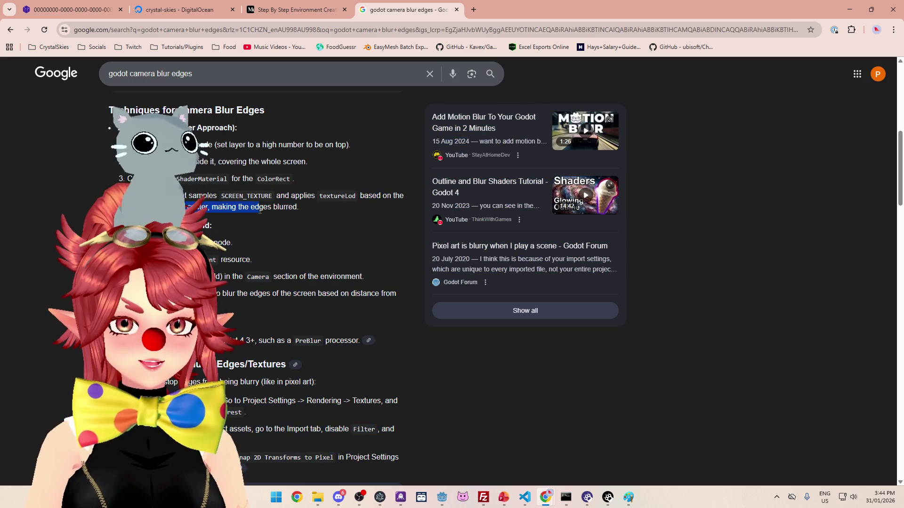
{"action": "triple_click", "coordinate": [297, 209]}
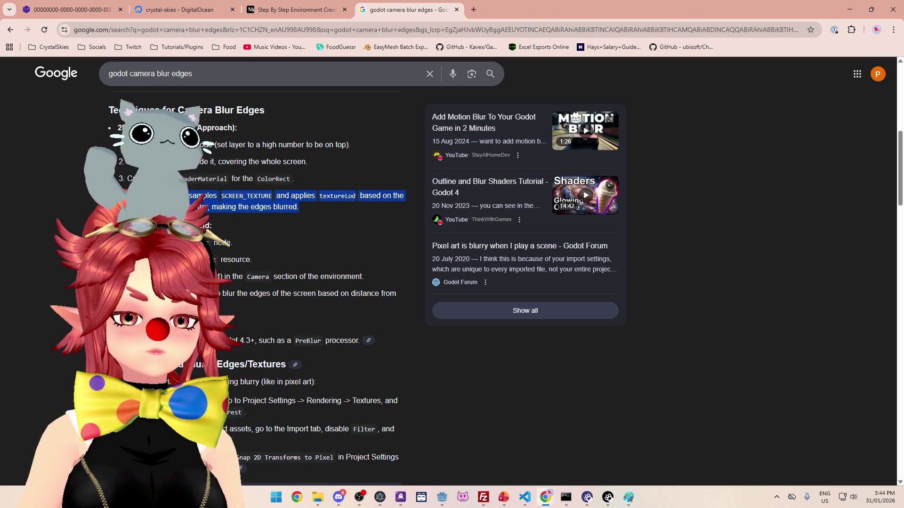
{"action": "triple_click", "coordinate": [309, 202]}
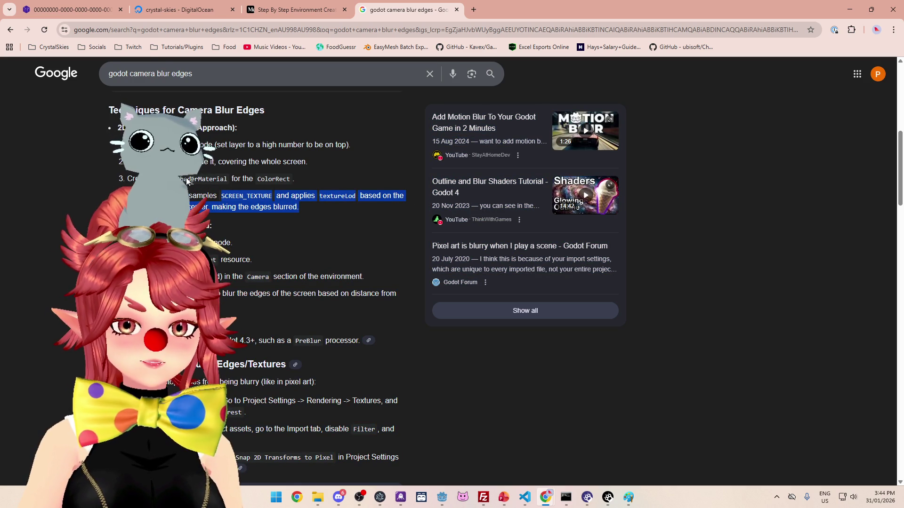
{"action": "scroll", "coordinate": [283, 194], "scroll_direction": "down", "scroll_amount": 4}
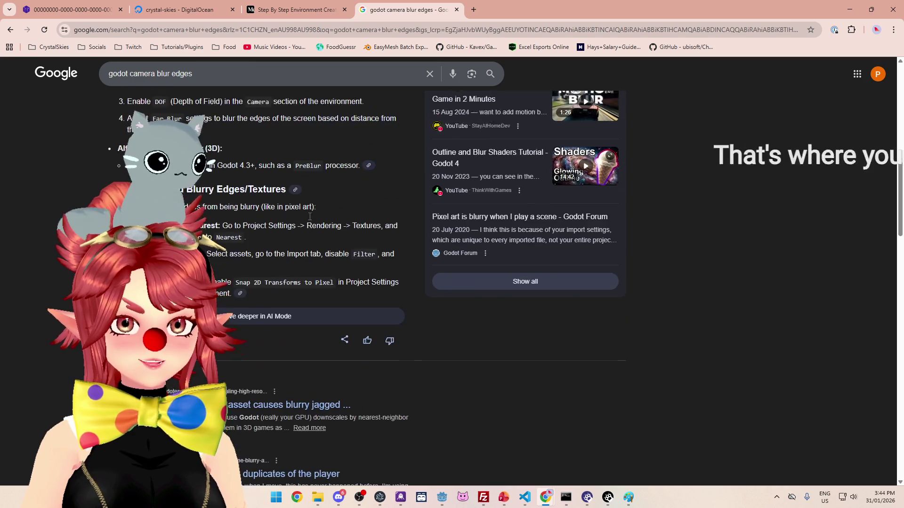
{"action": "scroll", "coordinate": [283, 194], "scroll_direction": "up", "scroll_amount": 3}
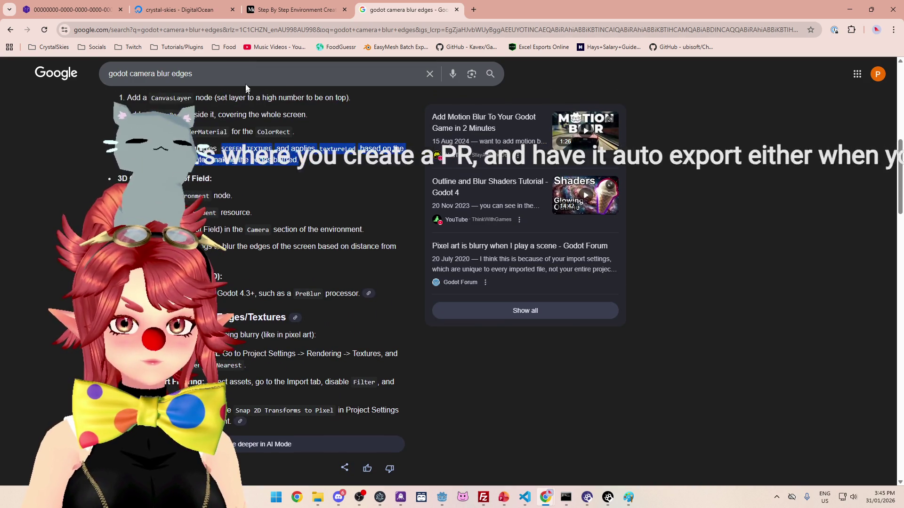
Step: Append 'screen_texture texturelod' to the search, run it, and return to Godot
{"action": "left_click", "coordinate": [249, 70]}
{"action": "type", "text": "screen"}
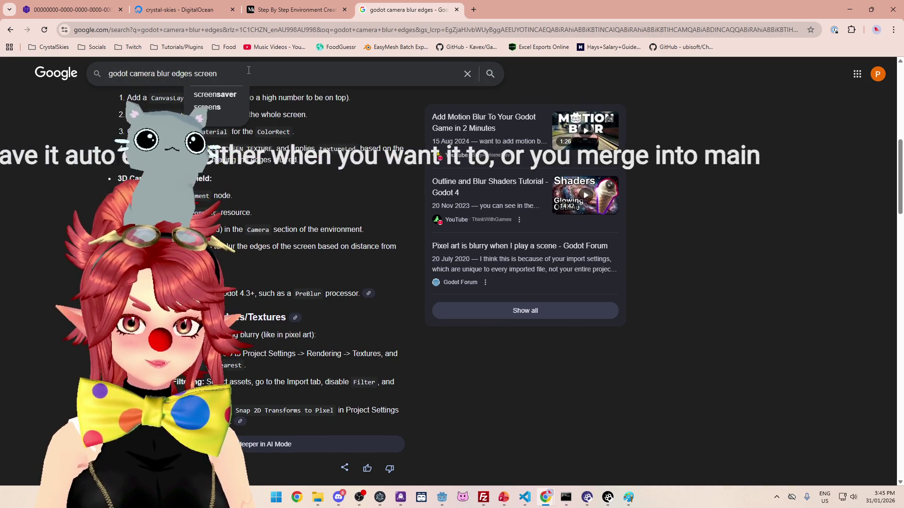
{"action": "type", "text": "_textur"}
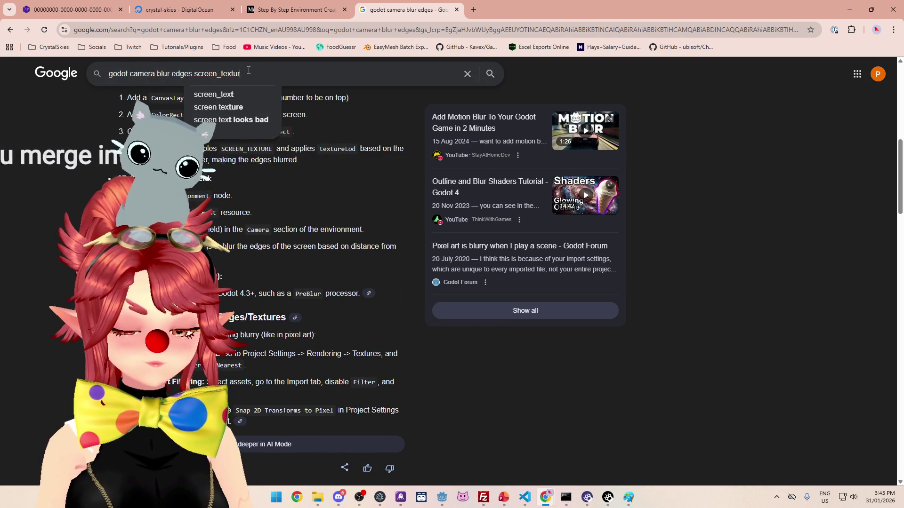
{"action": "type", "text": "e textu"}
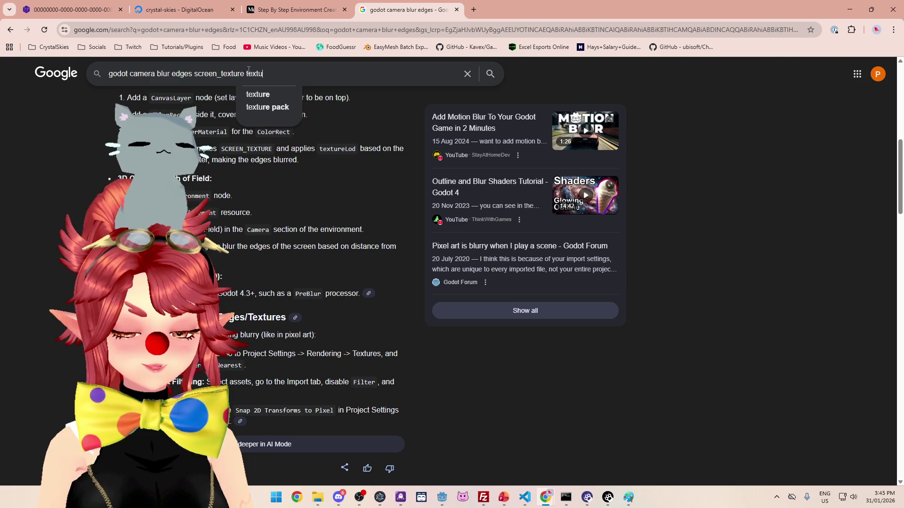
{"action": "type", "text": "relod"}
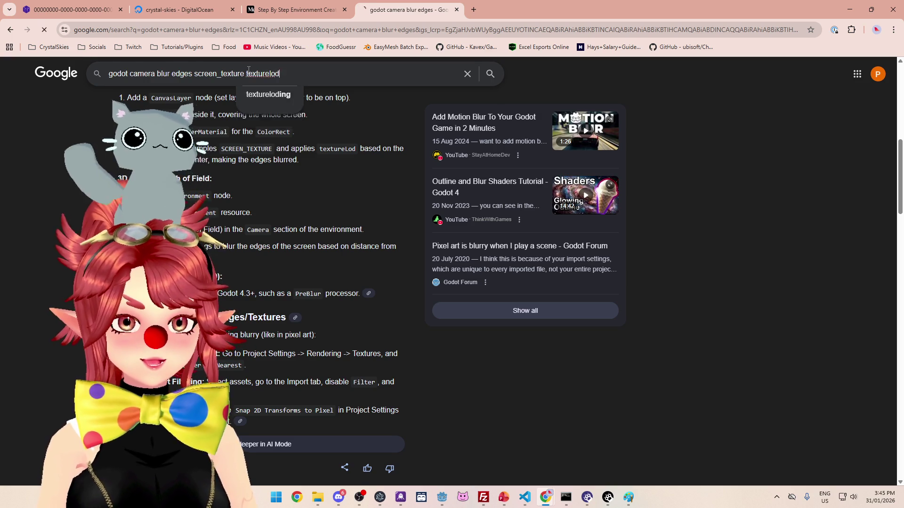
{"action": "key", "text": "Return"}
{"action": "scroll", "coordinate": [259, 281], "scroll_direction": "down", "scroll_amount": 3}
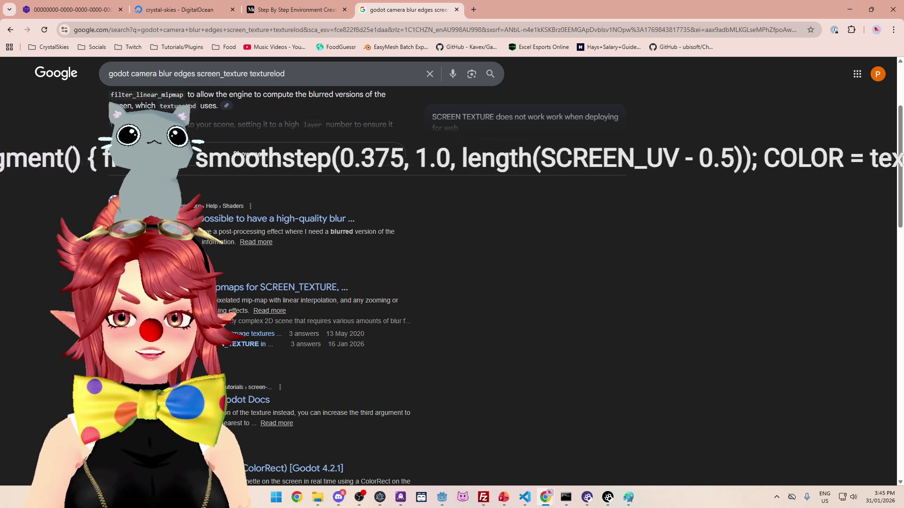
{"action": "key", "text": "alt+Tab"}
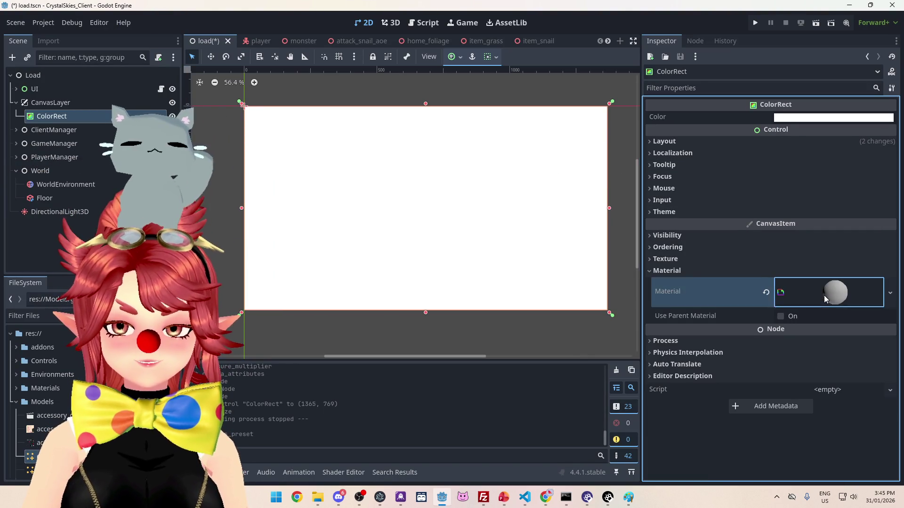
Step: Start a New Shader for the ShaderMaterial and browse to res://Materials/Shaders
{"action": "left_click", "coordinate": [825, 293]}
{"action": "left_click", "coordinate": [882, 387]}
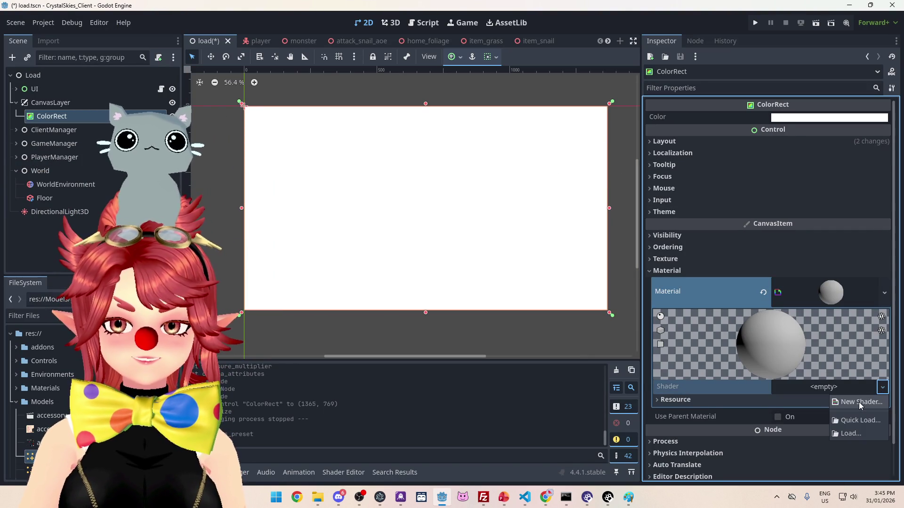
{"action": "left_click", "coordinate": [854, 408]}
{"action": "left_click", "coordinate": [532, 252]}
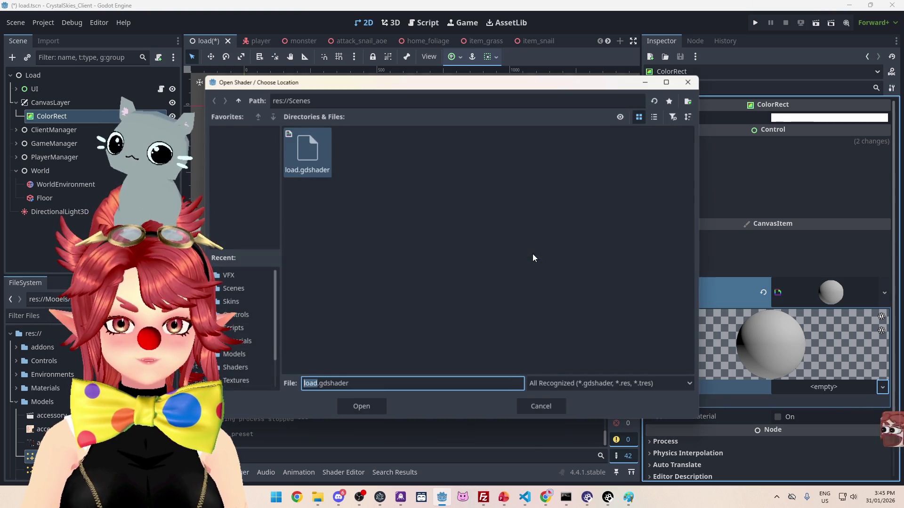
{"action": "left_click", "coordinate": [238, 100]}
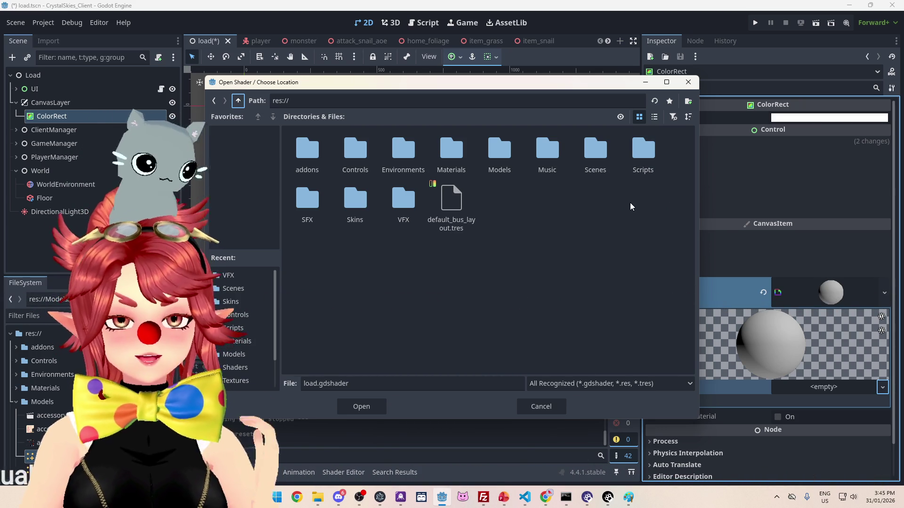
{"action": "double_click", "coordinate": [642, 150]}
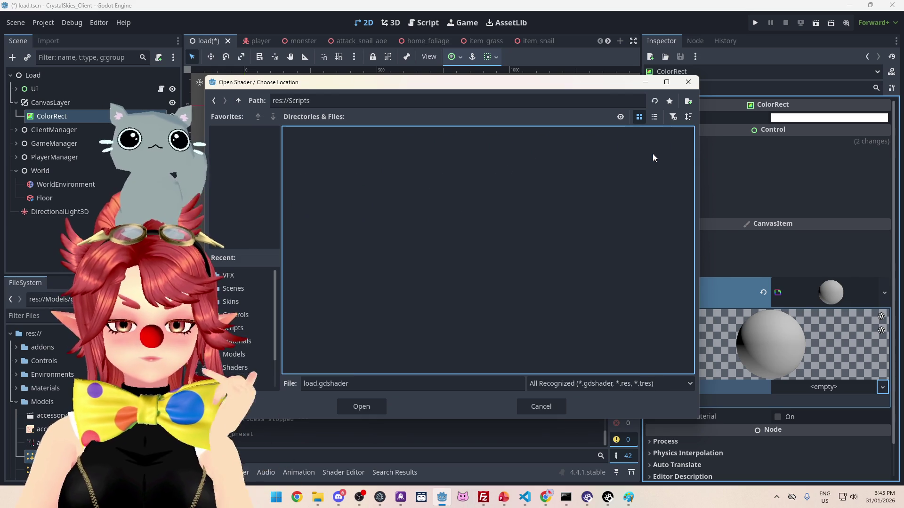
{"action": "left_click", "coordinate": [238, 100]}
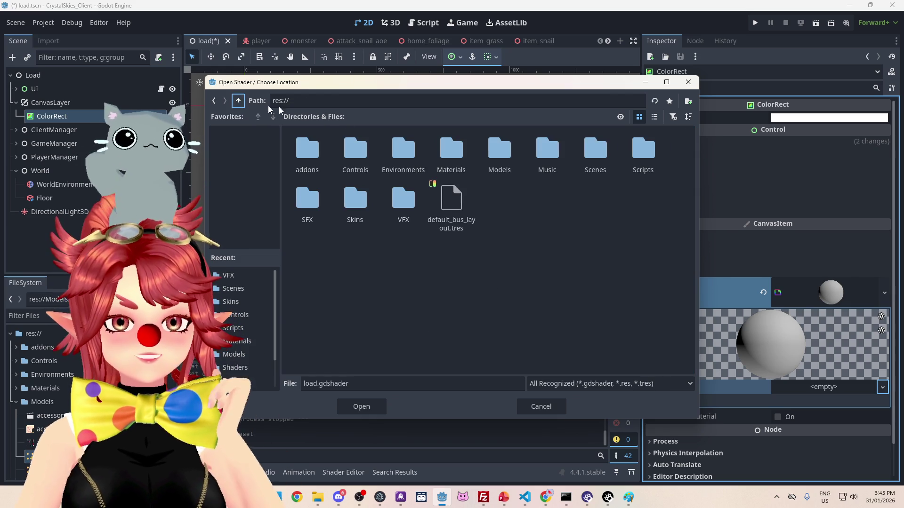
{"action": "double_click", "coordinate": [462, 154]}
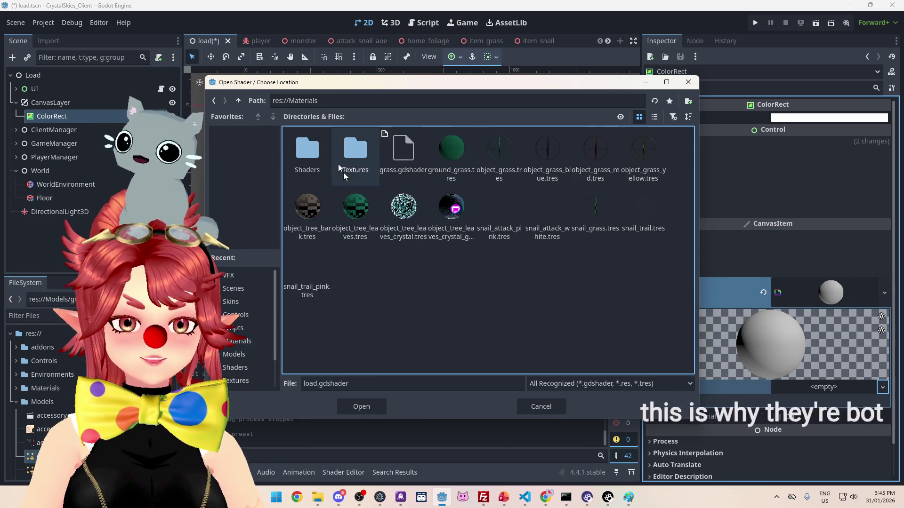
{"action": "double_click", "coordinate": [310, 151]}
Step: Name the shader screen_blur.gdshader, create it, and open it for editing
{"action": "left_click", "coordinate": [362, 379]}
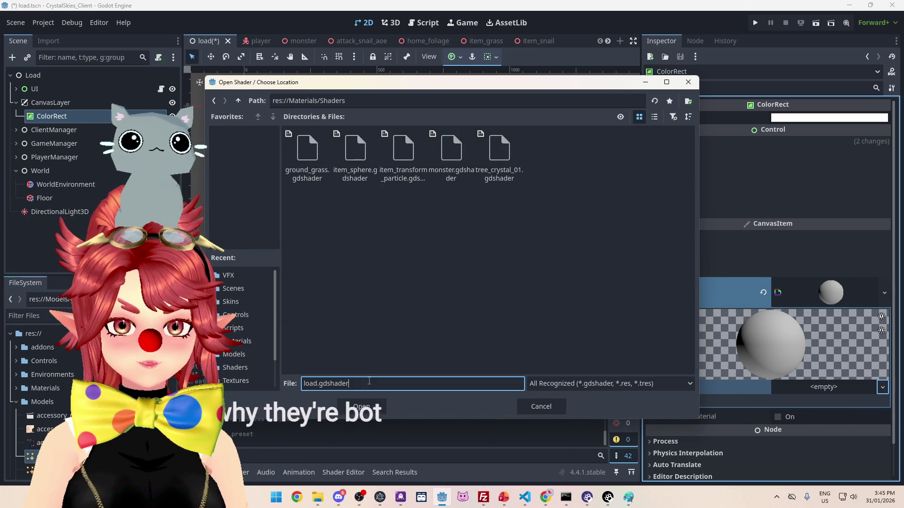
{"action": "double_click", "coordinate": [318, 384]}
{"action": "type", "text": "screen_blur"}
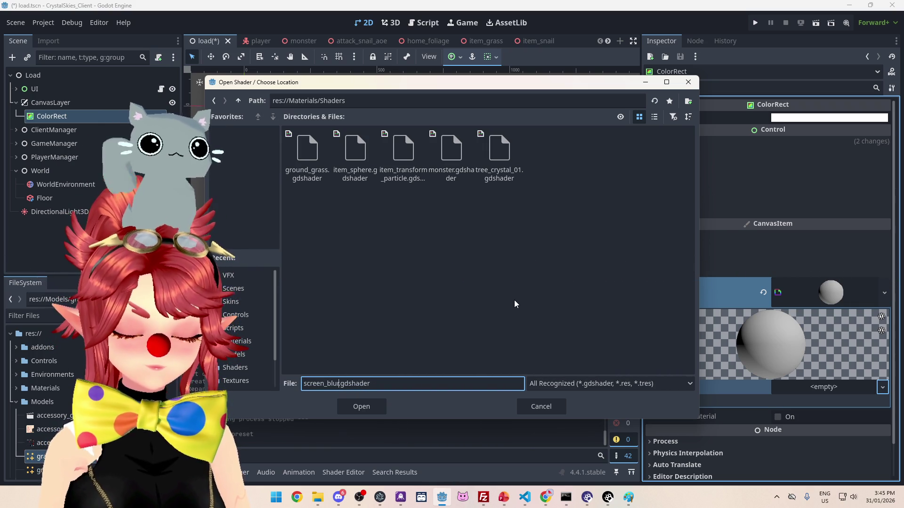
{"action": "key", "text": "Return"}
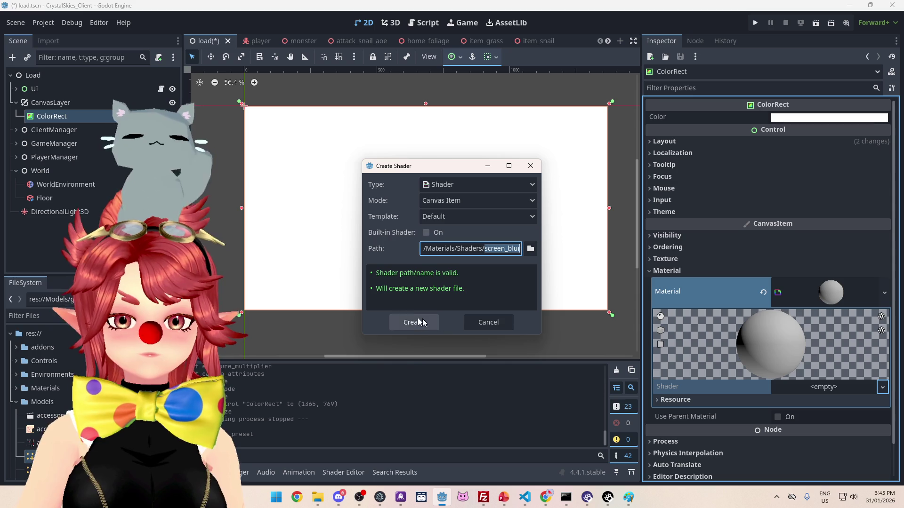
{"action": "left_click", "coordinate": [409, 322]}
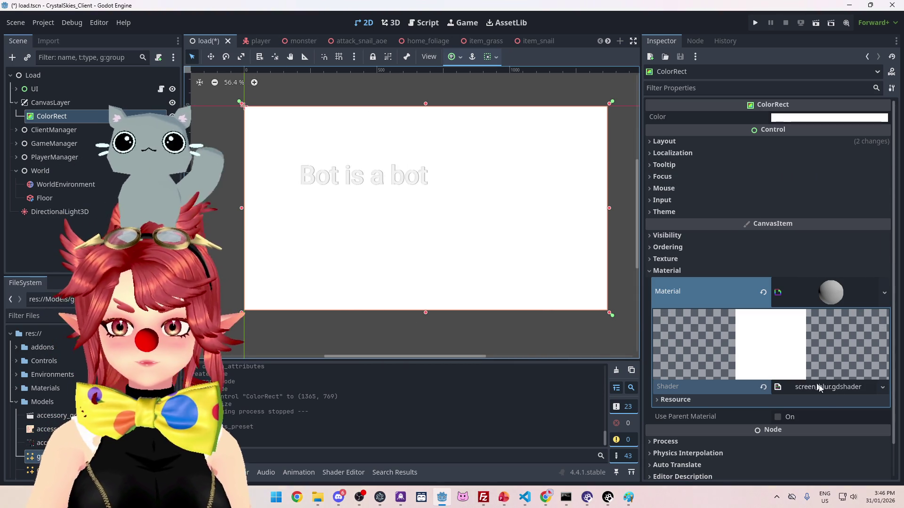
{"action": "left_click", "coordinate": [831, 388]}
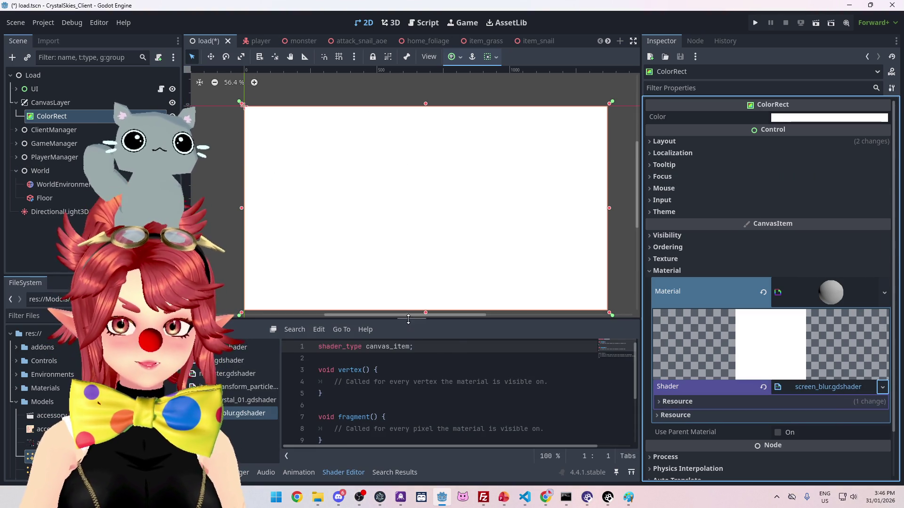
Step: Replace the template with the pasted blur code, splitting out the uniform and fragment lines
{"action": "left_click_drag", "start_coordinate": [408, 319], "coordinate": [408, 238]}
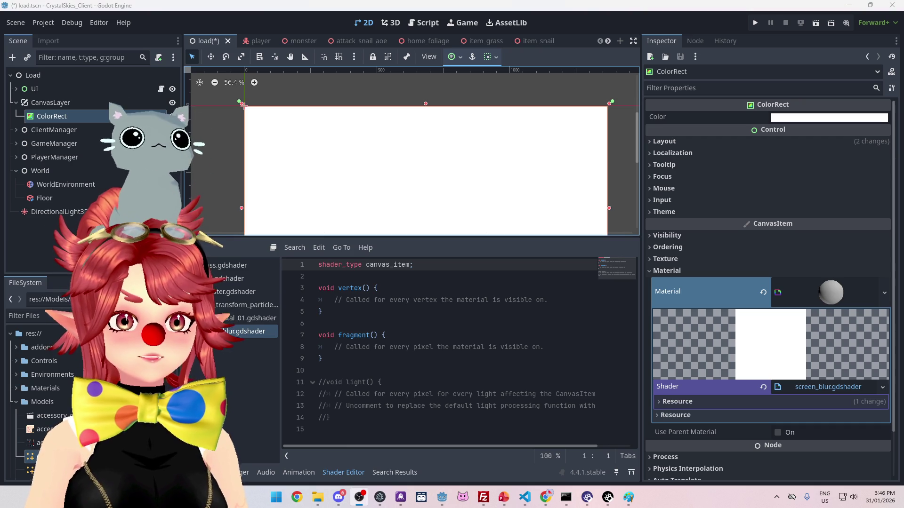
{"action": "mouse_move", "coordinate": [356, 429]}
{"action": "left_mouse_down"}
{"action": "mouse_move", "coordinate": [357, 437]}
{"action": "mouse_move", "coordinate": [330, 382]}
{"action": "mouse_move", "coordinate": [316, 264]}
{"action": "left_mouse_up"}
{"action": "key", "text": "ctrl+v"}
{"action": "left_click_drag", "start_coordinate": [528, 449], "coordinate": [304, 448]}
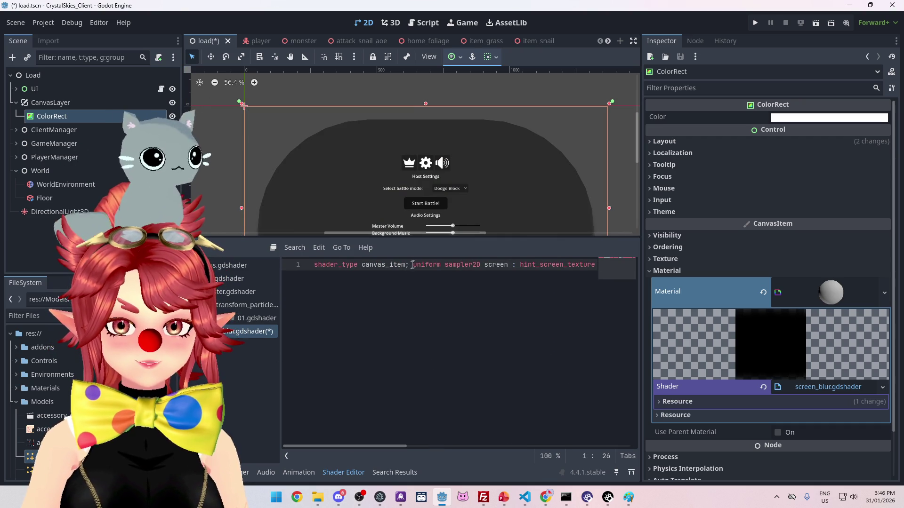
{"action": "key", "text": "Return"}
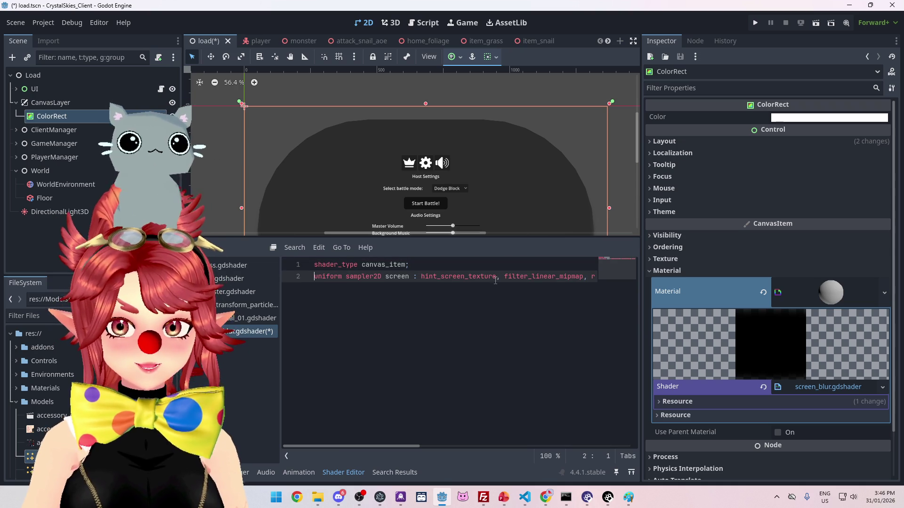
{"action": "left_click_drag", "start_coordinate": [416, 445], "coordinate": [505, 439]}
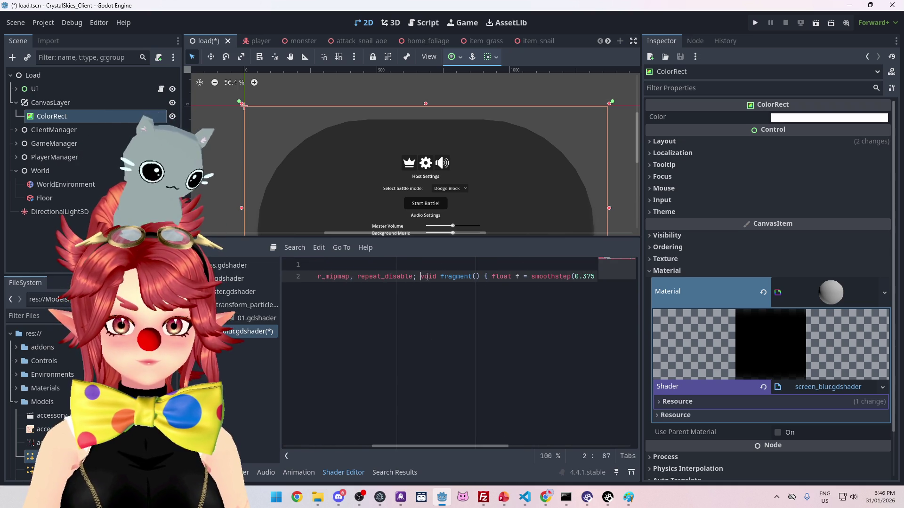
{"action": "key", "text": "Return"}
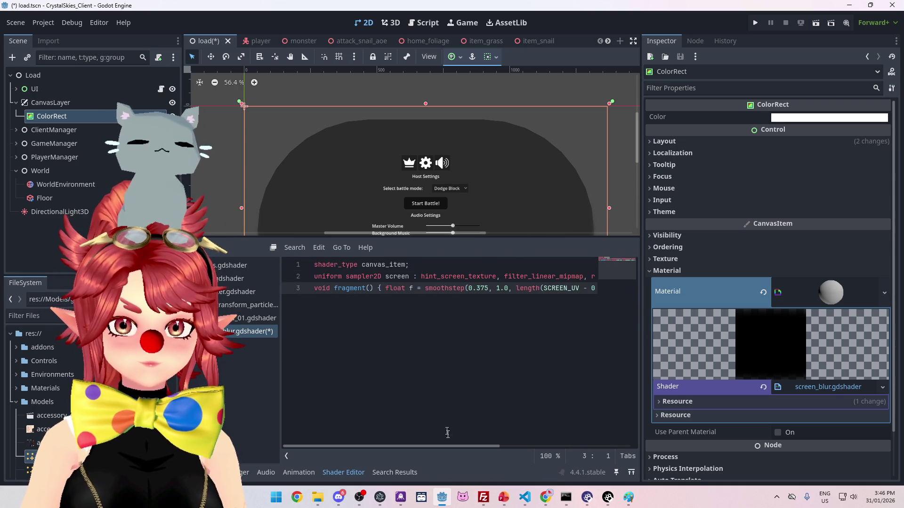
{"action": "mouse_move", "coordinate": [423, 446]}
{"action": "left_mouse_down"}
{"action": "mouse_move", "coordinate": [447, 446]}
{"action": "mouse_move", "coordinate": [245, 346]}
{"action": "left_mouse_up"}
Step: Put the smoothstep line, COLOR assignment and closing brace on their own lines
{"action": "left_click", "coordinate": [242, 321]}
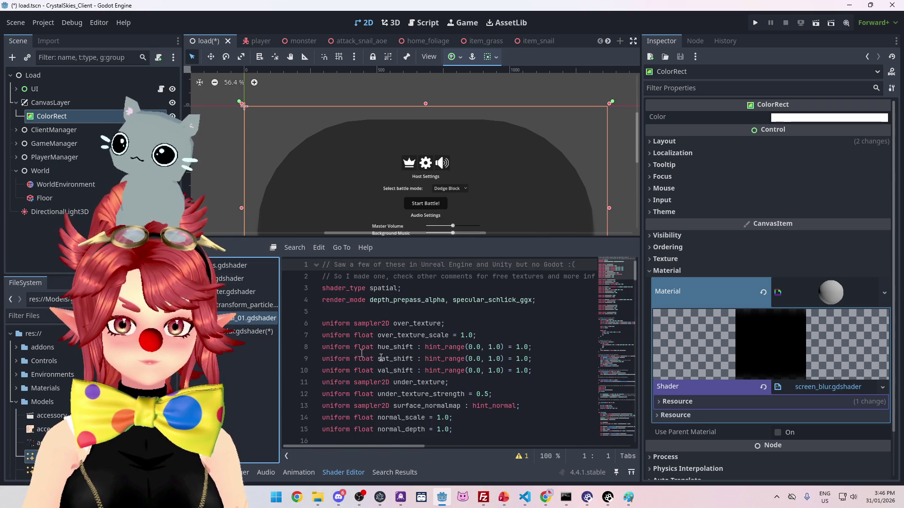
{"action": "scroll", "coordinate": [405, 383], "scroll_direction": "down", "scroll_amount": 10}
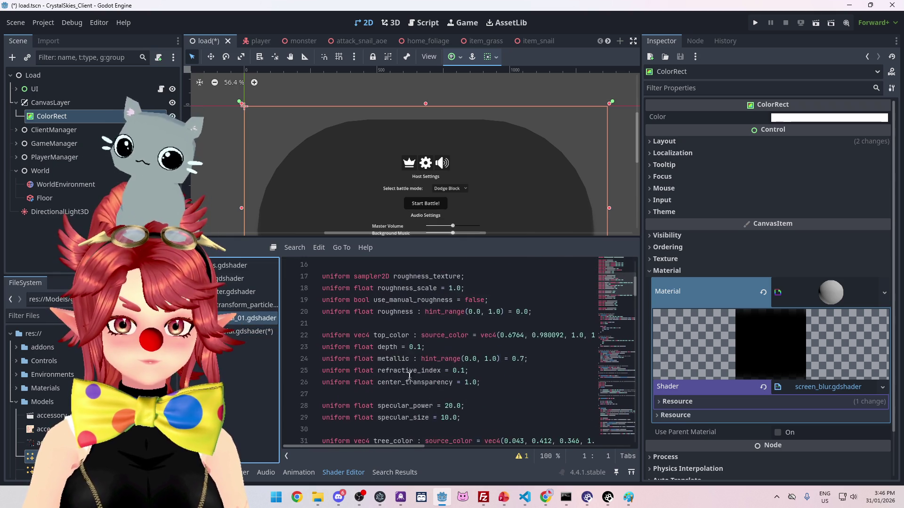
{"action": "left_click", "coordinate": [250, 333]}
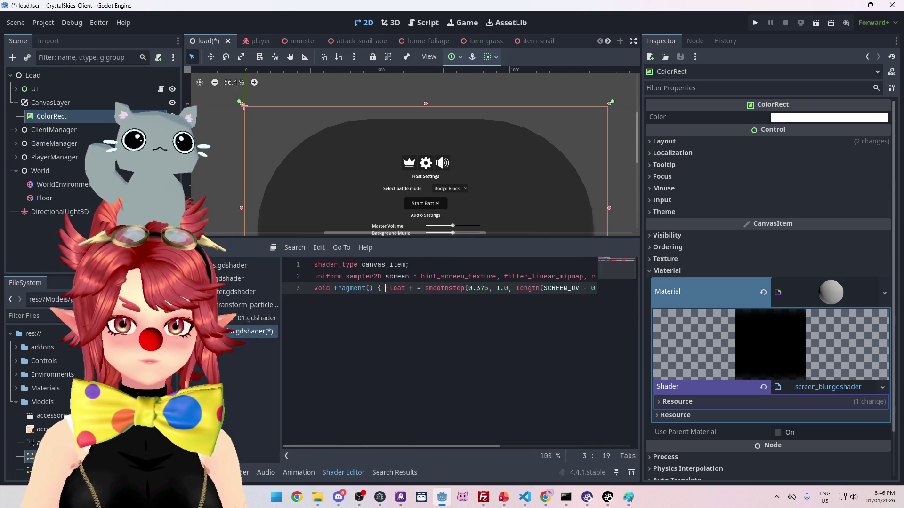
{"action": "key", "text": "Return"}
{"action": "left_click_drag", "start_coordinate": [467, 447], "coordinate": [597, 446]}
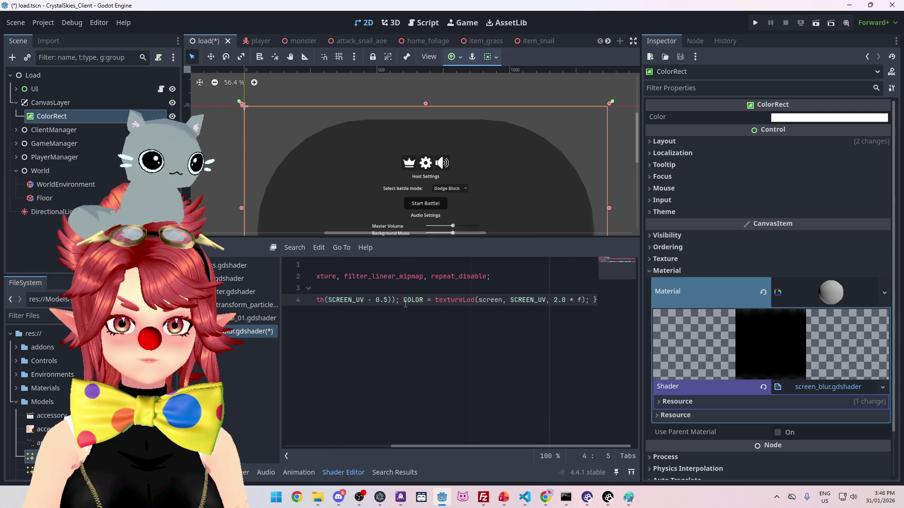
{"action": "key", "text": "Return"}
{"action": "mouse_move", "coordinate": [409, 446]}
{"action": "left_mouse_down"}
{"action": "mouse_move", "coordinate": [386, 446]}
{"action": "mouse_move", "coordinate": [547, 446]}
{"action": "mouse_move", "coordinate": [501, 446]}
{"action": "left_mouse_up"}
{"action": "left_click", "coordinate": [520, 311]}
{"action": "key", "text": "Return"}
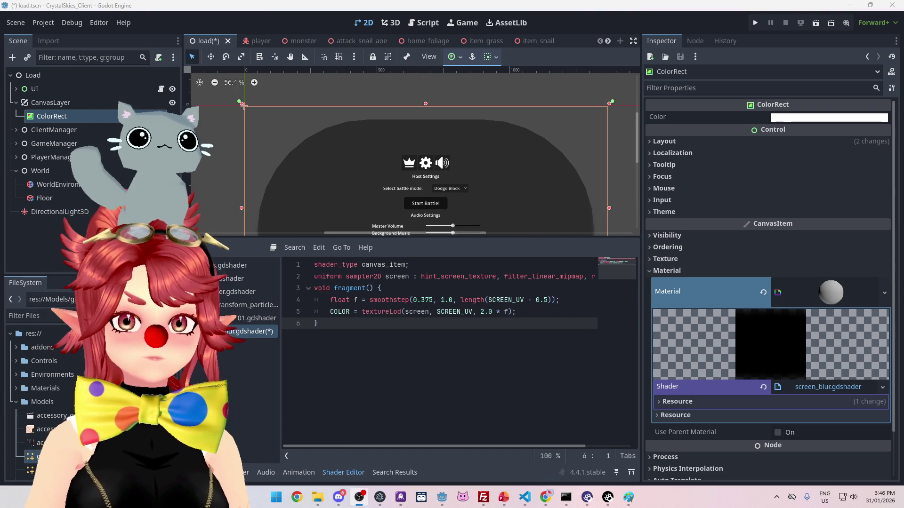
Step: Save the screen_blur shader with Ctrl+S and run the project to test it
{"action": "left_click", "coordinate": [455, 300]}
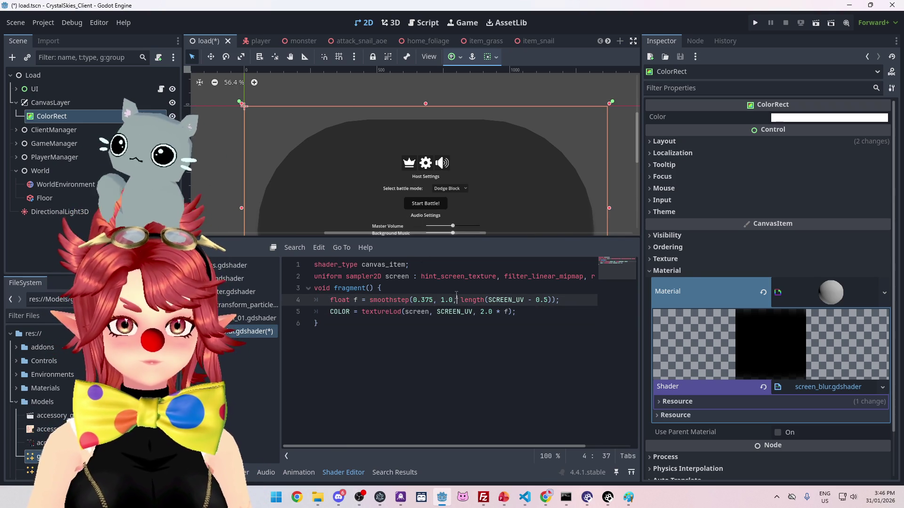
{"action": "key", "text": "ctrl+s"}
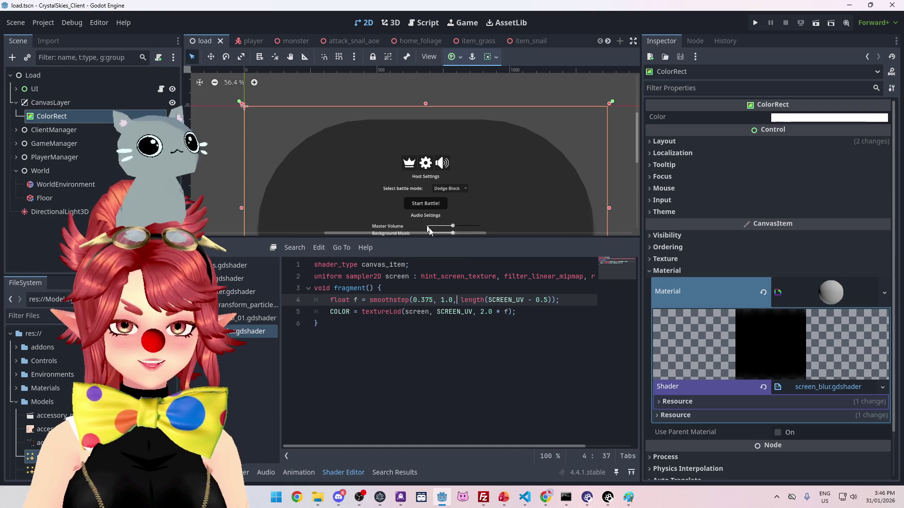
{"action": "left_click", "coordinate": [524, 311]}
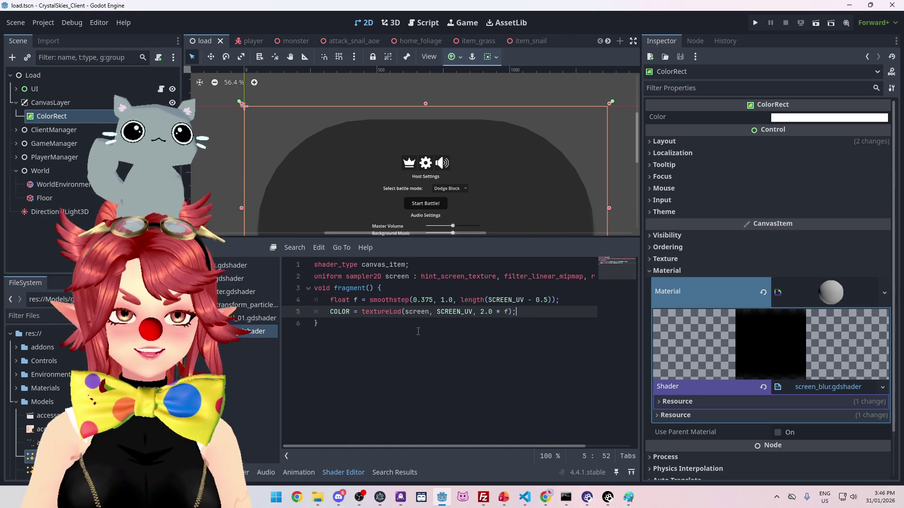
{"action": "left_click", "coordinate": [374, 336]}
{"action": "key", "text": "ctrl+s"}
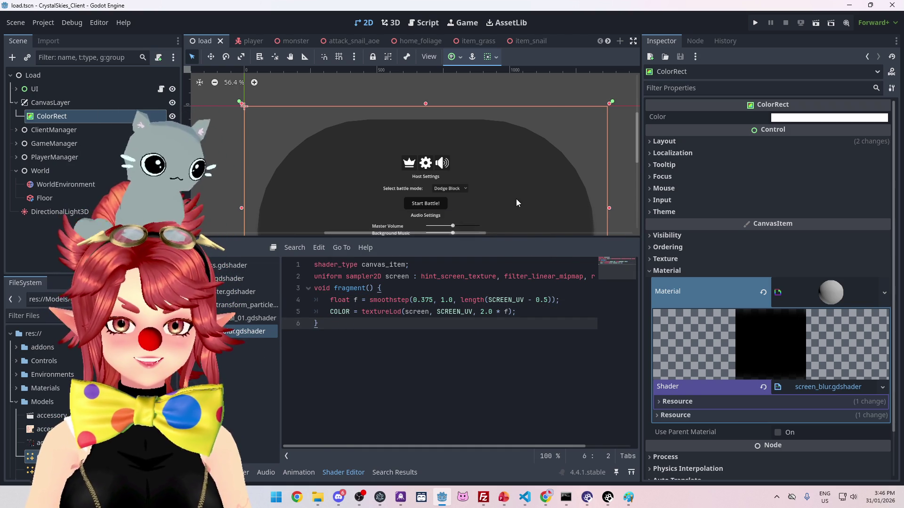
{"action": "scroll", "coordinate": [516, 203], "scroll_direction": "down", "scroll_amount": 1}
{"action": "left_click", "coordinate": [757, 25]}
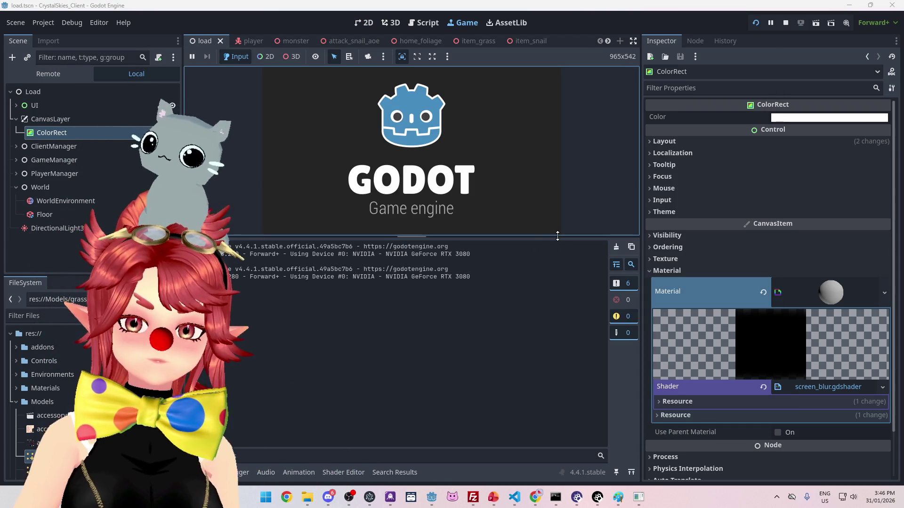
Step: Enlarge the Game view to watch the lobby screen, then stop the running project
{"action": "left_click_drag", "start_coordinate": [556, 238], "coordinate": [557, 310]}
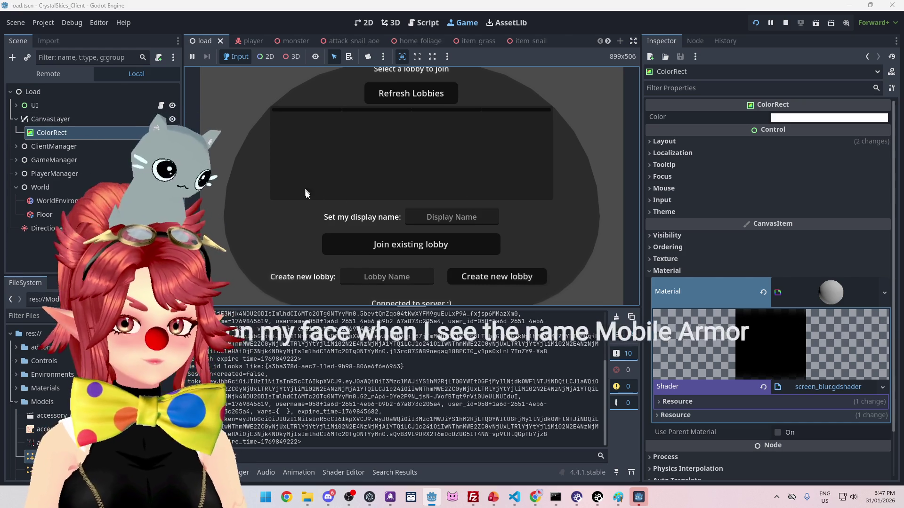
{"action": "left_click", "coordinate": [785, 22]}
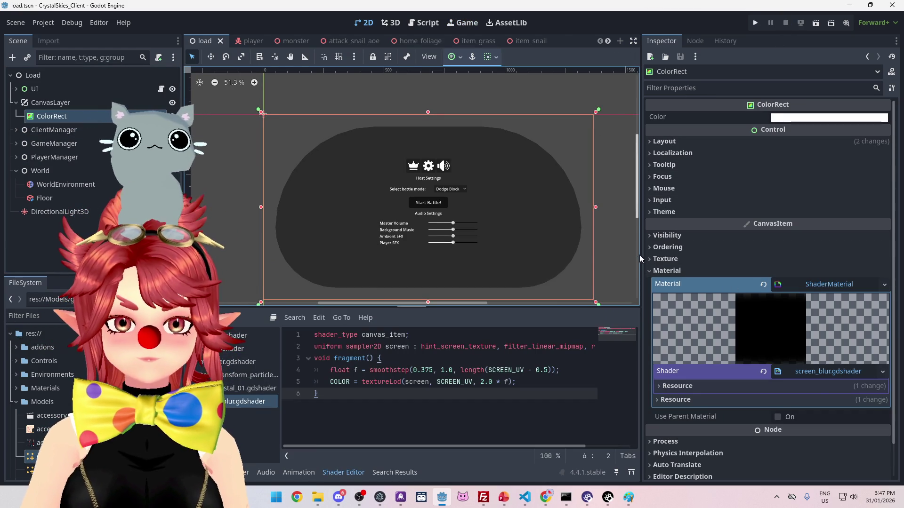
Step: Set the ColorRect's Mouse filter to Ignore in the Inspector
{"action": "left_click_drag", "start_coordinate": [640, 254], "coordinate": [536, 255]}
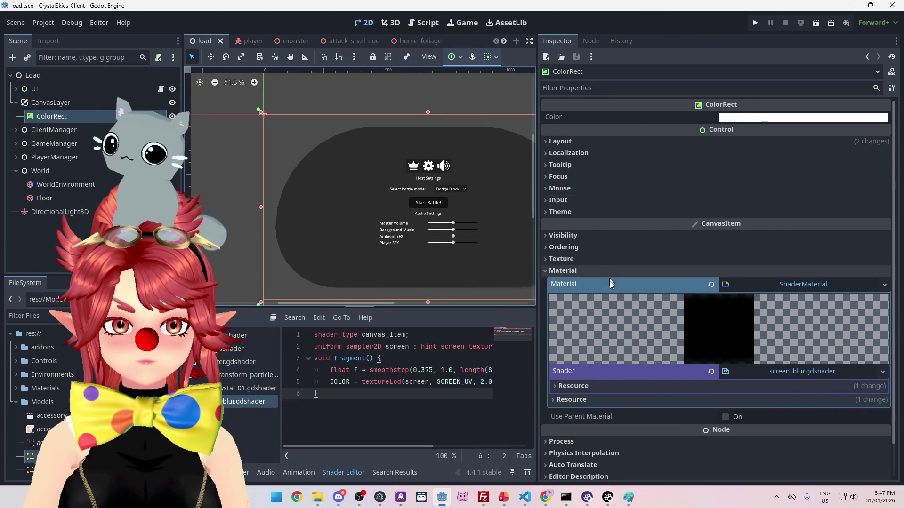
{"action": "scroll", "coordinate": [643, 419], "scroll_direction": "down", "scroll_amount": 2}
{"action": "left_click", "coordinate": [560, 233]}
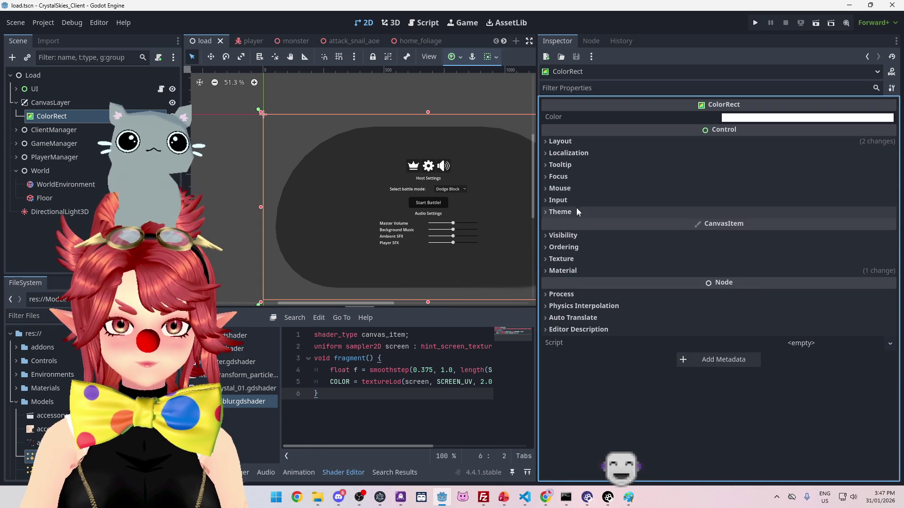
{"action": "left_click", "coordinate": [559, 188]}
{"action": "left_click", "coordinate": [750, 205]}
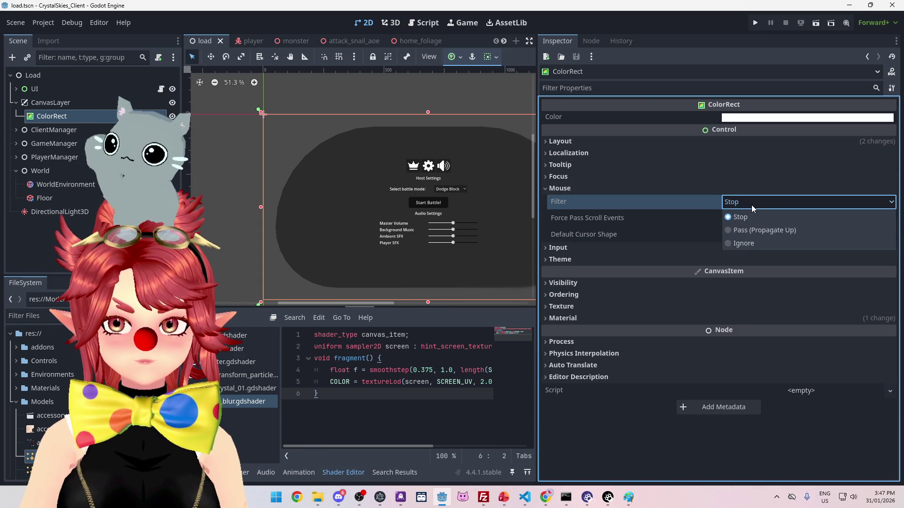
{"action": "left_click", "coordinate": [748, 241]}
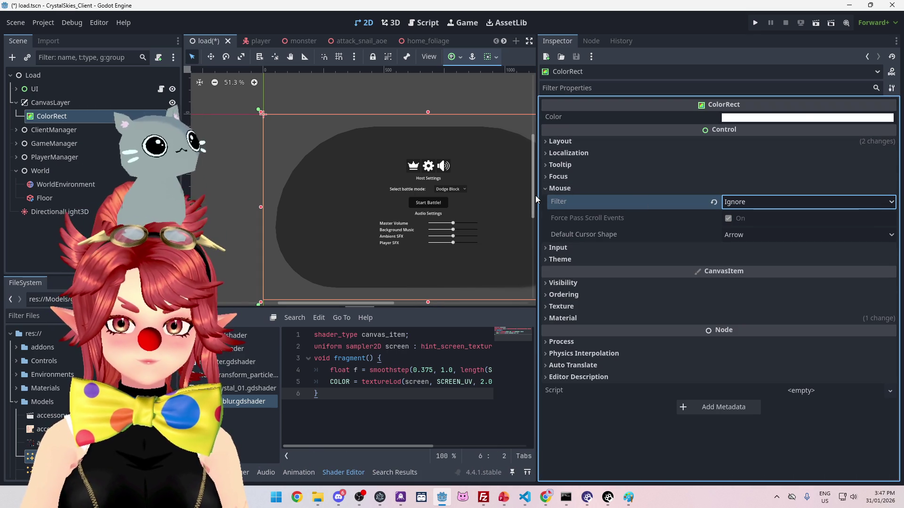
{"action": "left_click_drag", "start_coordinate": [536, 196], "coordinate": [721, 196]}
Step: Save the load.tscn scene and run the project to test the blur
{"action": "key", "text": "ctrl+s"}
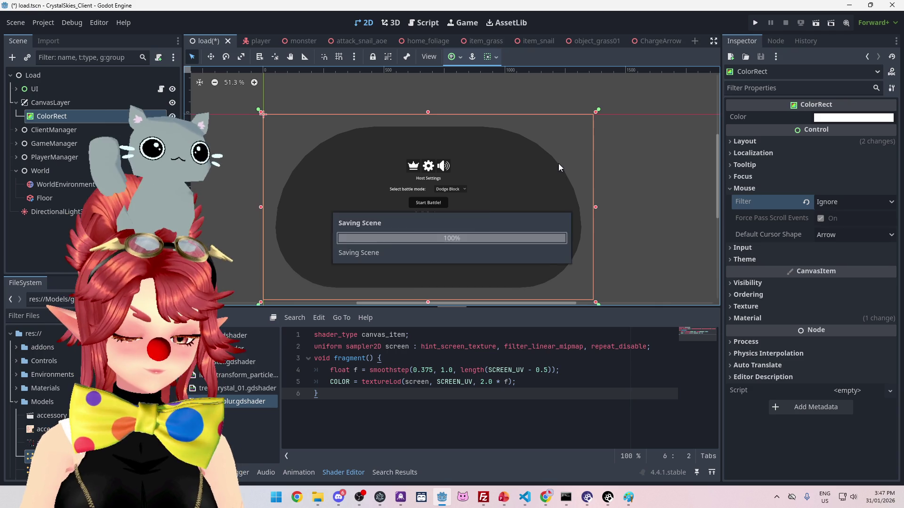
{"action": "key", "text": "ctrl+s"}
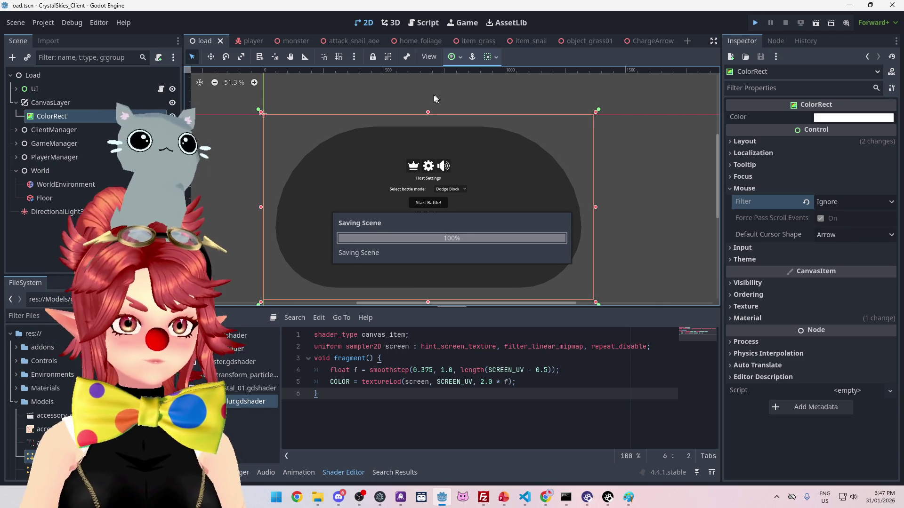
{"action": "key", "text": "F5"}
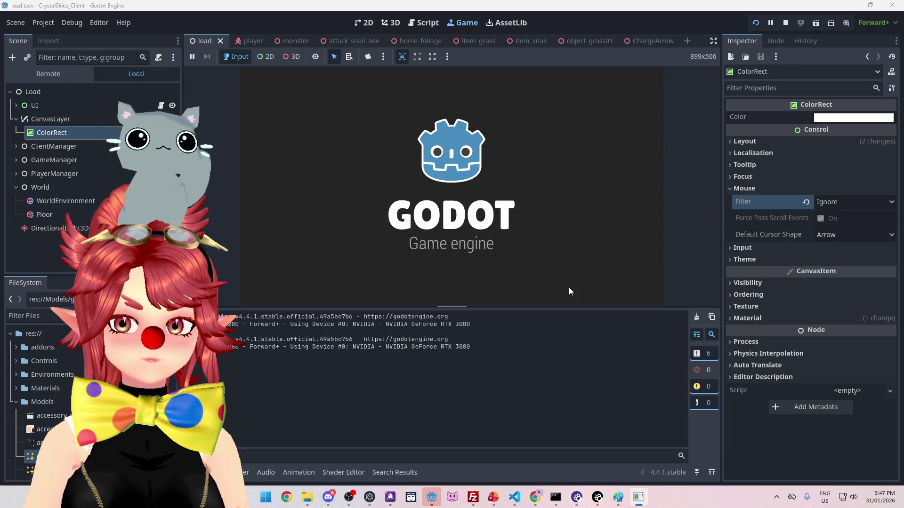
Step: Enter a display name and create a lobby named 'asdd'
{"action": "left_click", "coordinate": [518, 209]}
{"action": "type", "text": "Phwee"}
{"action": "left_click", "coordinate": [426, 277]}
{"action": "type", "text": "asdd"}
{"action": "left_click", "coordinate": [512, 278]}
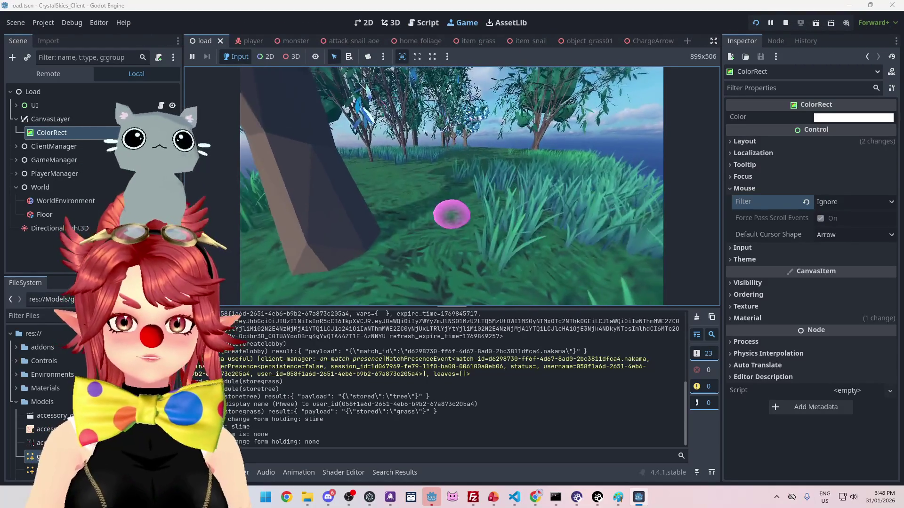
Step: Bring up the Host Settings menu over the blurred scene and show the shader code below the game
{"action": "key", "text": "Escape"}
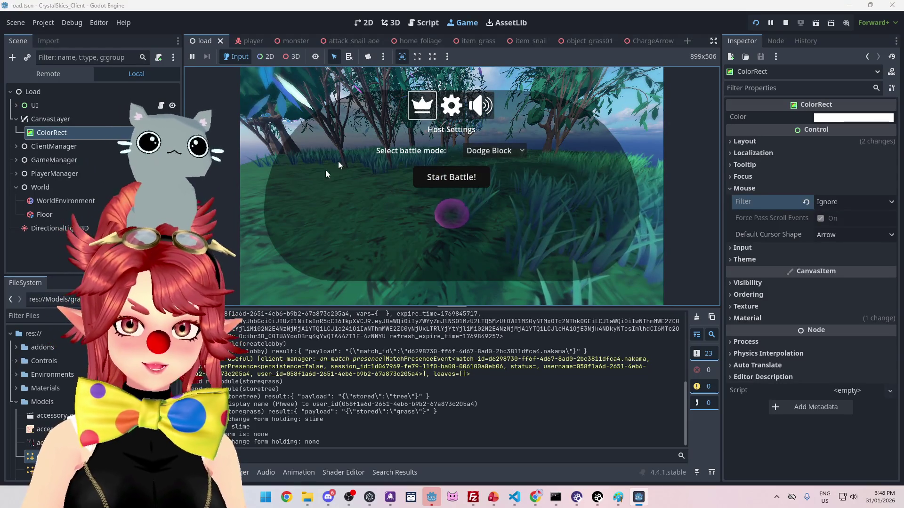
{"action": "key", "text": "Escape"}
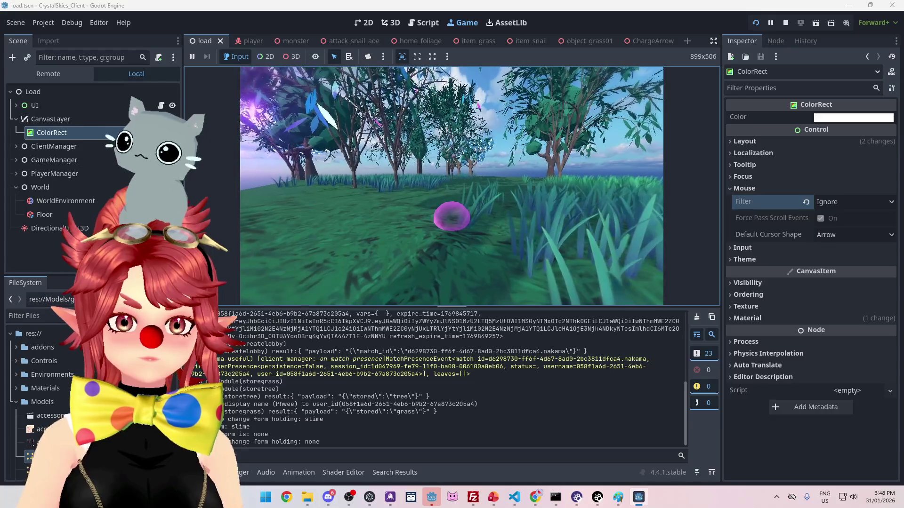
{"action": "key", "text": "Escape"}
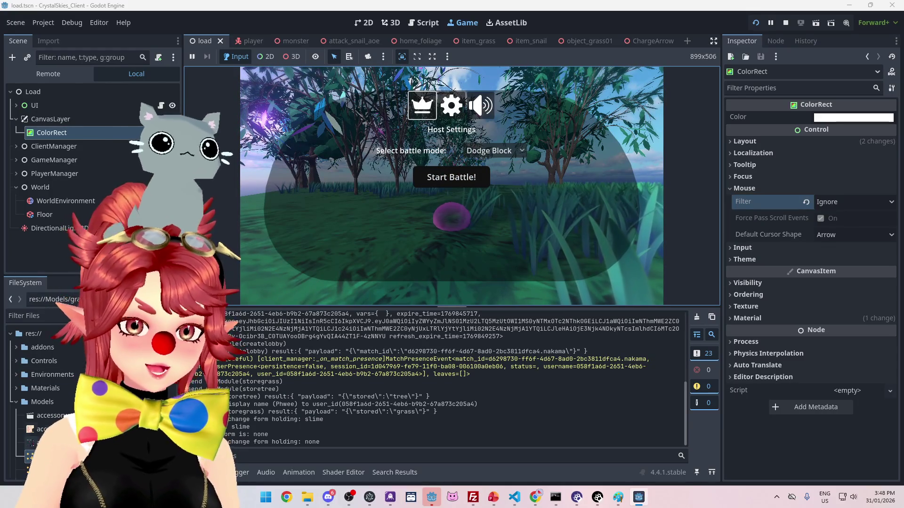
{"action": "left_click", "coordinate": [354, 475]}
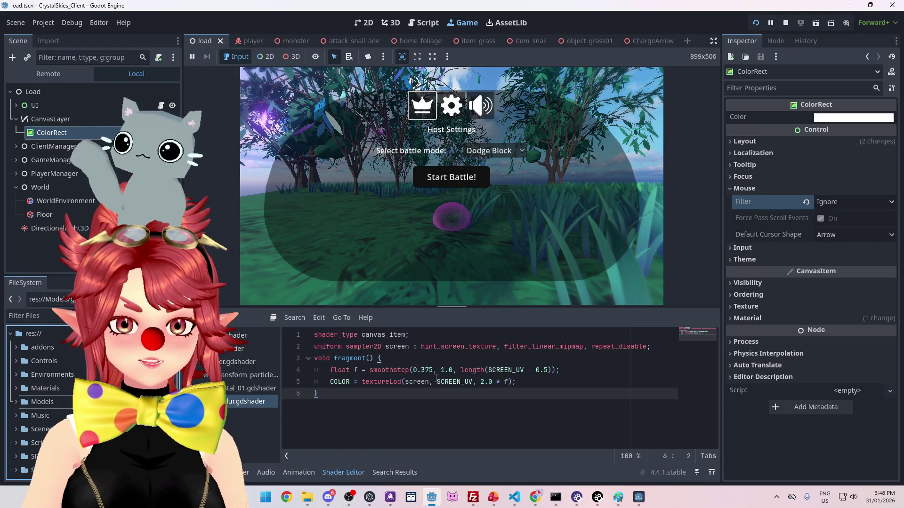
Step: Change the textureLod blur multiplier to 5.0, save, and check the stronger blur in-game
{"action": "left_click", "coordinate": [483, 382]}
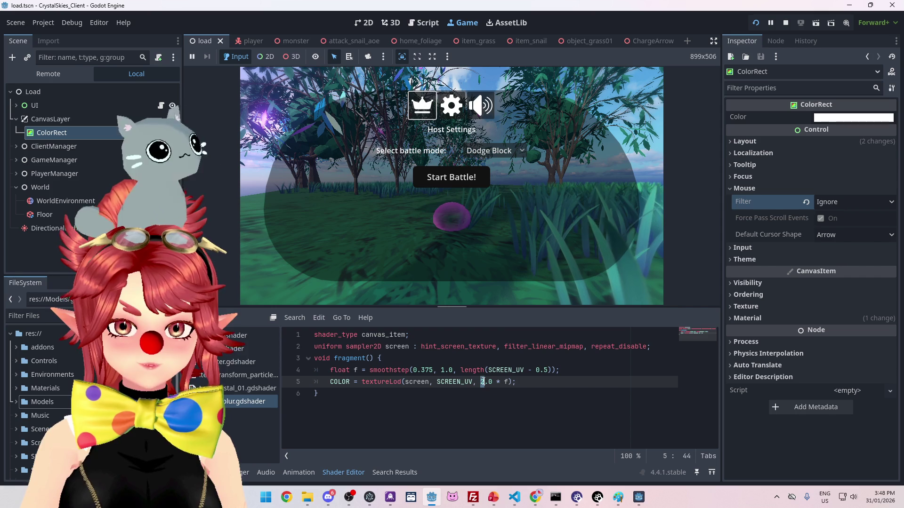
{"action": "key", "text": "BackSpace"}
{"action": "type", "text": "5"}
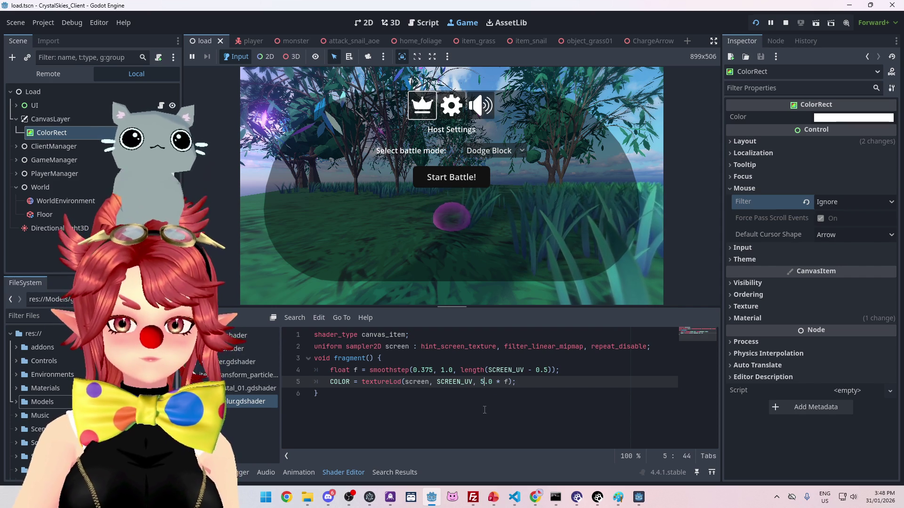
{"action": "left_click", "coordinate": [484, 397]}
{"action": "key", "text": "ctrl+s"}
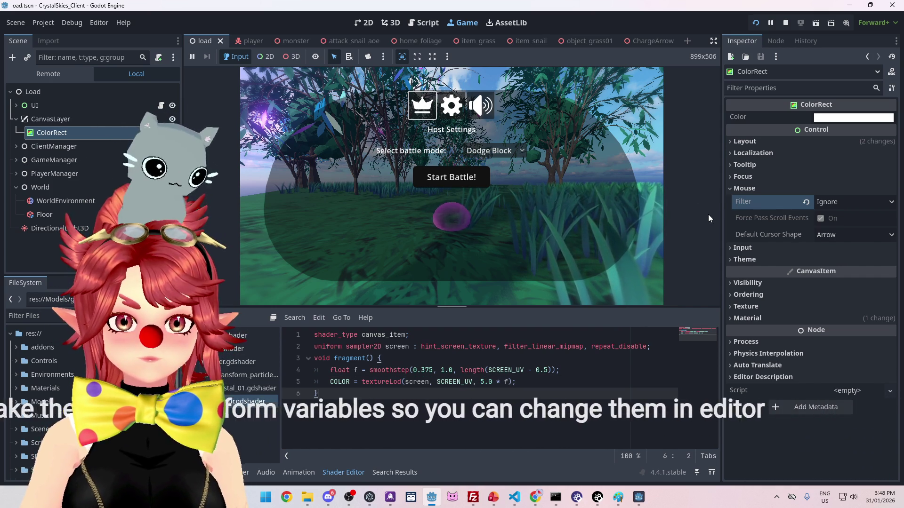
{"action": "key", "text": "Up"}
{"action": "key", "text": "End"}
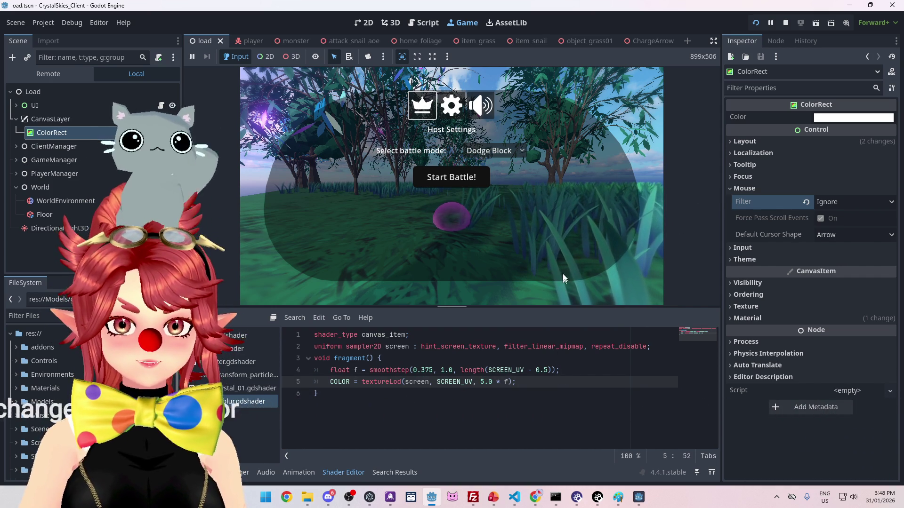
{"action": "left_click", "coordinate": [614, 288]}
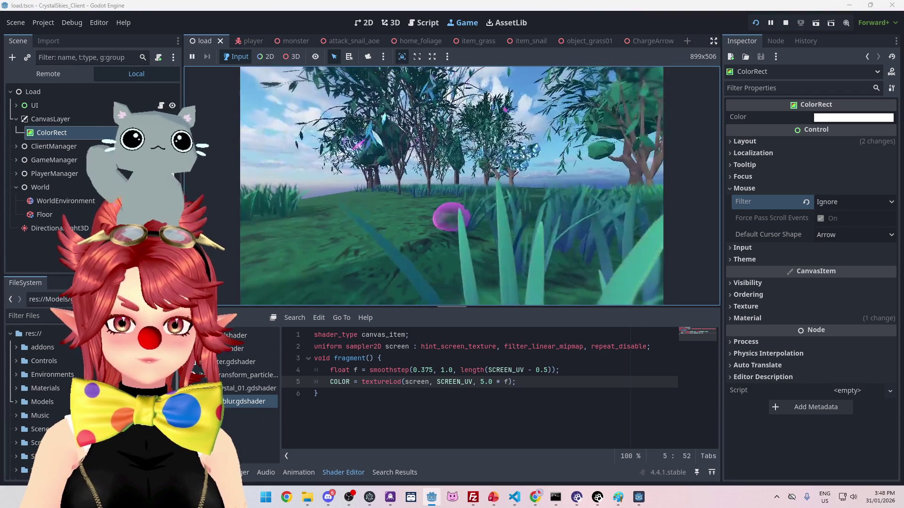
{"action": "key", "text": "Escape"}
Step: Set the blur multiplier back to 2.0
{"action": "left_click", "coordinate": [485, 382]}
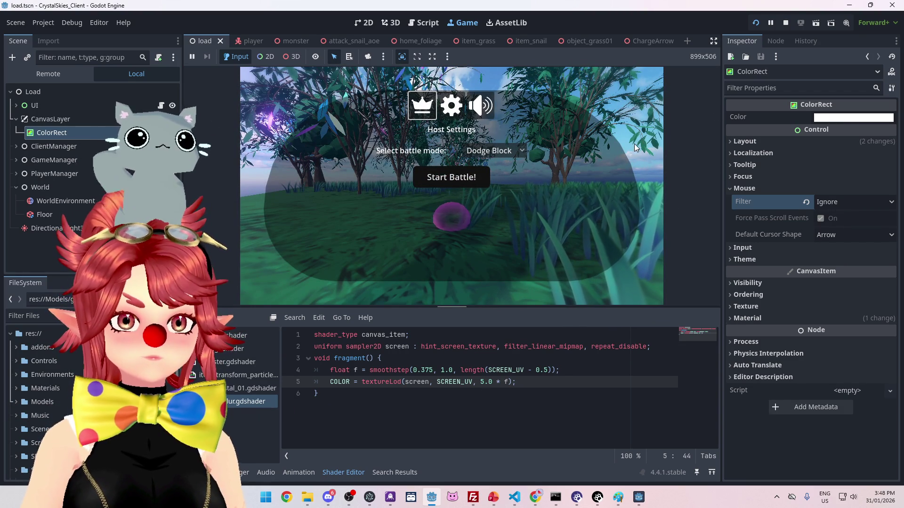
{"action": "double_click", "coordinate": [483, 382]}
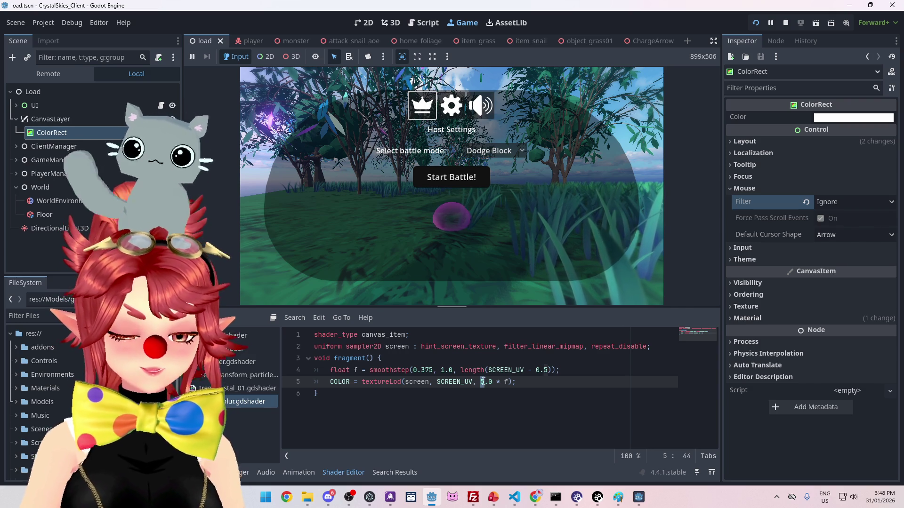
{"action": "type", "text": "2"}
{"action": "left_click", "coordinate": [374, 360]}
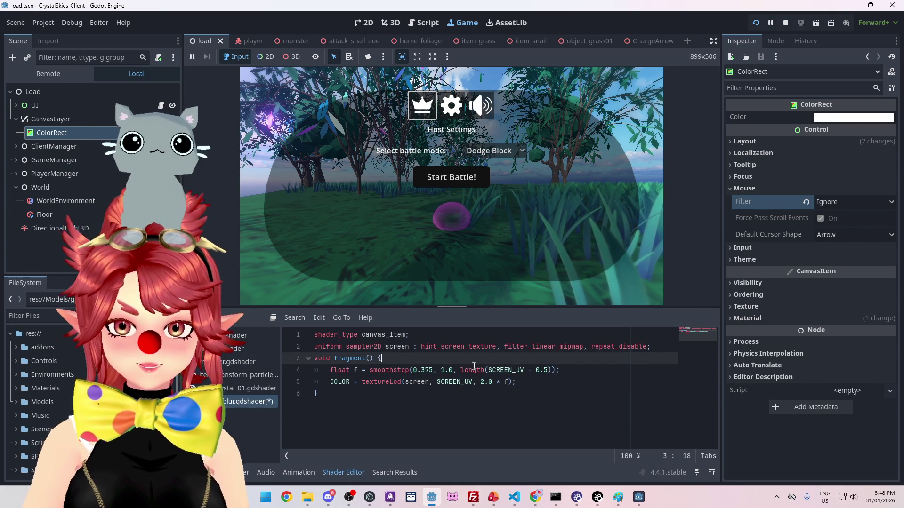
{"action": "left_click", "coordinate": [665, 347]}
Step: Declare 'uniform float blur_strength = 2.0;' above the fragment function, using tree_crystal_01's shader as reference
{"action": "key", "text": "Return"}
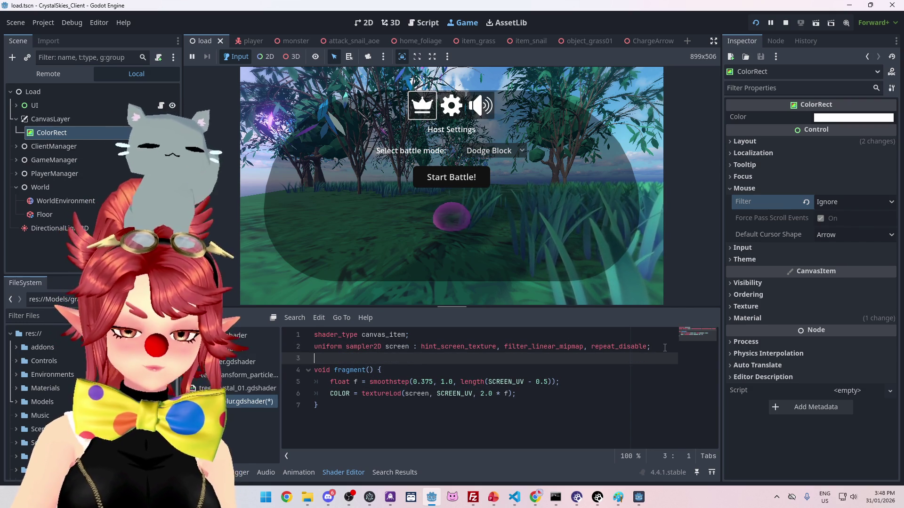
{"action": "type", "text": "uniform"}
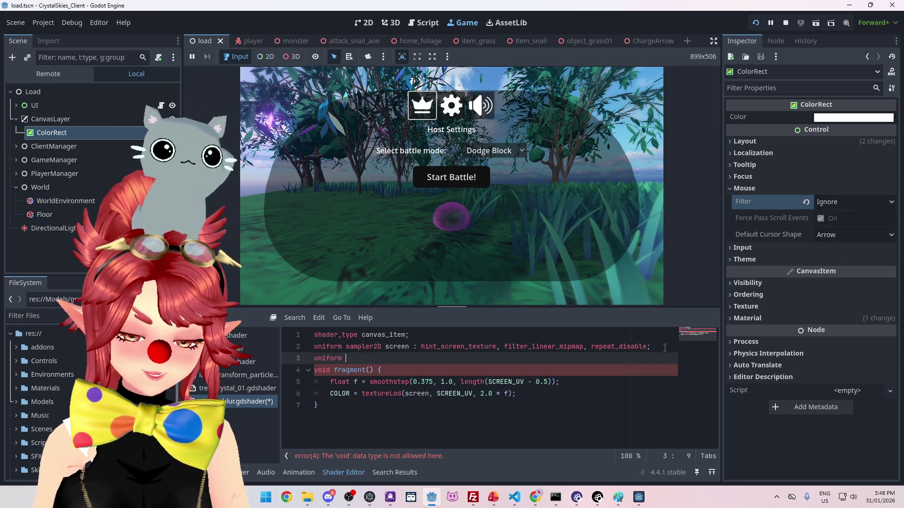
{"action": "left_click", "coordinate": [249, 388]}
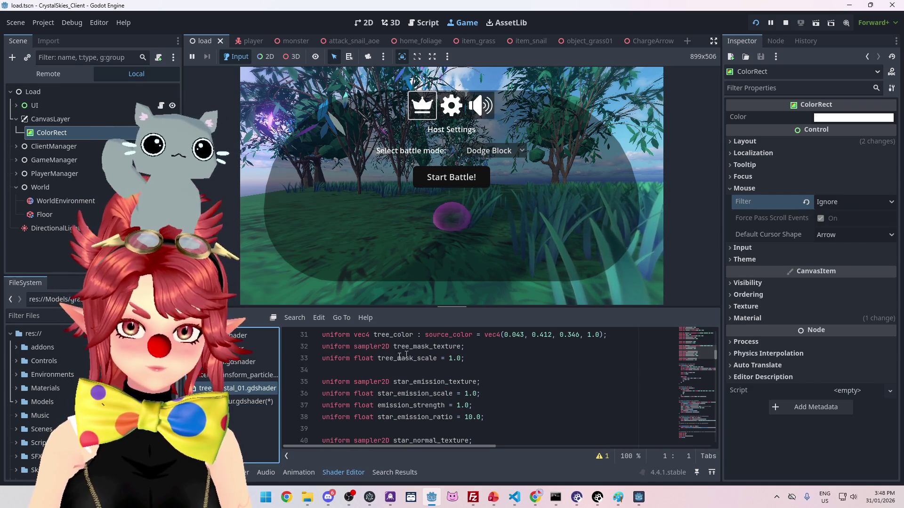
{"action": "left_click", "coordinate": [250, 402]}
{"action": "type", "text": "float"}
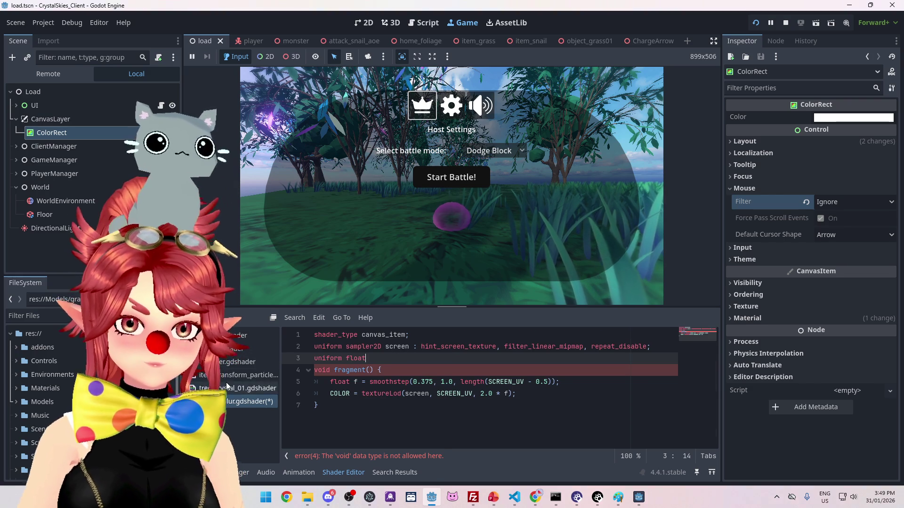
{"action": "left_click", "coordinate": [227, 387]}
{"action": "left_click", "coordinate": [232, 402]}
{"action": "left_click", "coordinate": [396, 357]}
{"action": "type", "text": "bluir"}
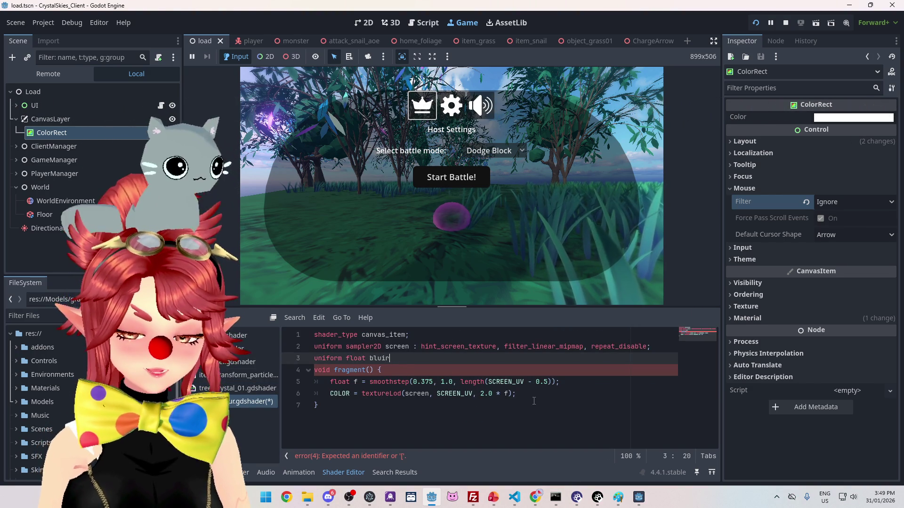
{"action": "key", "text": "BackSpace"}
{"action": "key", "text": "BackSpace"}
{"action": "type", "text": "r_stren"}
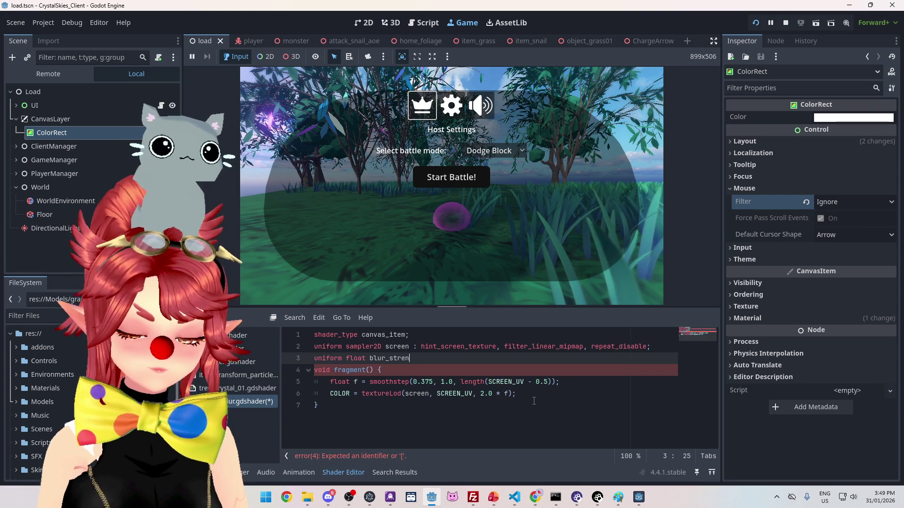
{"action": "type", "text": "gth = "}
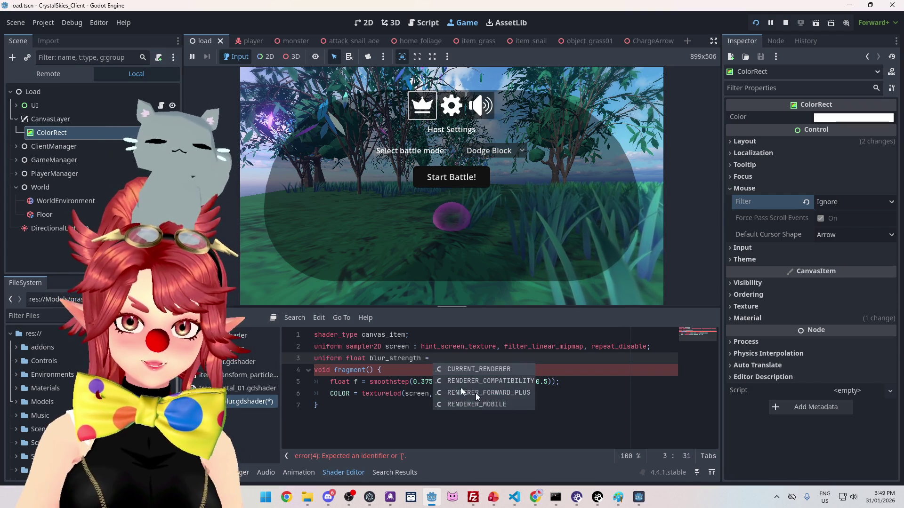
{"action": "type", "text": "2.0;"}
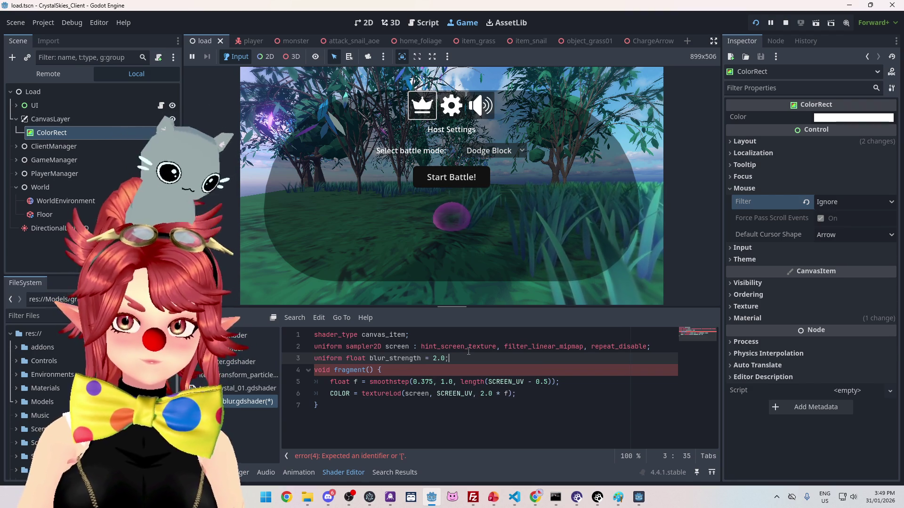
{"action": "left_click", "coordinate": [251, 388]}
{"action": "left_click", "coordinate": [250, 401]}
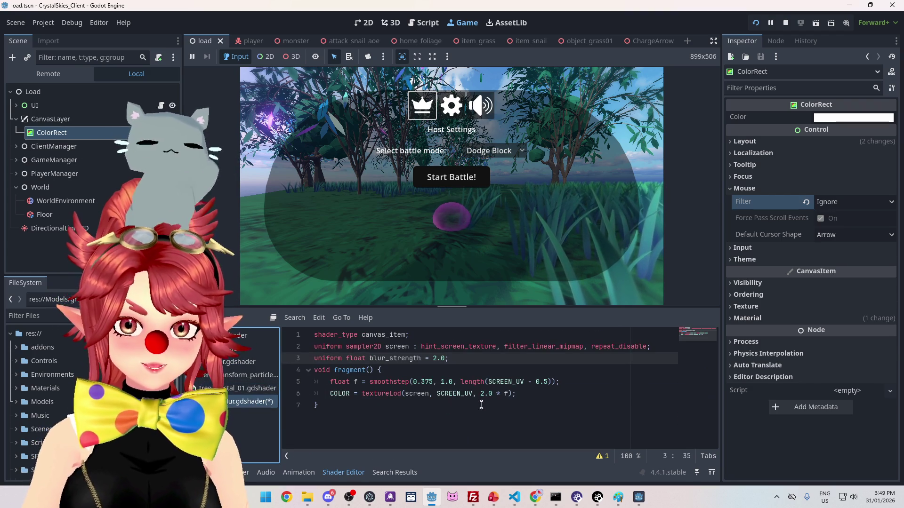
Step: Use blur_strength in place of the 2.0 multiplier and paste two copies of its declaration
{"action": "double_click", "coordinate": [421, 359]}
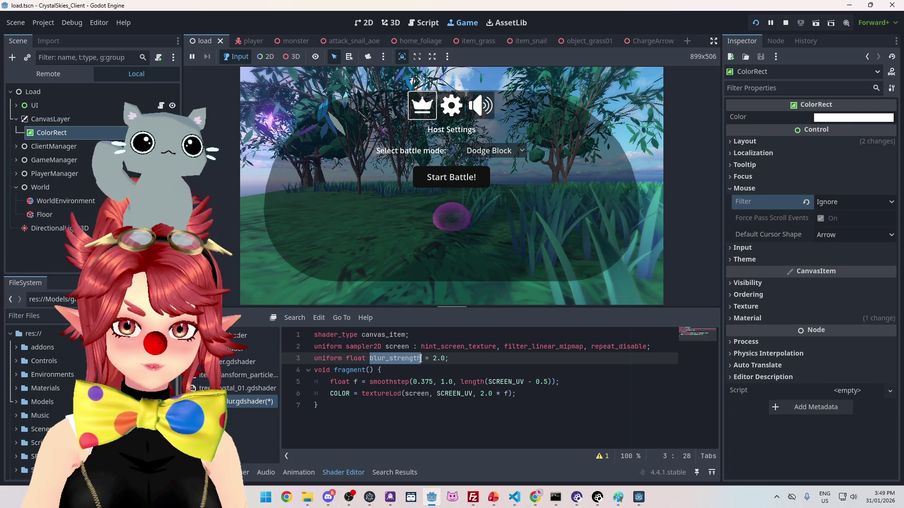
{"action": "left_click", "coordinate": [442, 394]}
{"action": "left_click", "coordinate": [482, 394]}
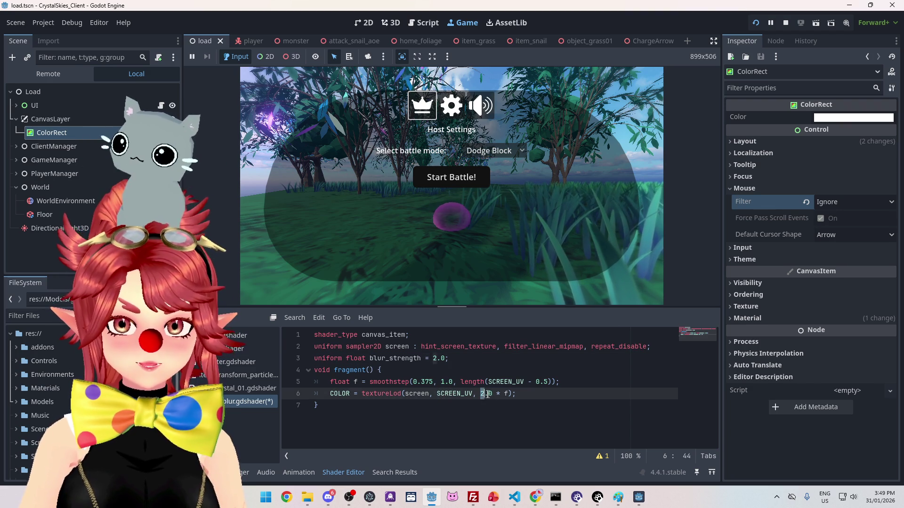
{"action": "type", "text": "blur_strength"}
{"action": "left_click", "coordinate": [455, 358]}
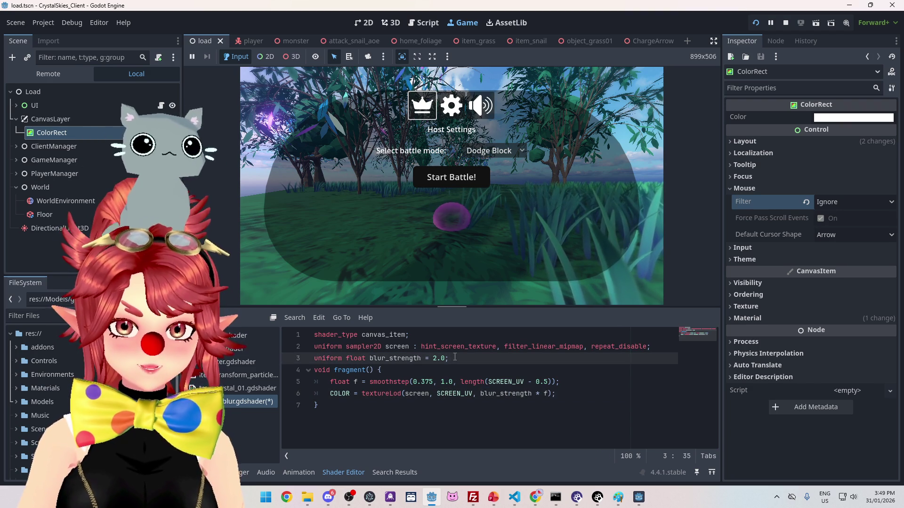
{"action": "key", "text": "Return"}
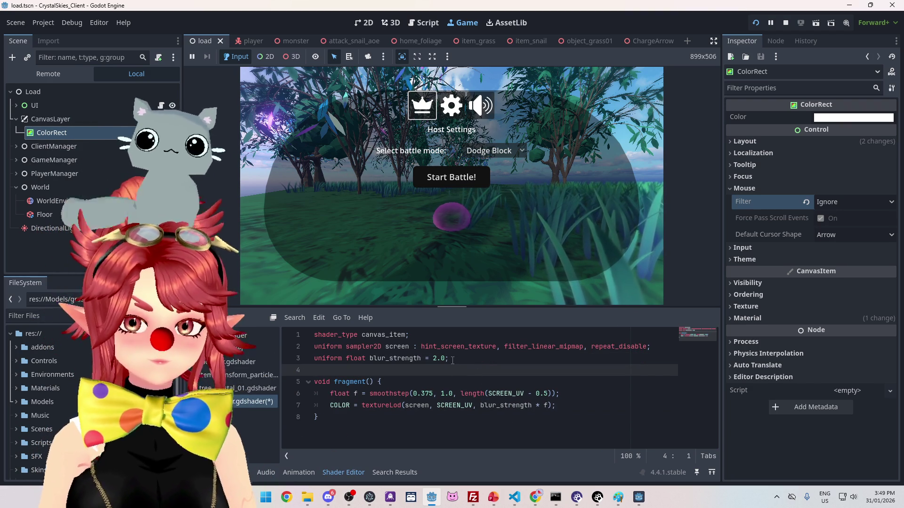
{"action": "left_click_drag", "start_coordinate": [452, 360], "coordinate": [338, 358]}
{"action": "left_click", "coordinate": [337, 370]}
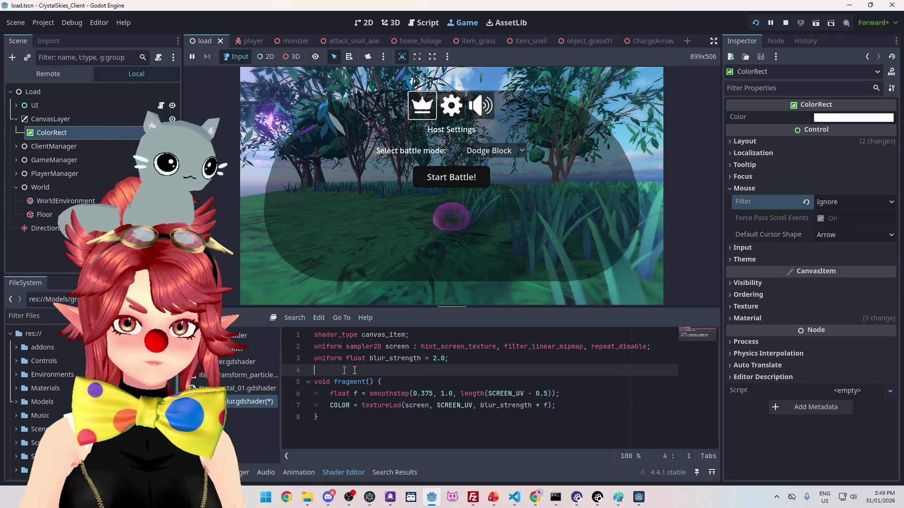
{"action": "key", "text": "Return"}
{"action": "type", "text": "uniform float blur_strength = 2.0;"}
Step: Rename the copied uniforms blur_range_min (0.375) and blur_range_max (1.0)
{"action": "left_click_drag", "start_coordinate": [371, 371], "coordinate": [421, 370]}
{"action": "left_click", "coordinate": [421, 371]}
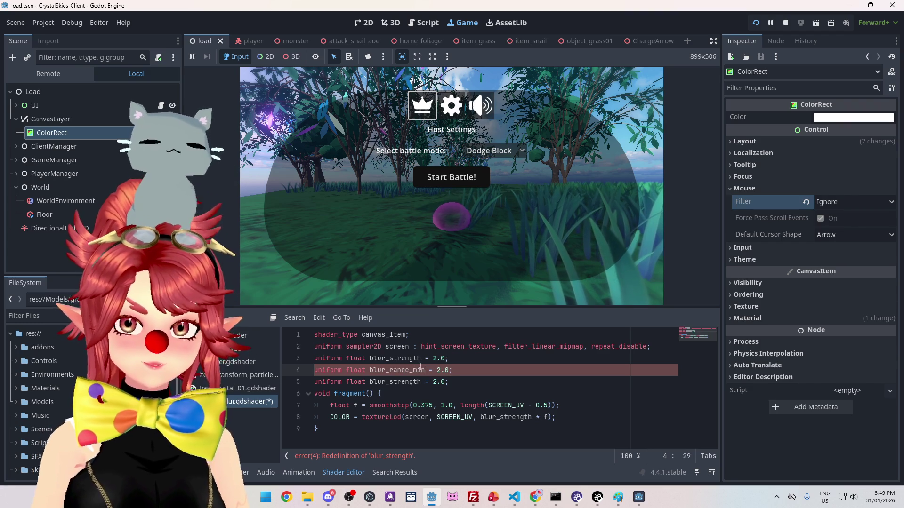
{"action": "mouse_move", "coordinate": [370, 370]}
{"action": "left_mouse_down"}
{"action": "mouse_move", "coordinate": [419, 371]}
{"action": "mouse_move", "coordinate": [395, 382]}
{"action": "mouse_move", "coordinate": [420, 383]}
{"action": "left_mouse_up"}
{"action": "type", "text": "blur_range_min"}
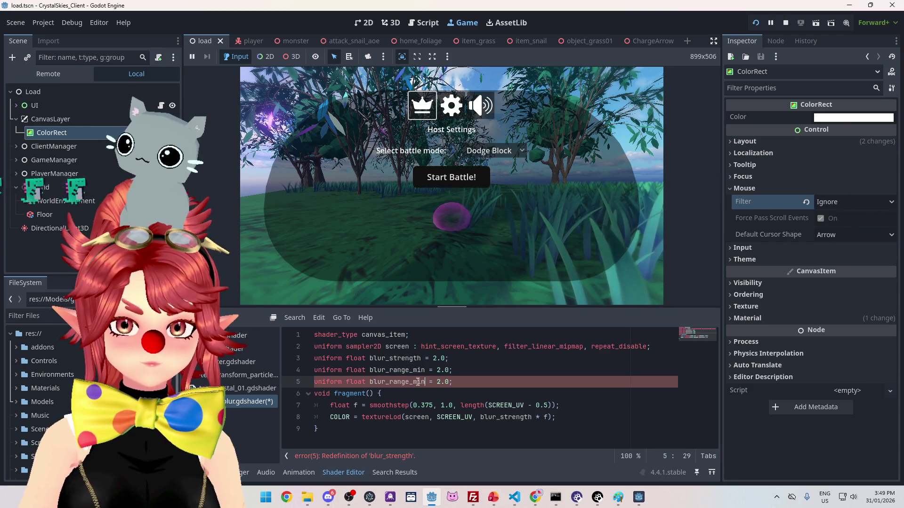
{"action": "left_click", "coordinate": [475, 375]}
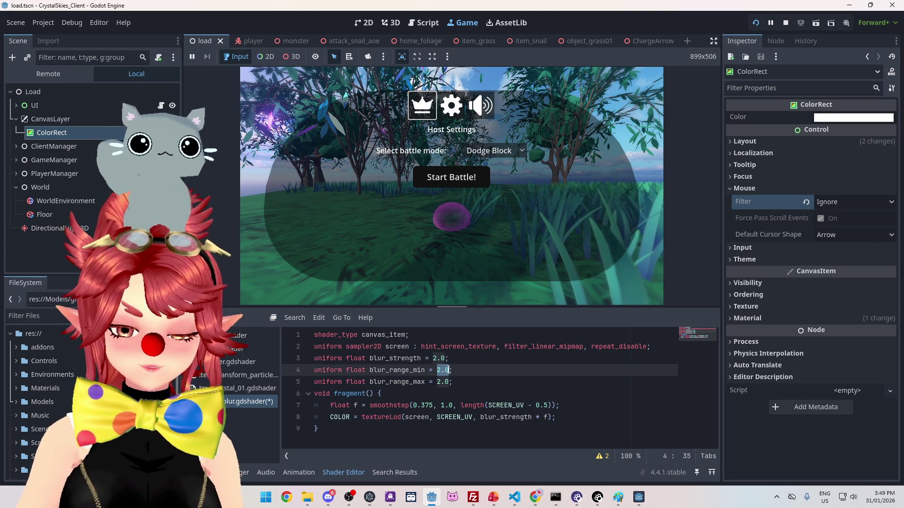
{"action": "left_click_drag", "start_coordinate": [437, 383], "coordinate": [449, 382]}
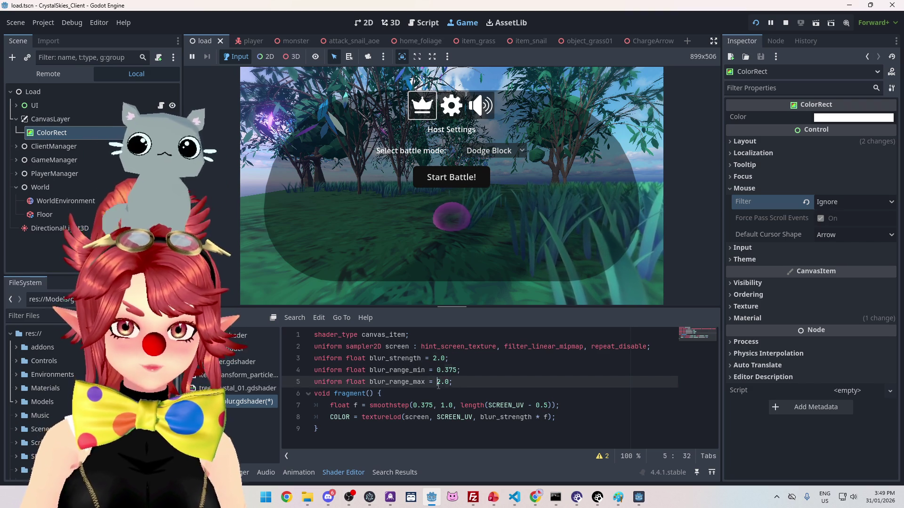
{"action": "type", "text": ".0"}
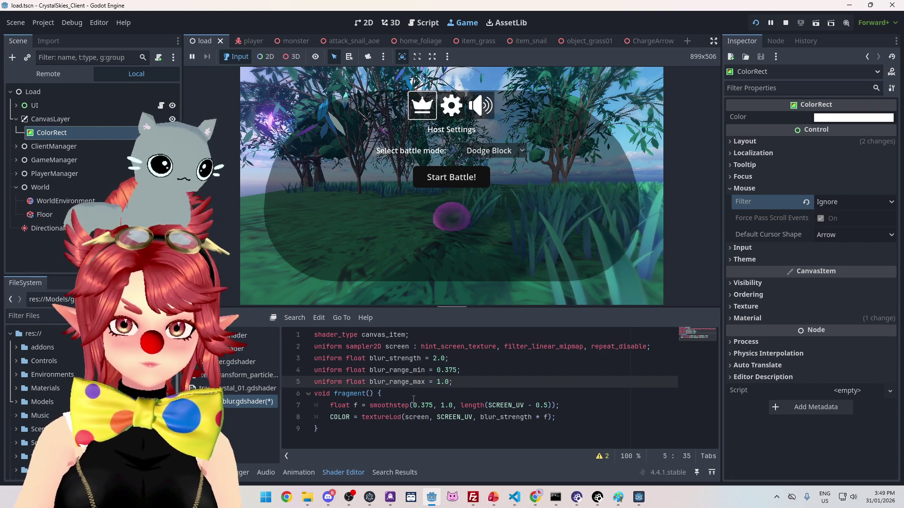
Step: Replace smoothstep's 0.375 and 1.0 edges with blur_range_min and blur_range_max
{"action": "left_click_drag", "start_coordinate": [369, 370], "coordinate": [389, 370]}
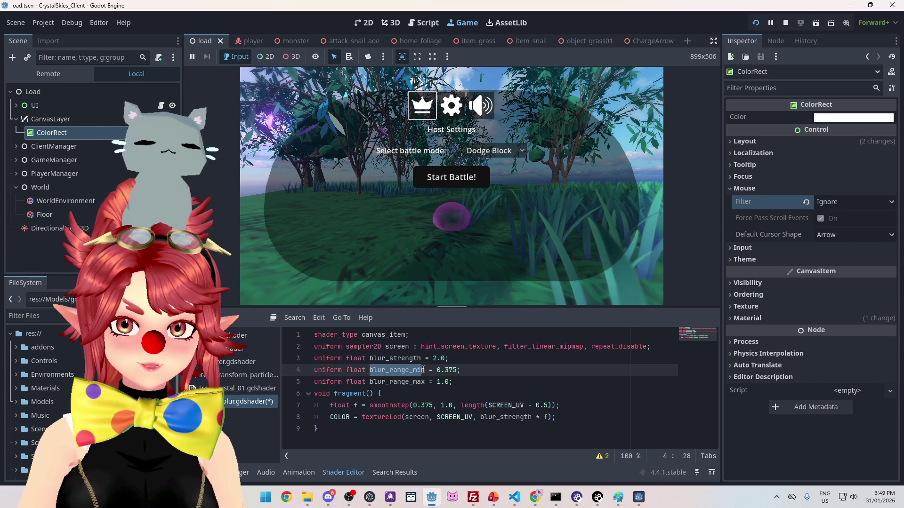
{"action": "key", "text": "ctrl+c"}
{"action": "left_click_drag", "start_coordinate": [413, 405], "coordinate": [432, 405]}
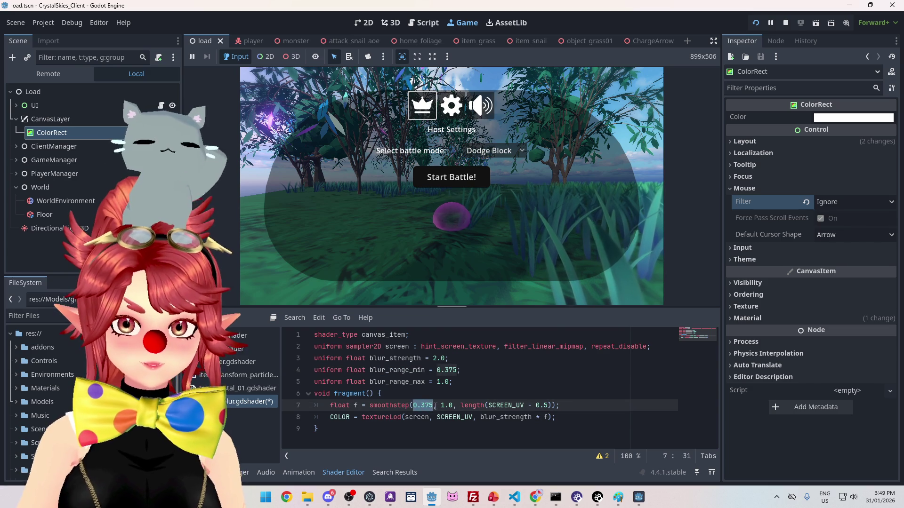
{"action": "key", "text": "ctrl+v"}
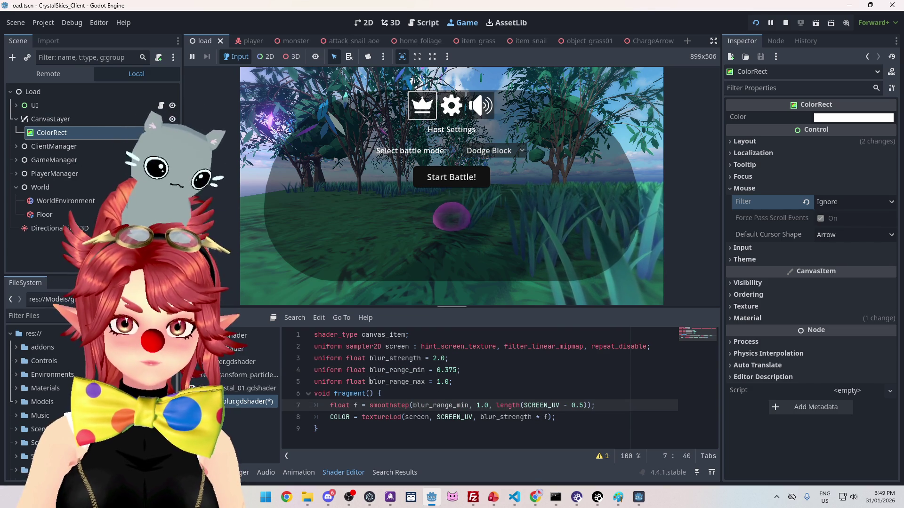
{"action": "left_click_drag", "start_coordinate": [370, 381], "coordinate": [418, 384]}
{"action": "left_click_drag", "start_coordinate": [477, 405], "coordinate": [489, 406]}
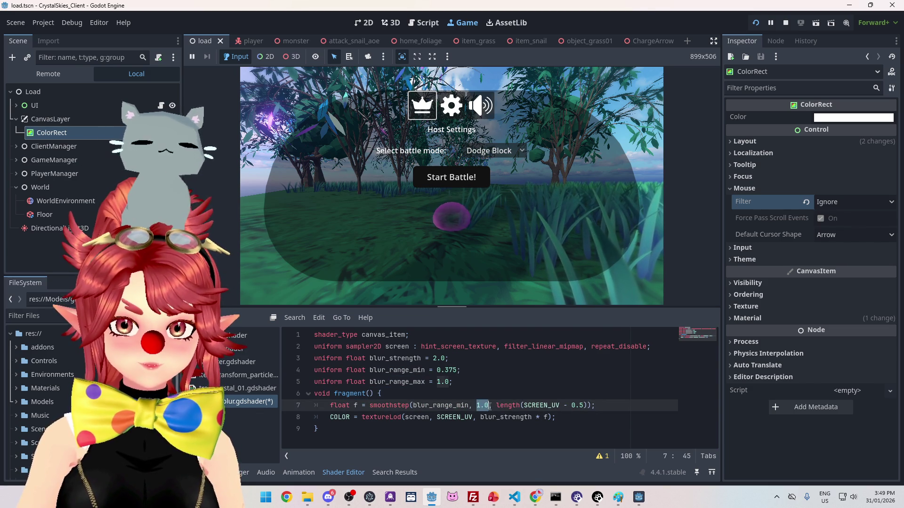
{"action": "type", "text": "blur_range_max"}
{"action": "left_click", "coordinate": [504, 381]}
{"action": "left_click", "coordinate": [459, 370]}
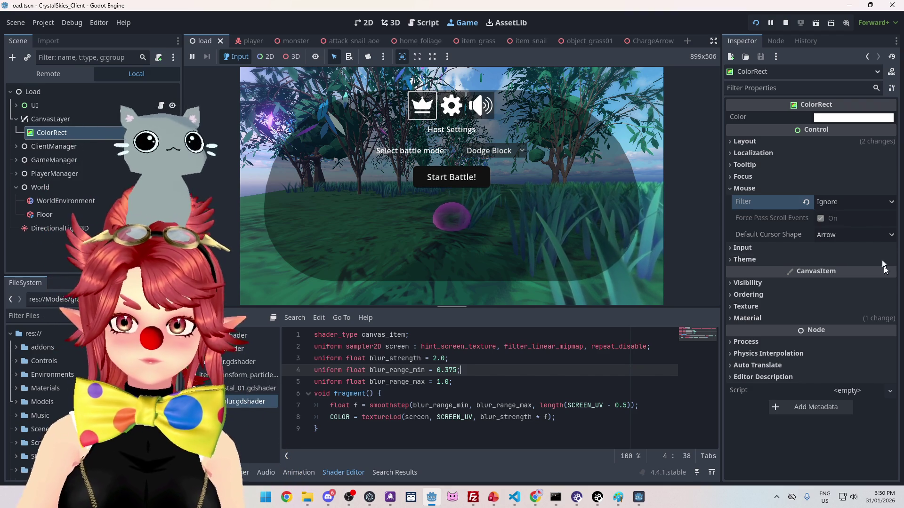
Step: Expand the ColorRect material's Shader Parameters and set Blur Strength to 5.0
{"action": "left_click", "coordinate": [767, 319]}
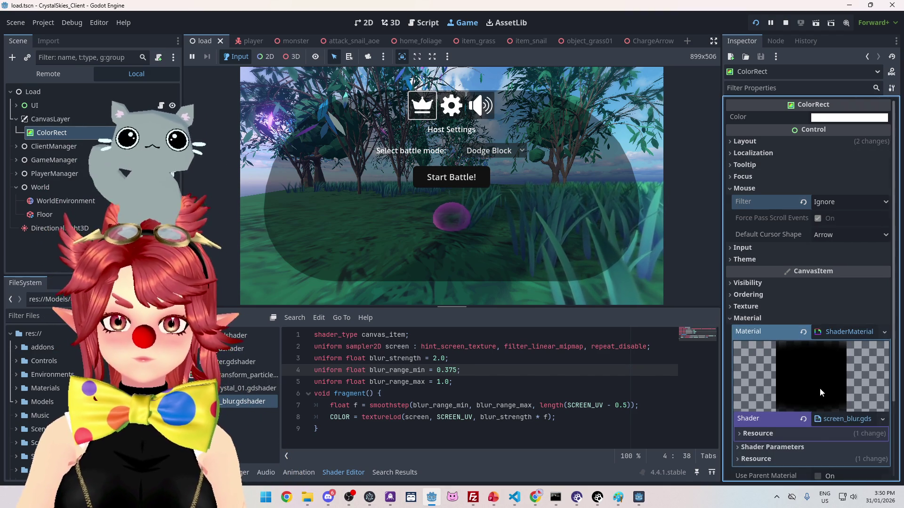
{"action": "scroll", "coordinate": [828, 372], "scroll_direction": "down", "scroll_amount": 3}
{"action": "left_click", "coordinate": [832, 323]}
{"action": "left_click", "coordinate": [839, 337]}
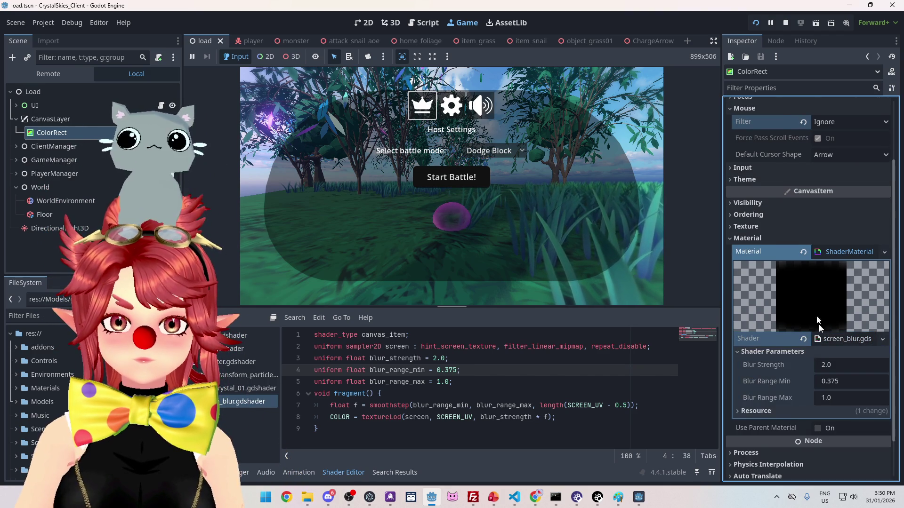
{"action": "scroll", "coordinate": [819, 320], "scroll_direction": "down", "scroll_amount": 1}
{"action": "left_click_drag", "start_coordinate": [821, 318], "coordinate": [842, 325]}
{"action": "double_click", "coordinate": [828, 318]}
{"action": "type", "text": "5.0"}
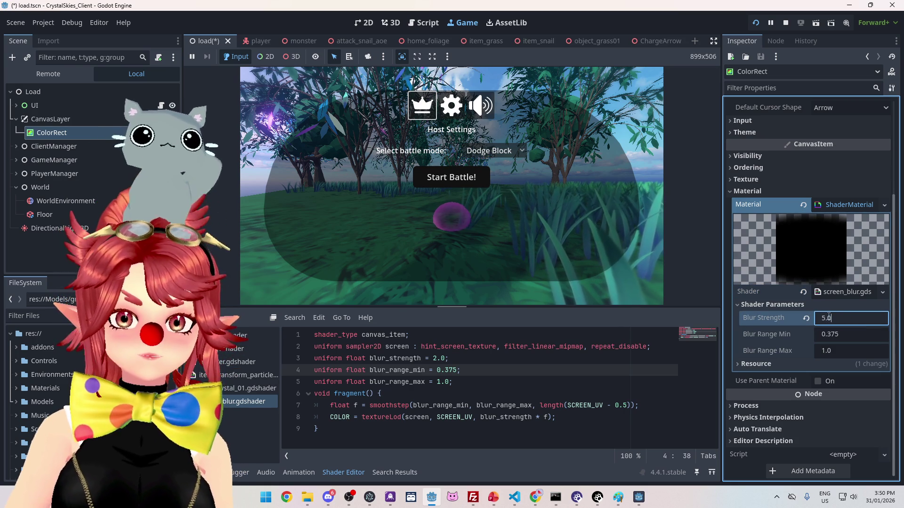
{"action": "key", "text": "Return"}
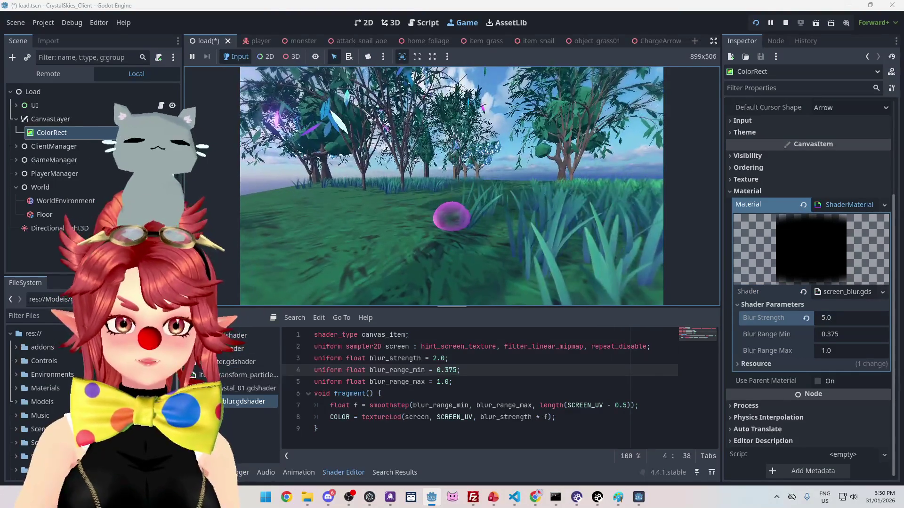
Step: Set Blur Strength to 0.0, check the in-game Host Settings menu, and save the scene
{"action": "left_click", "coordinate": [864, 317]}
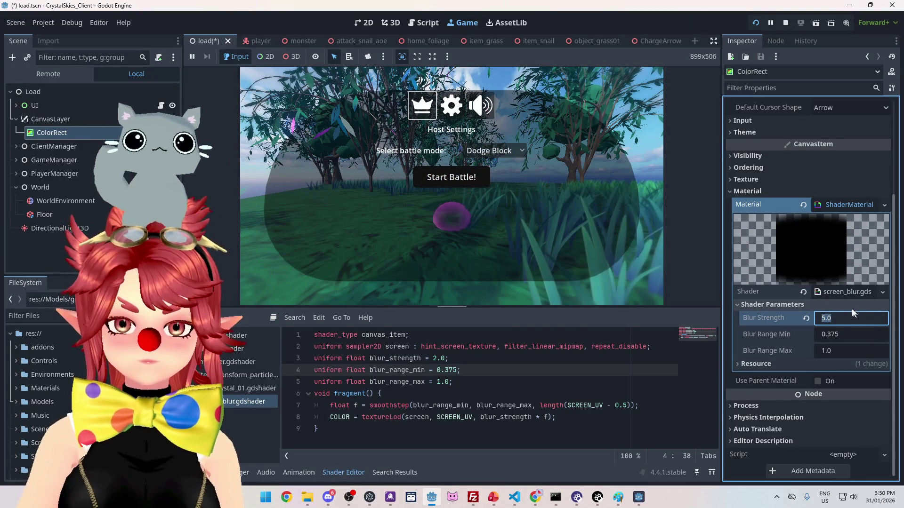
{"action": "type", "text": "0"}
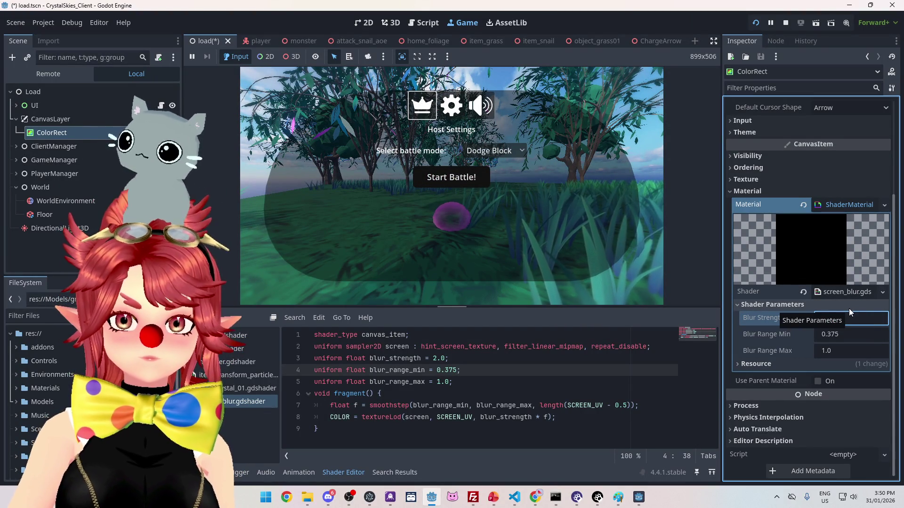
{"action": "left_click", "coordinate": [655, 174]}
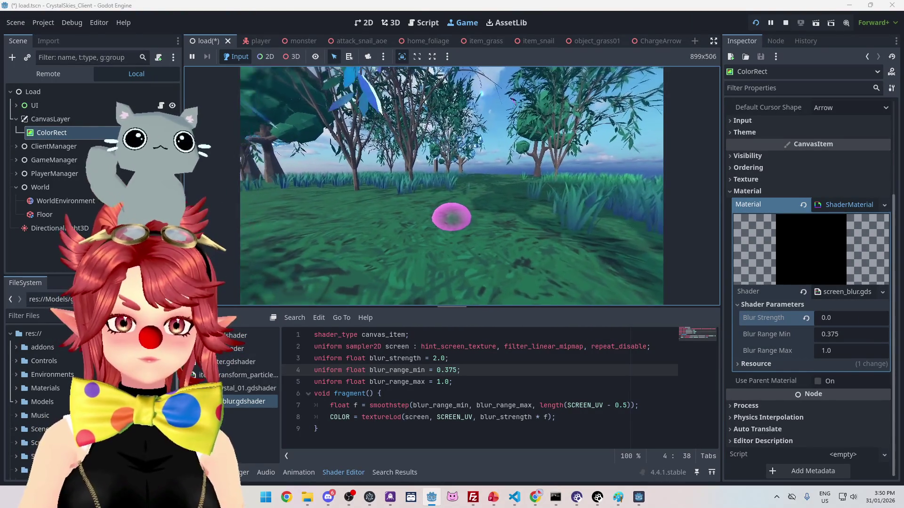
{"action": "key", "text": "Escape"}
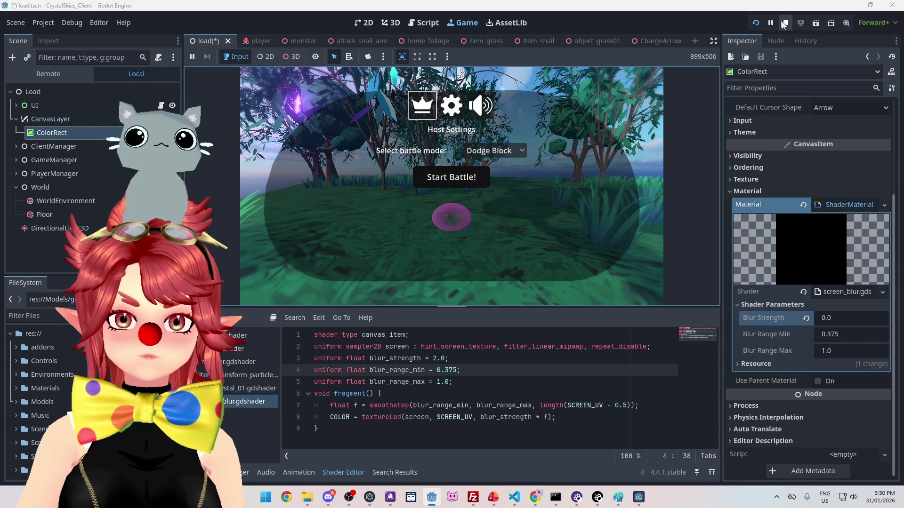
{"action": "left_click", "coordinate": [588, 398]}
{"action": "key", "text": "ctrl+s"}
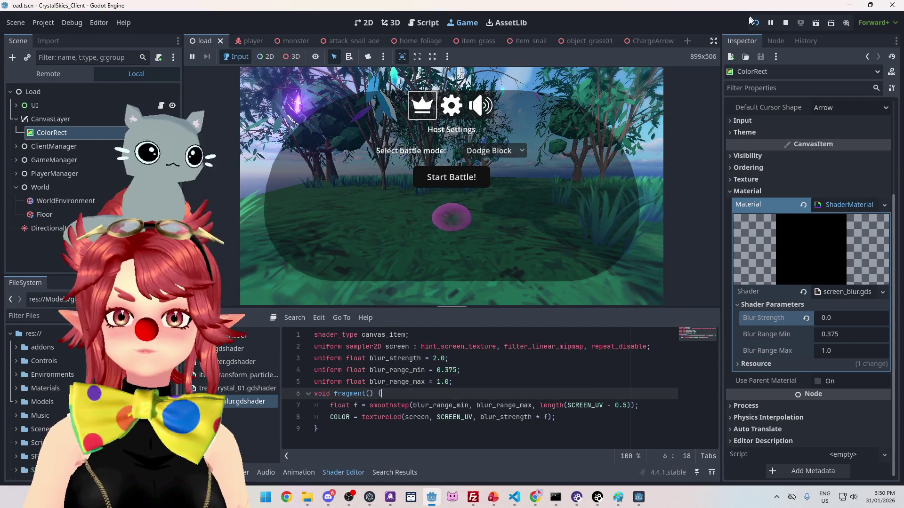
Step: Restart the game, fill in a display name, and type 'asddd' as the lobby name
{"action": "left_click", "coordinate": [786, 26]}
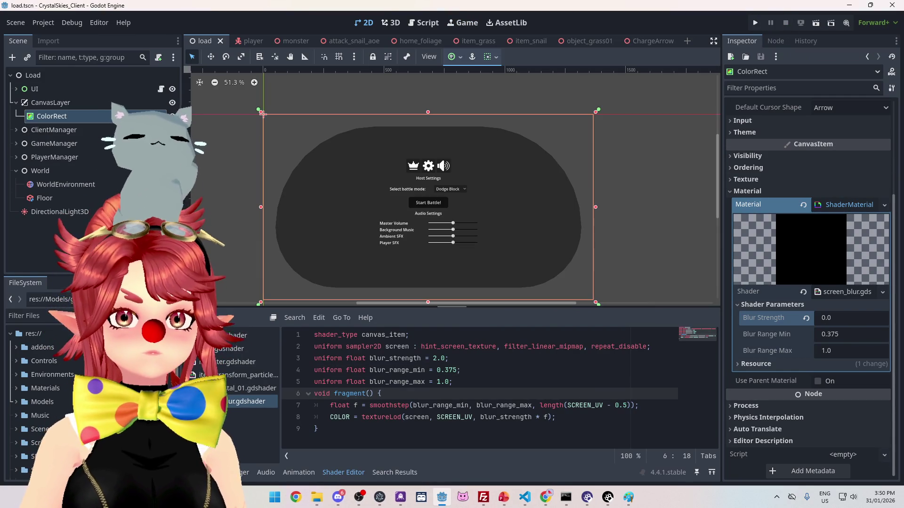
{"action": "left_click", "coordinate": [756, 24]}
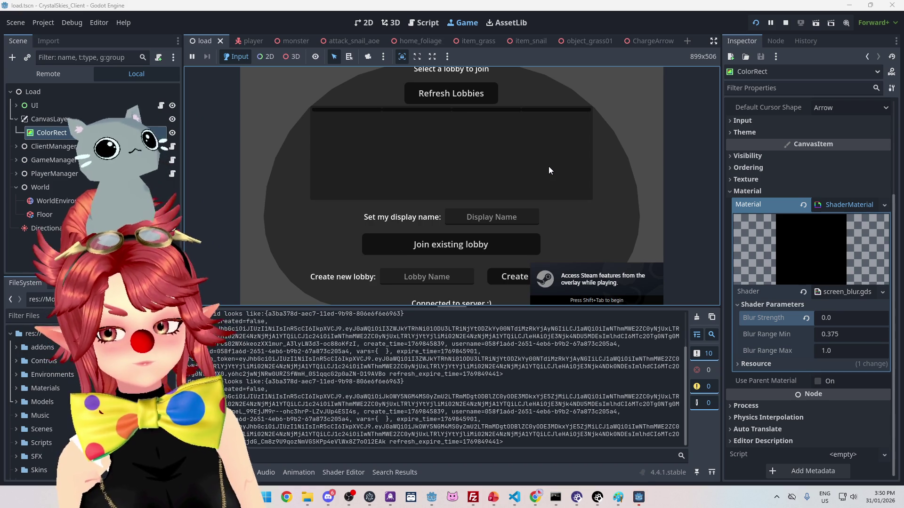
{"action": "left_click", "coordinate": [491, 217]}
{"action": "type", "text": "Phwee"}
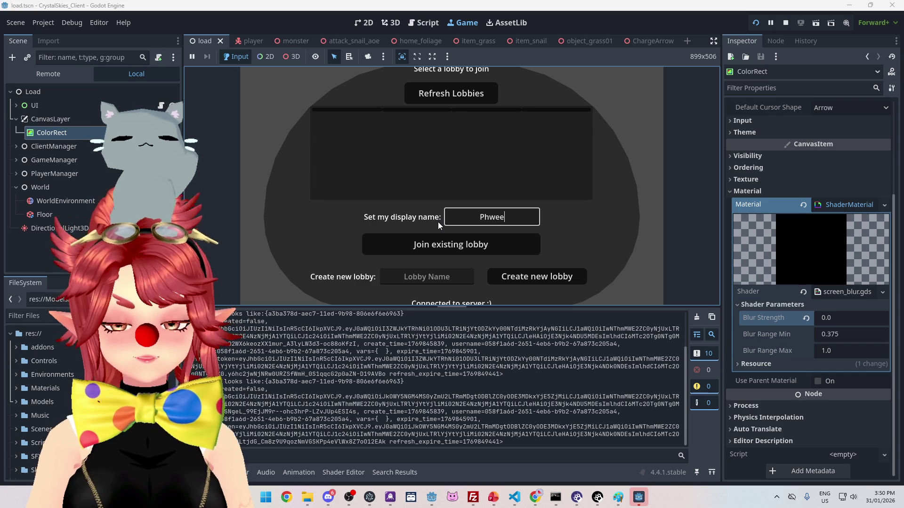
{"action": "key", "text": "Tab"}
{"action": "key", "text": "Tab"}
{"action": "type", "text": "asddd"}
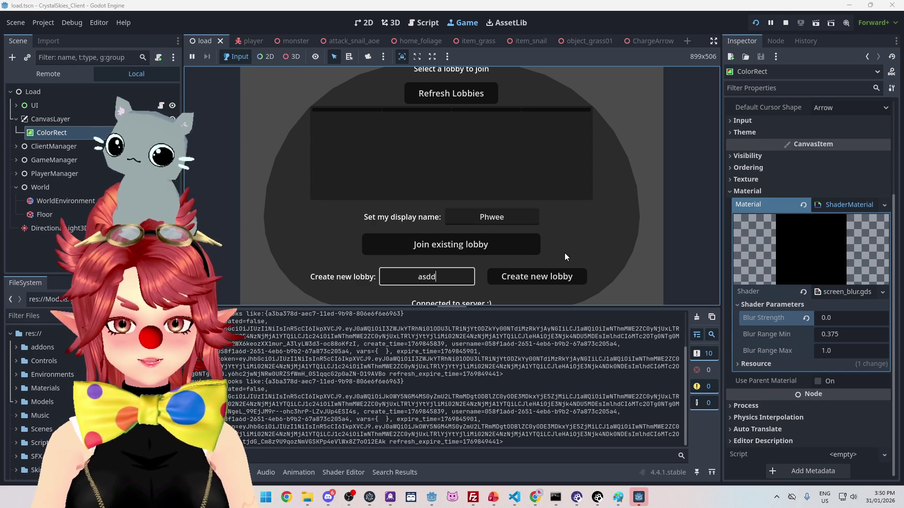
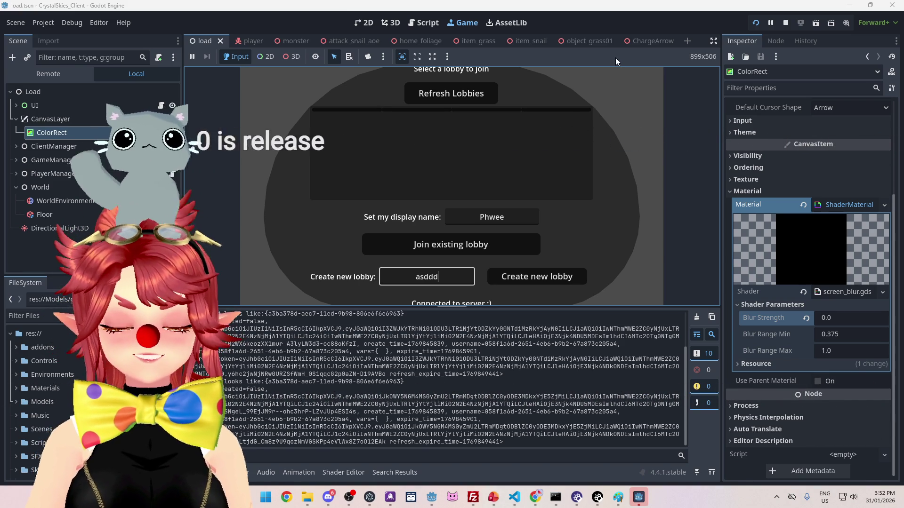
Step: Create a new lobby, open Host Settings in-game, and raise Blur Strength to 16.455
{"action": "left_click", "coordinate": [554, 275]}
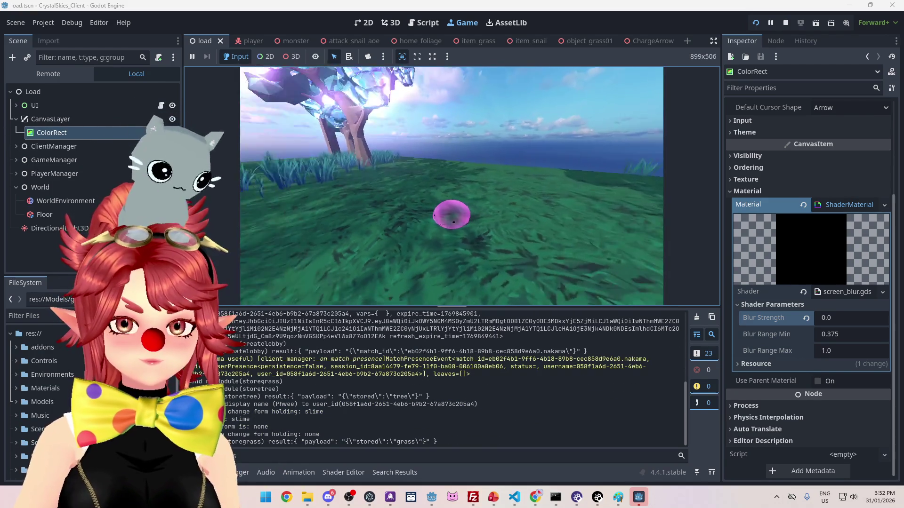
{"action": "key", "text": "Escape"}
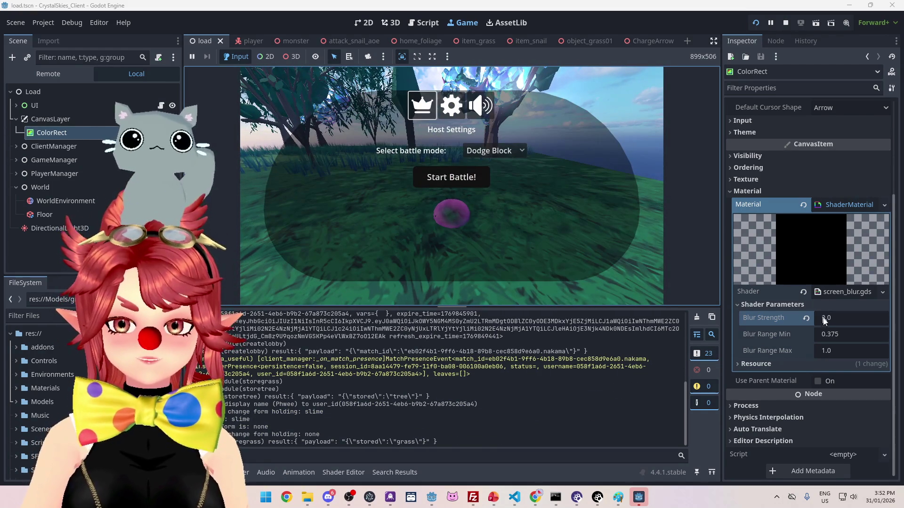
{"action": "left_click_drag", "start_coordinate": [824, 327], "coordinate": [875, 318]}
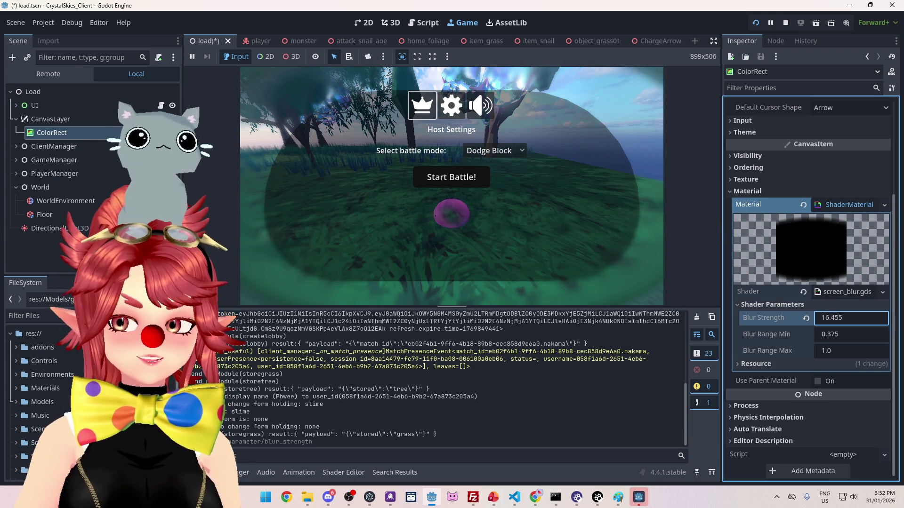
Step: Settle Blur Strength at 8.0, walk around the game, and reopen the blurred Host Settings menu
{"action": "mouse_move", "coordinate": [876, 318]}
{"action": "left_mouse_down"}
{"action": "mouse_move", "coordinate": [885, 317]}
{"action": "mouse_move", "coordinate": [865, 318]}
{"action": "mouse_move", "coordinate": [889, 317]}
{"action": "mouse_move", "coordinate": [871, 318]}
{"action": "left_mouse_up"}
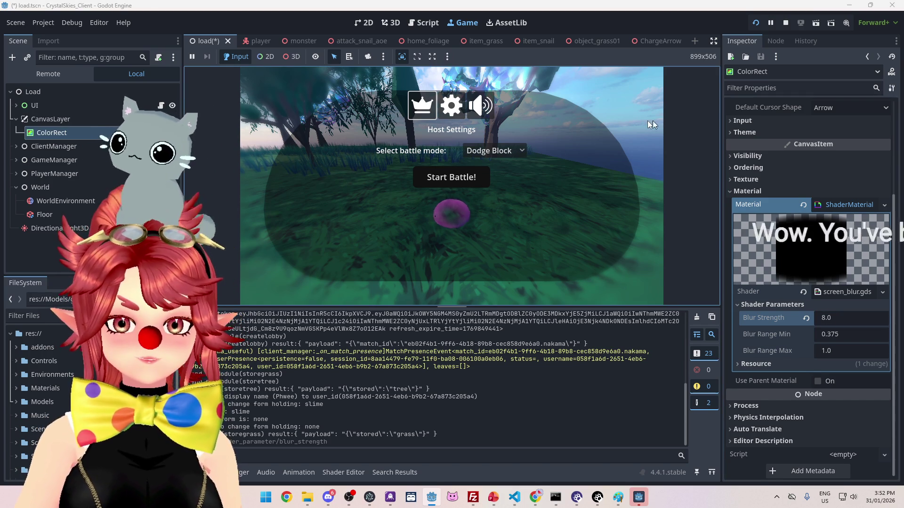
{"action": "key", "text": "Escape"}
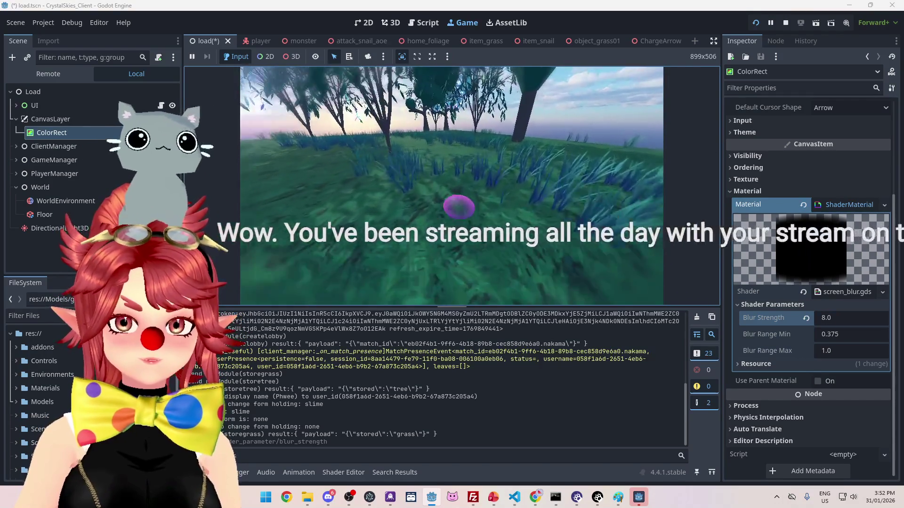
{"action": "key", "text": "w"}
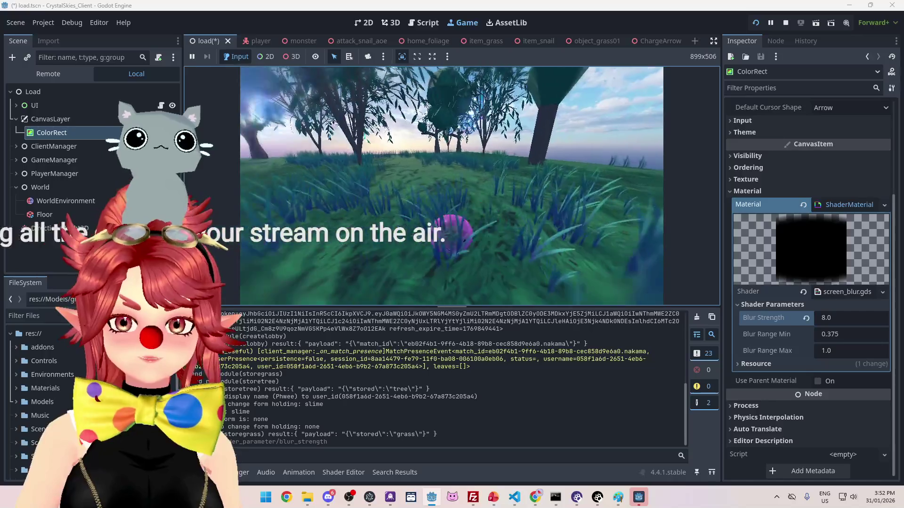
{"action": "key", "text": "Escape"}
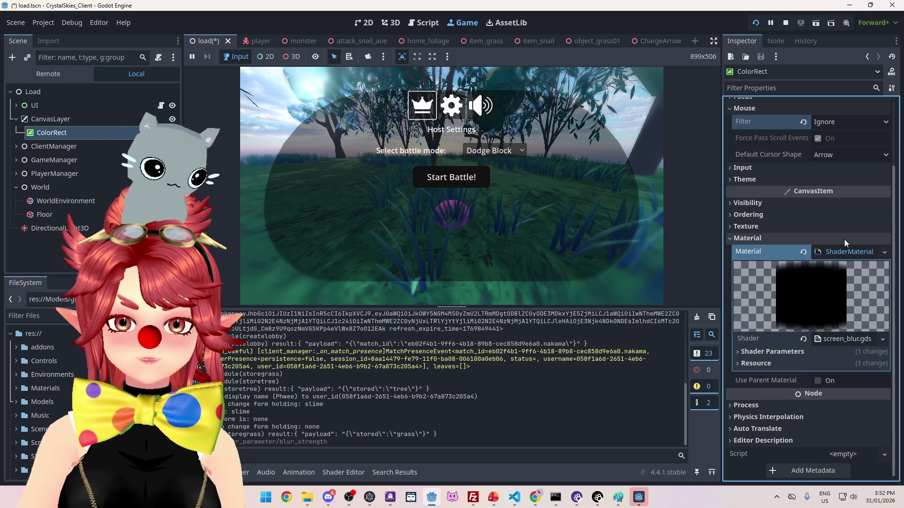
{"action": "left_click", "coordinate": [817, 353]}
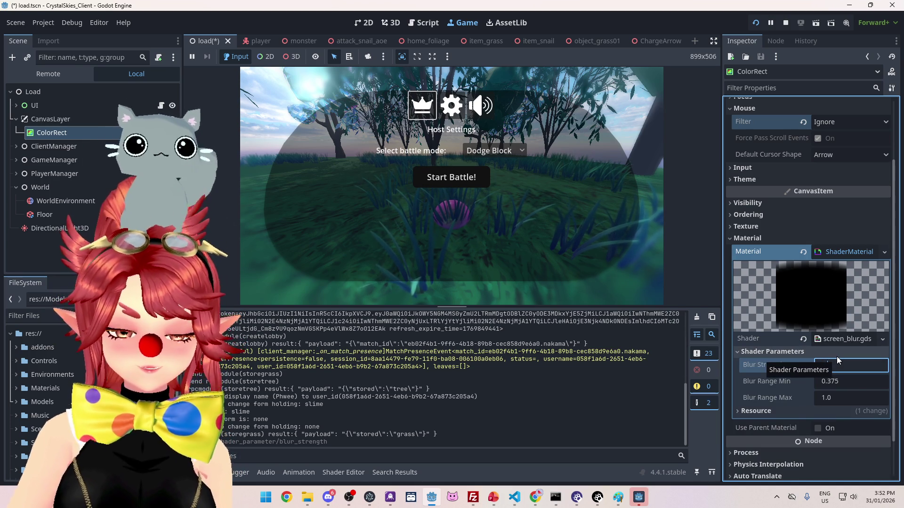
Step: Set Blur Strength to 5, then 2.0, comparing the blur behind Host Settings
{"action": "type", "text": "5"}
{"action": "key", "text": "Return"}
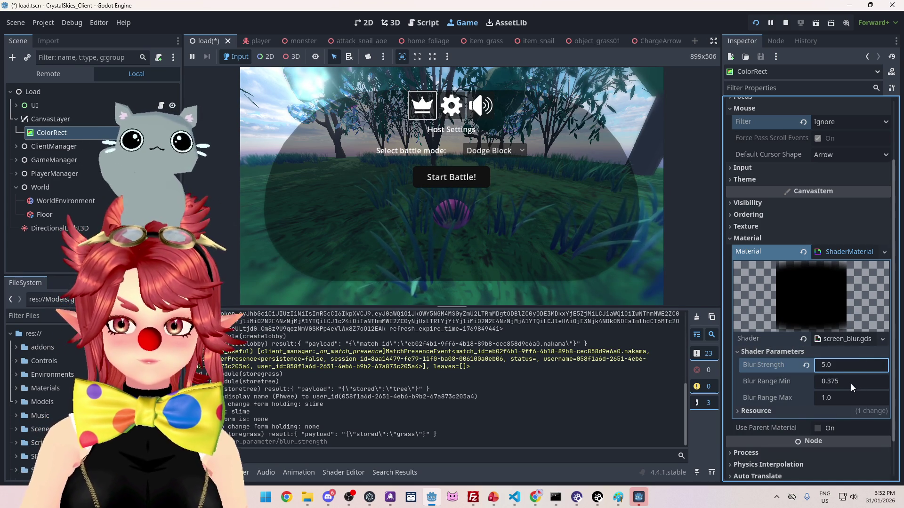
{"action": "left_click", "coordinate": [834, 367]}
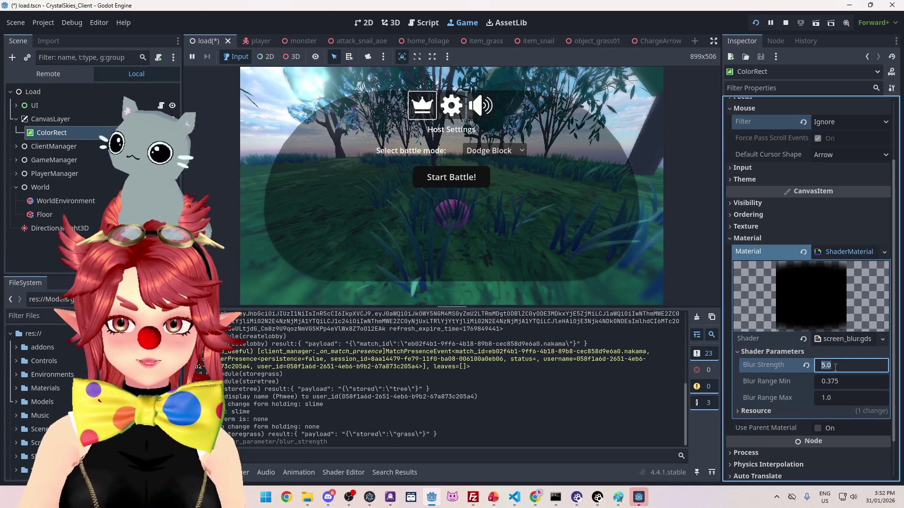
{"action": "type", "text": "2"}
{"action": "left_click", "coordinate": [679, 298]}
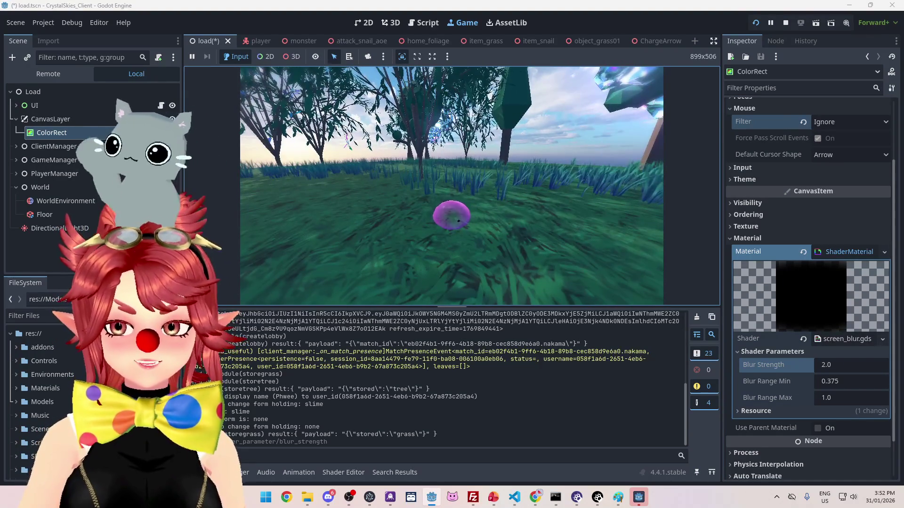
{"action": "key", "text": "Escape"}
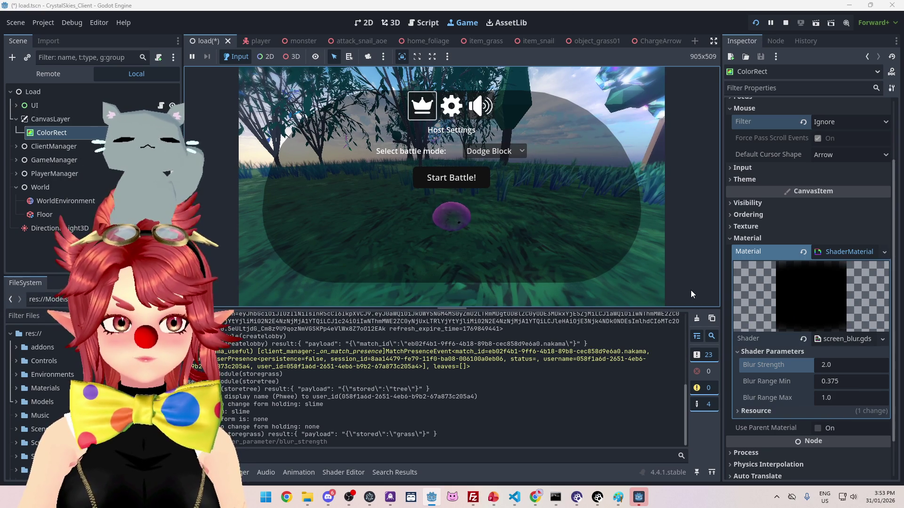
{"action": "left_click", "coordinate": [451, 178]}
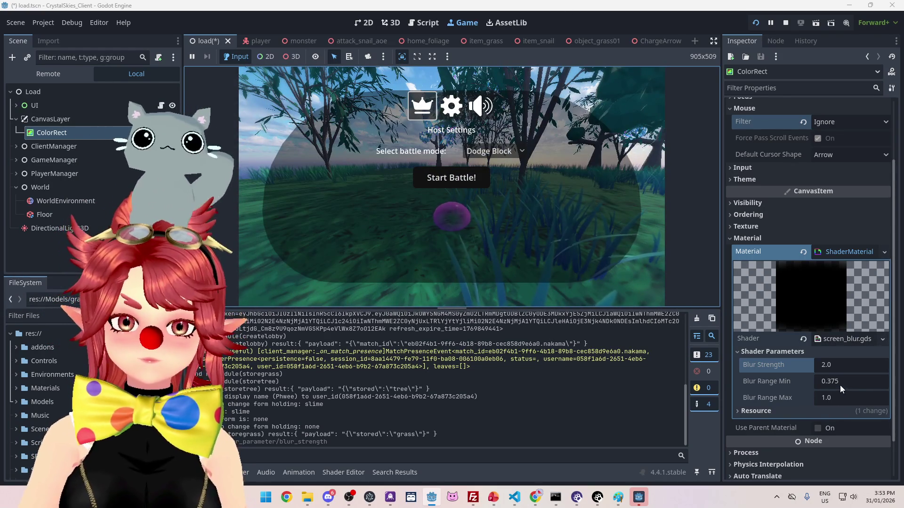
Step: Set Blur Range Min to 0.5 and return to the running game
{"action": "left_click", "coordinate": [843, 381]}
{"action": "type", "text": "0.5"}
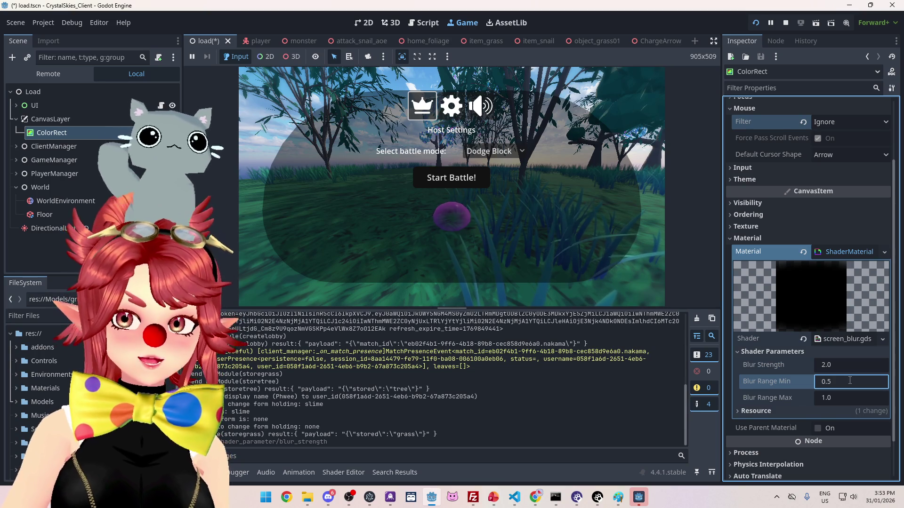
{"action": "key", "text": "Return"}
{"action": "left_click", "coordinate": [645, 255]}
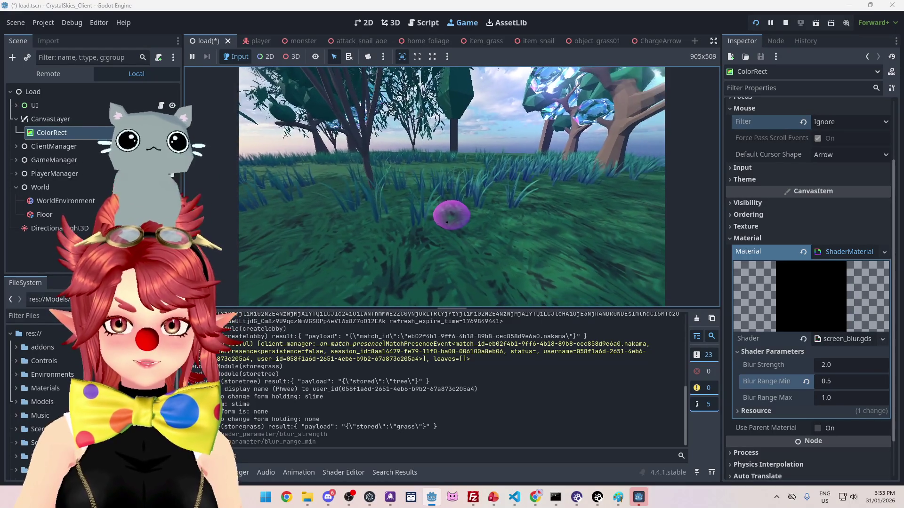
Step: Set Blur Range Min to 0.0 and check the blur behind Host Settings
{"action": "key", "text": "Escape"}
{"action": "left_click", "coordinate": [834, 380]}
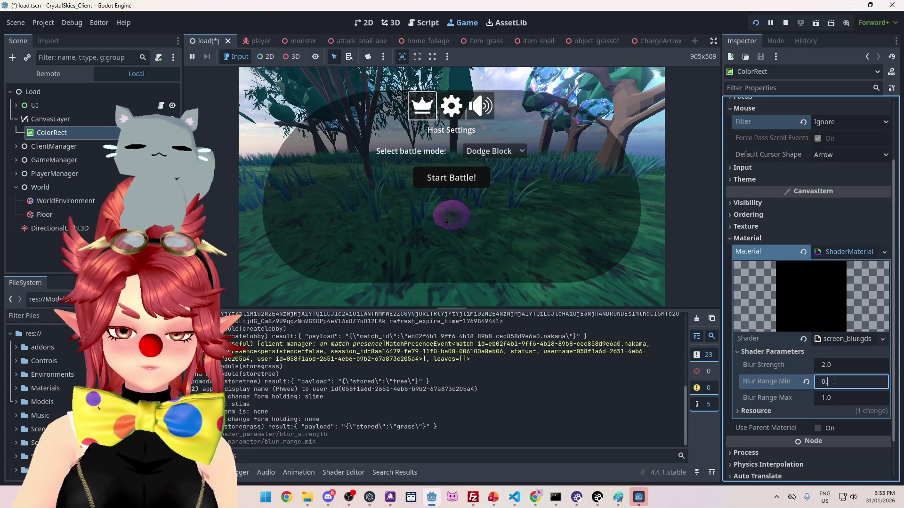
{"action": "type", "text": "20.0"}
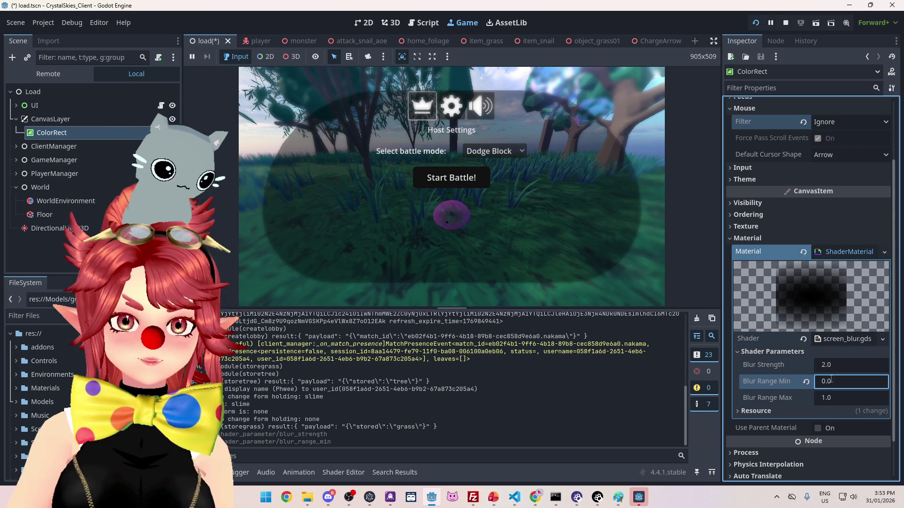
{"action": "left_click", "coordinate": [504, 275]}
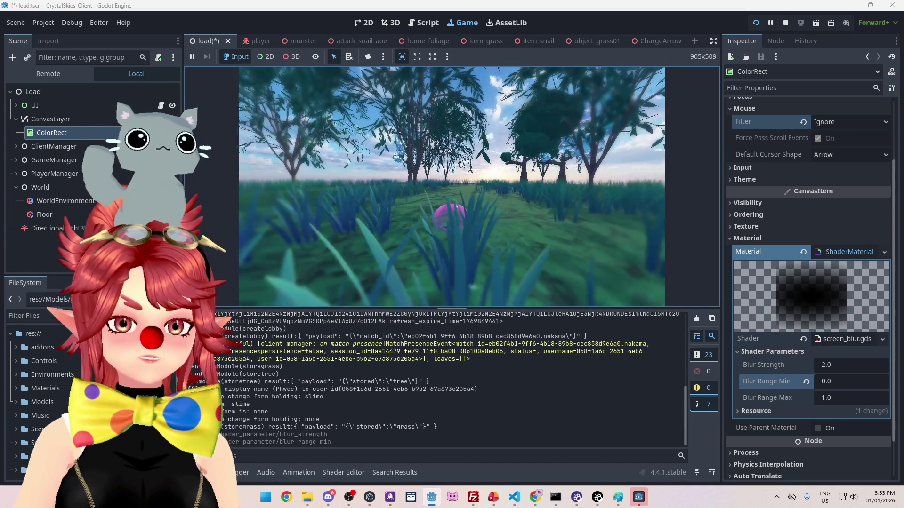
{"action": "key", "text": "Escape"}
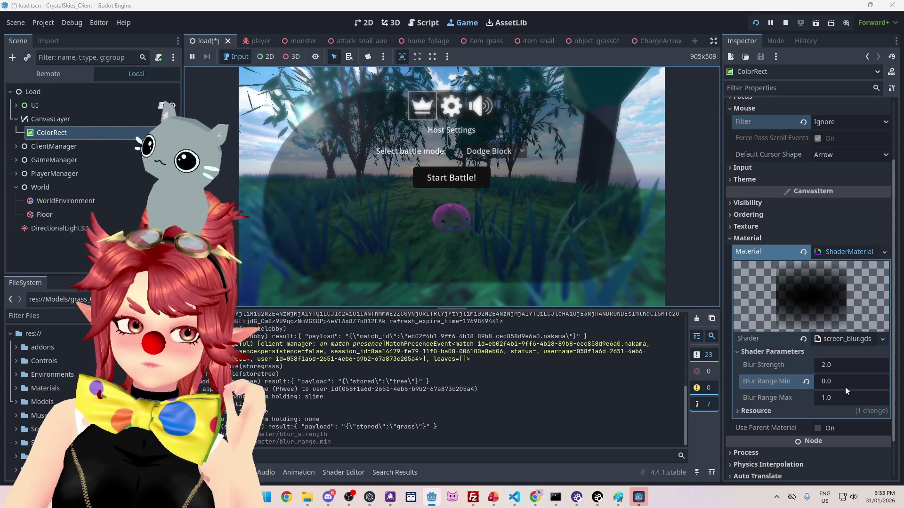
{"action": "left_click", "coordinate": [845, 383]}
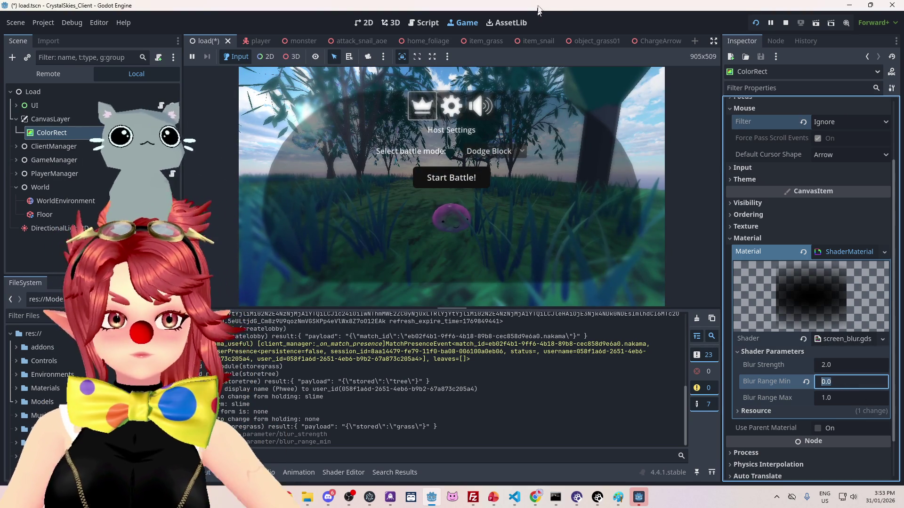
{"action": "left_click", "coordinate": [686, 150]}
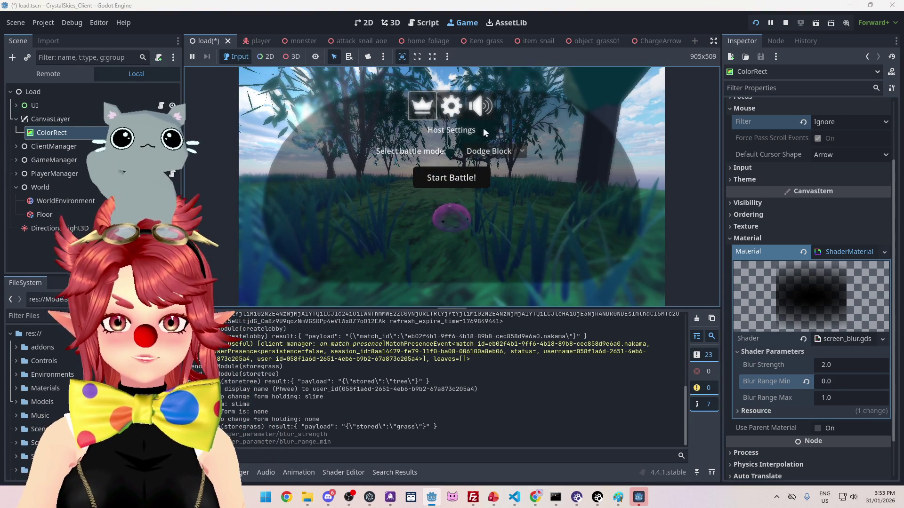
{"action": "left_click", "coordinate": [497, 135]}
Step: Lower Blur Strength to 1.0 with the Host Settings menu shown
{"action": "key", "text": "Escape"}
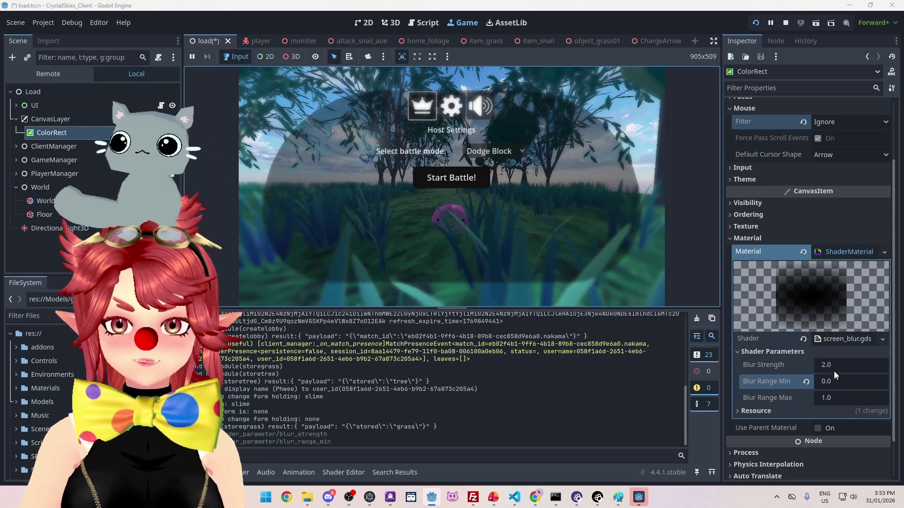
{"action": "left_click", "coordinate": [833, 365]}
{"action": "type", "text": "0"}
{"action": "key", "text": "Return"}
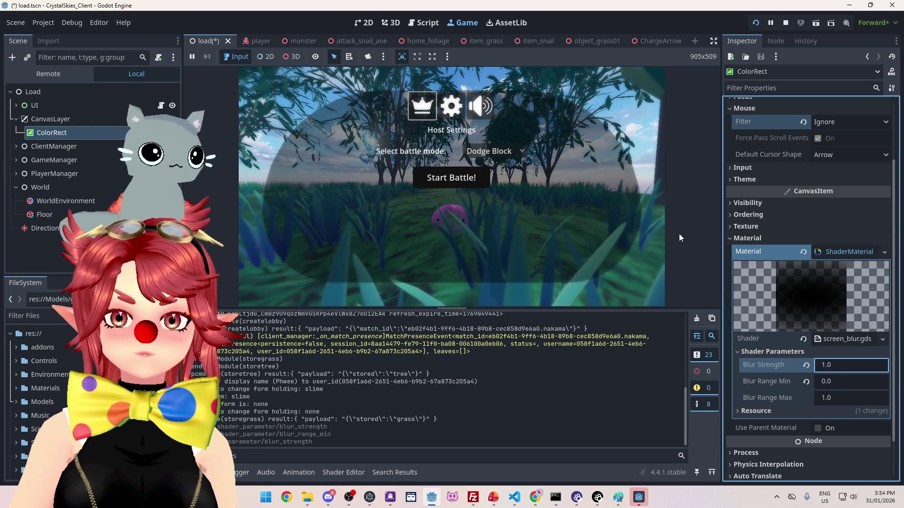
Step: Try Blur Range Min 0.3 and test it in the running game
{"action": "left_click", "coordinate": [495, 230]}
{"action": "key", "text": "Escape"}
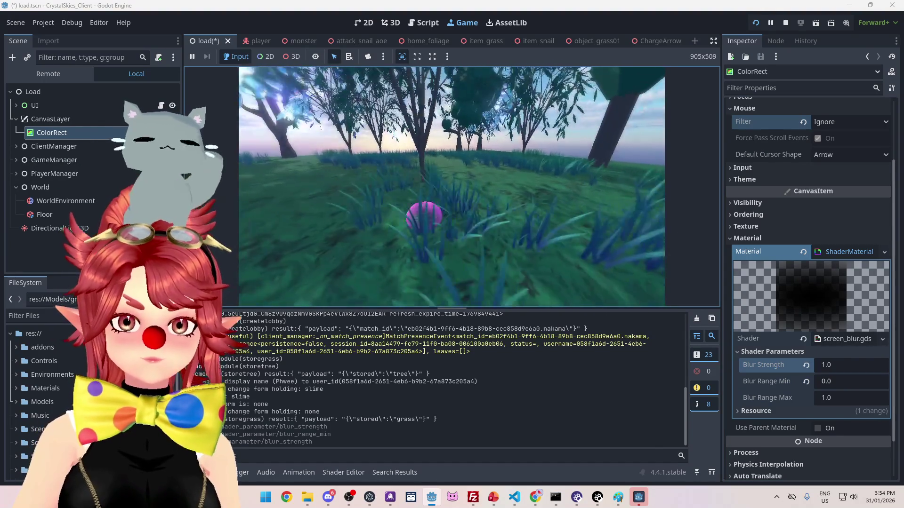
{"action": "key", "text": "Escape"}
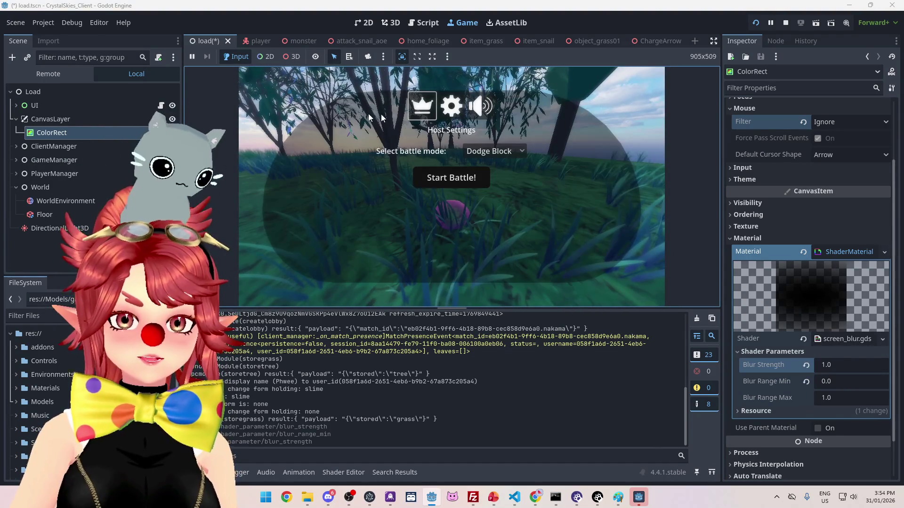
{"action": "left_click", "coordinate": [838, 382]}
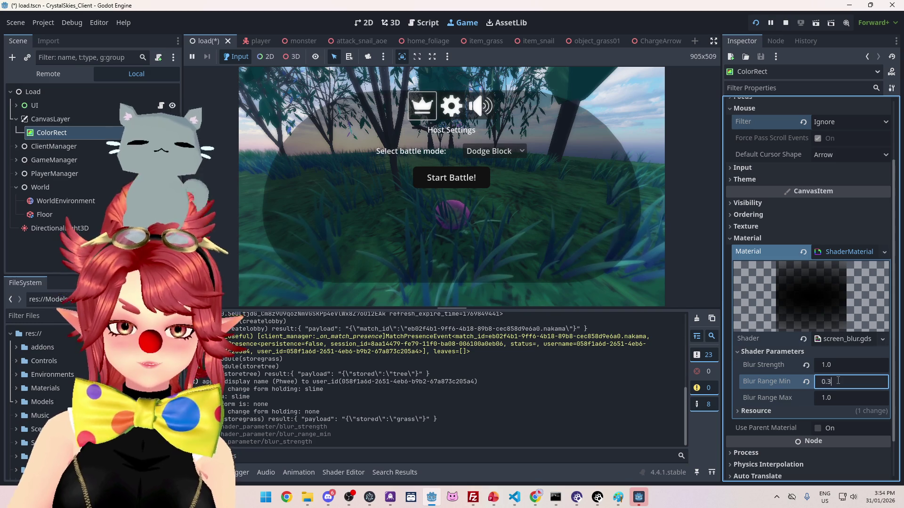
{"action": "key", "text": "Return"}
{"action": "left_click", "coordinate": [453, 148]}
Step: Change Blur Range Min to 0.4 and view it behind the Host Settings menu
{"action": "key", "text": "Escape"}
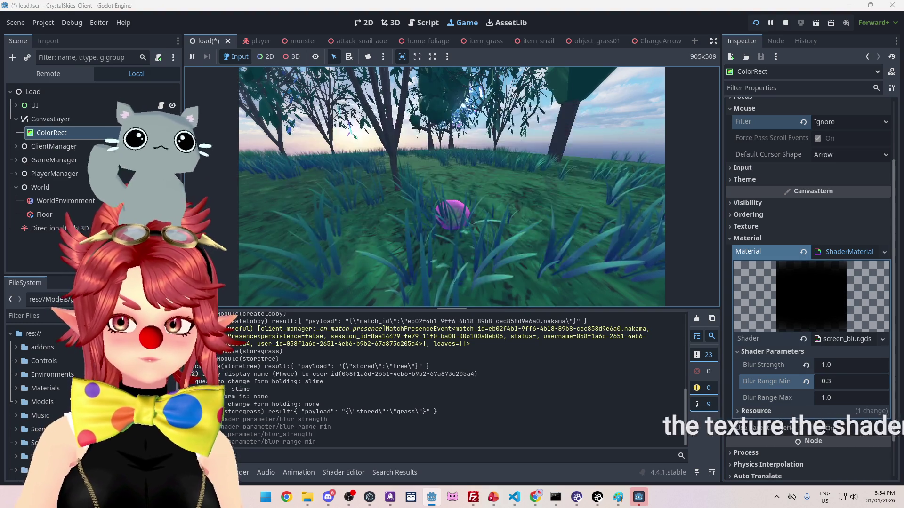
{"action": "key", "text": "Escape"}
{"action": "key", "text": "Escape"}
{"action": "key", "text": "Escape"}
{"action": "left_click", "coordinate": [826, 382]}
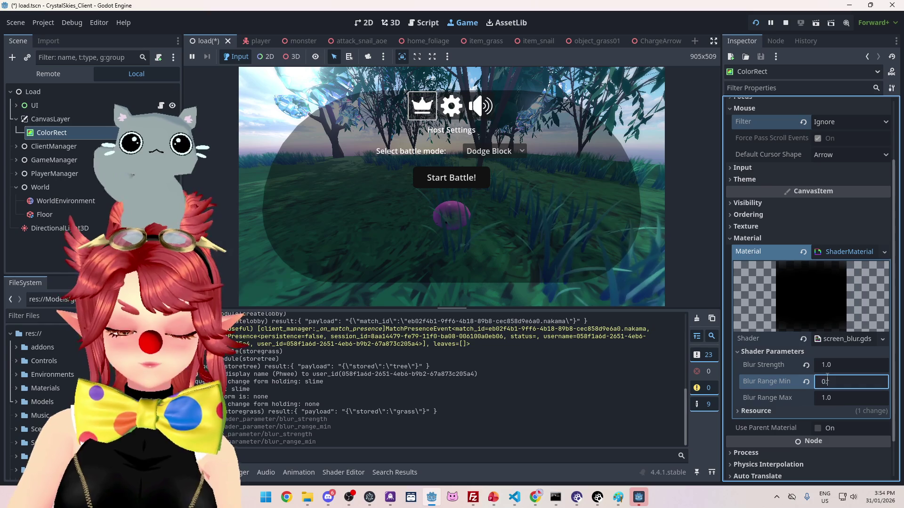
{"action": "type", "text": "4"}
{"action": "left_click", "coordinate": [673, 214]}
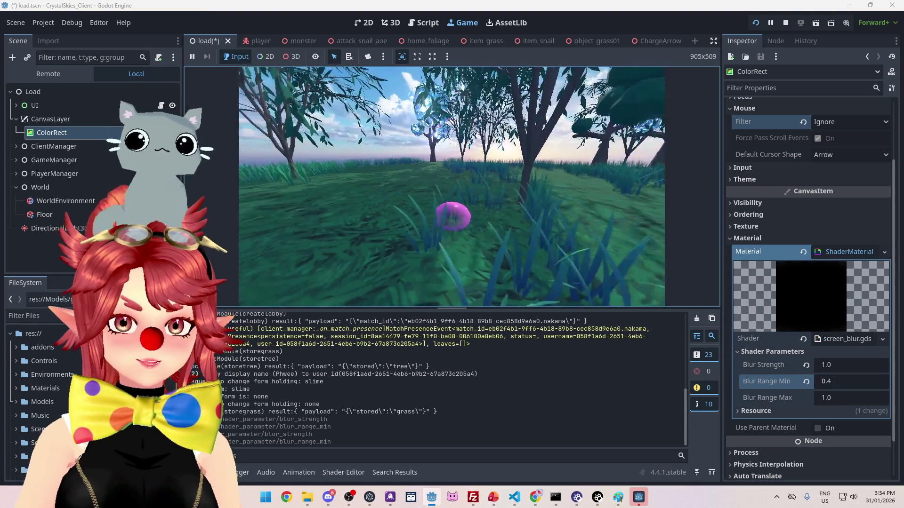
{"action": "key", "text": "Escape"}
{"action": "left_click", "coordinate": [835, 361]}
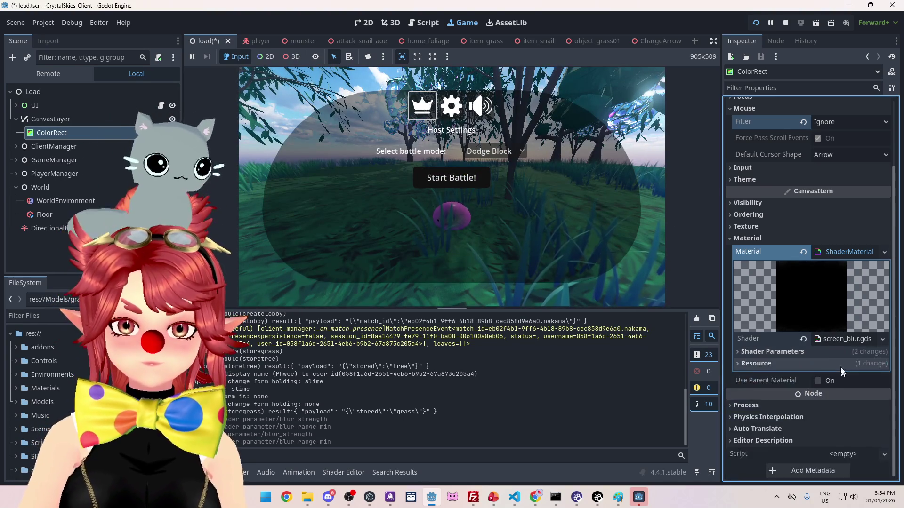
{"action": "type", "text": "2"}
Step: Try Blur Strength values 2.0 and 3.0, previewing the blur behind the host menu
{"action": "key", "text": "Return"}
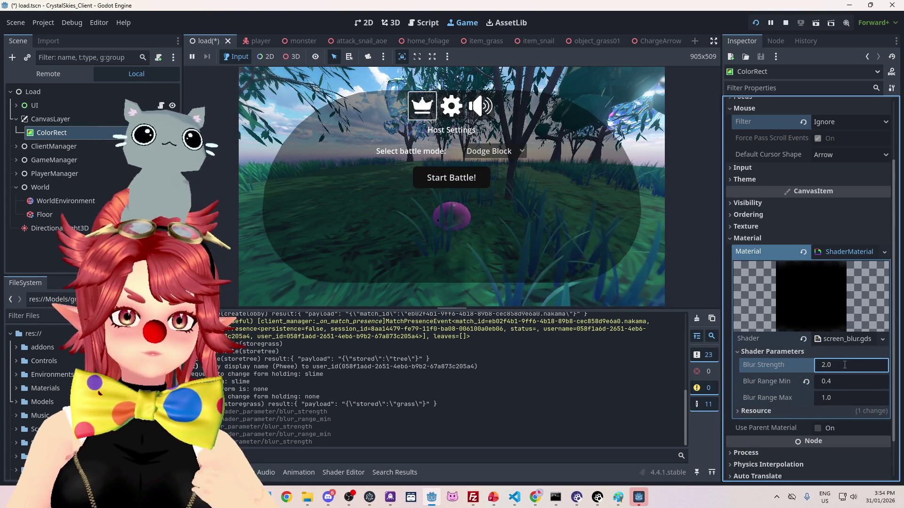
{"action": "type", "text": "3"}
{"action": "key", "text": "Return"}
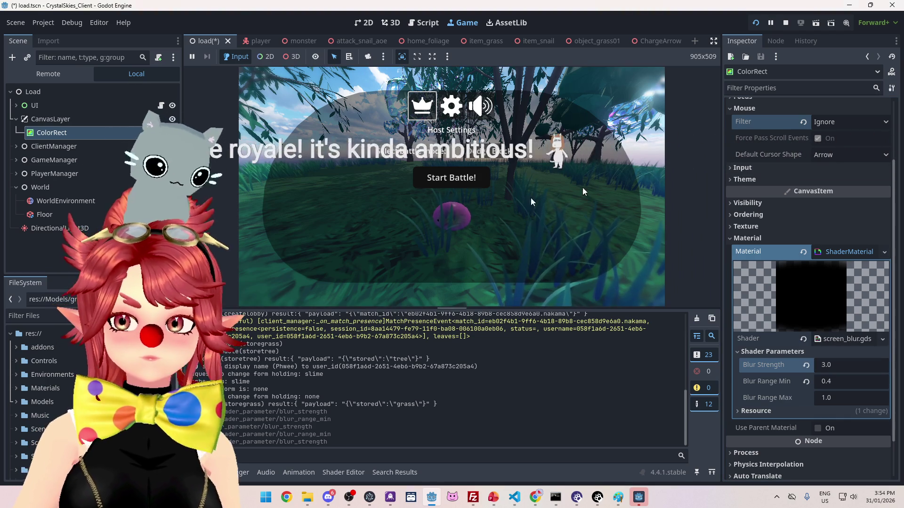
{"action": "left_click", "coordinate": [586, 126]}
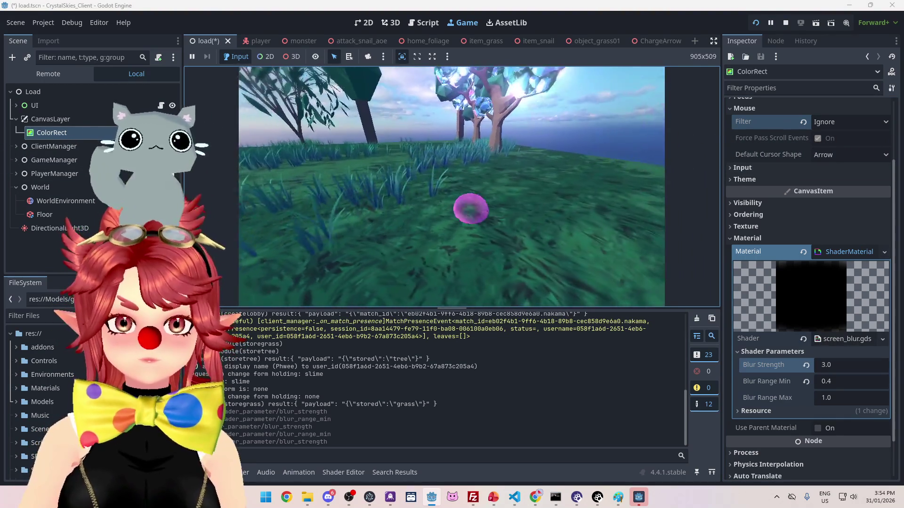
{"action": "key", "text": "Escape"}
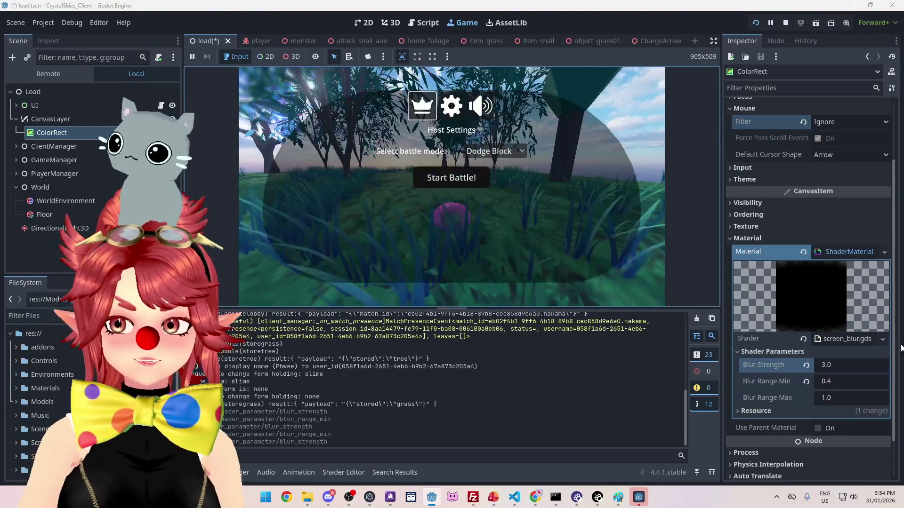
{"action": "left_click", "coordinate": [860, 372]}
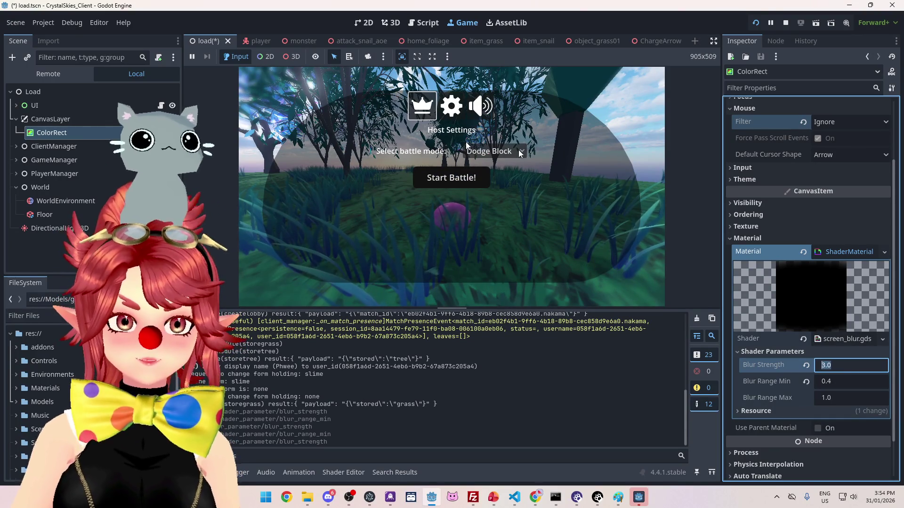
Step: Test Blur Range Min at 0.5, then revert it to 0.4
{"action": "left_click", "coordinate": [856, 381]}
{"action": "type", "text": "5"}
{"action": "key", "text": "Return"}
{"action": "key", "text": "Escape"}
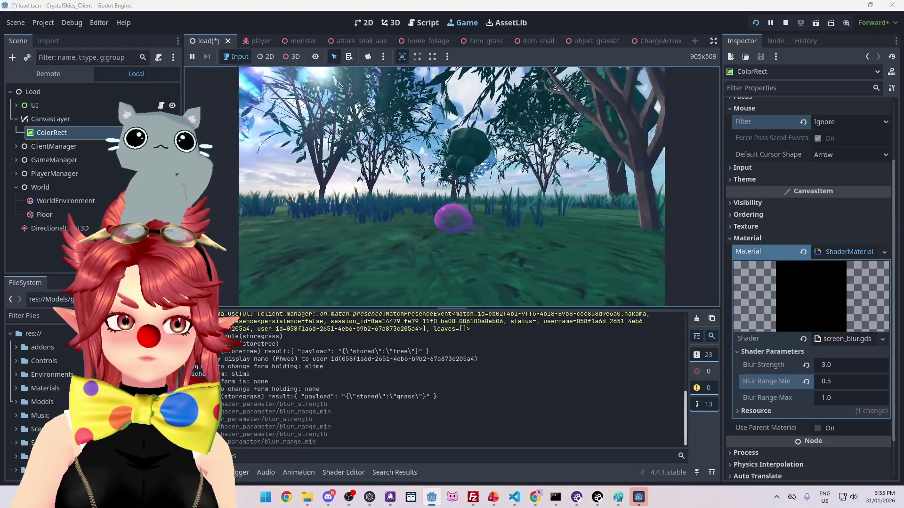
{"action": "key", "text": "Escape"}
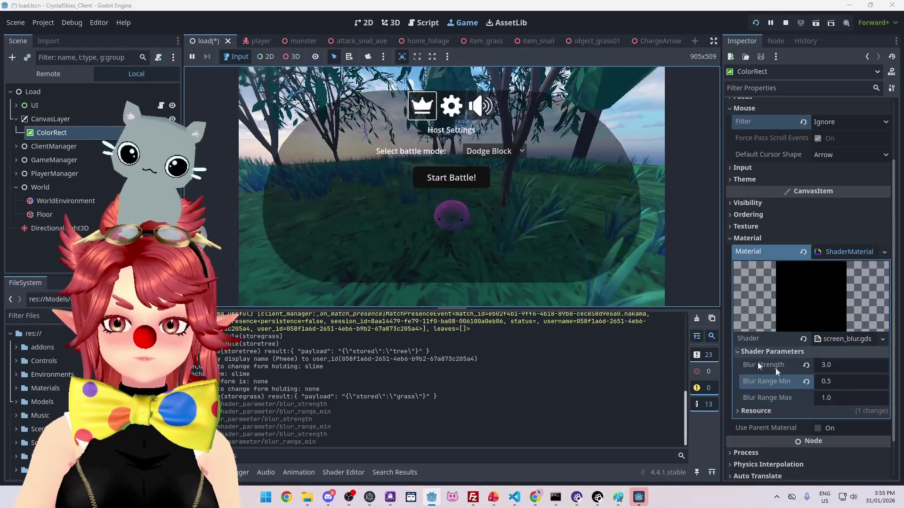
{"action": "left_click", "coordinate": [841, 382]}
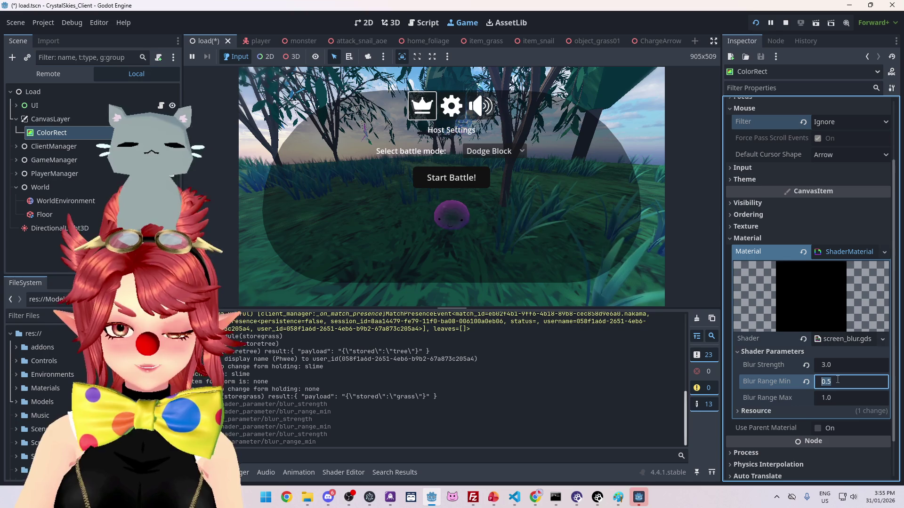
{"action": "type", "text": "0.4"}
{"action": "left_click", "coordinate": [553, 139]}
{"action": "key", "text": "Escape"}
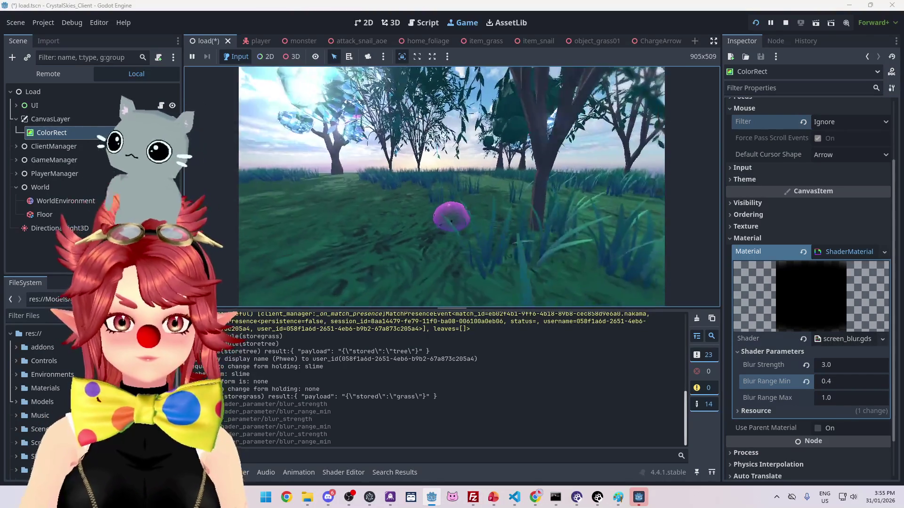
Step: Set Blur Strength to 2.5 and check it over the running game's host menu
{"action": "key", "text": "Escape"}
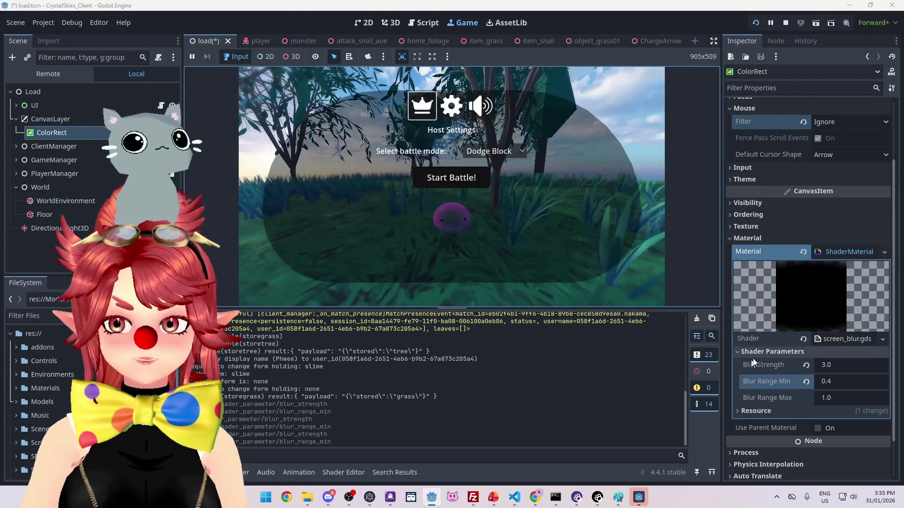
{"action": "left_click", "coordinate": [837, 365]}
{"action": "type", "text": "2.5"}
{"action": "key", "text": "Return"}
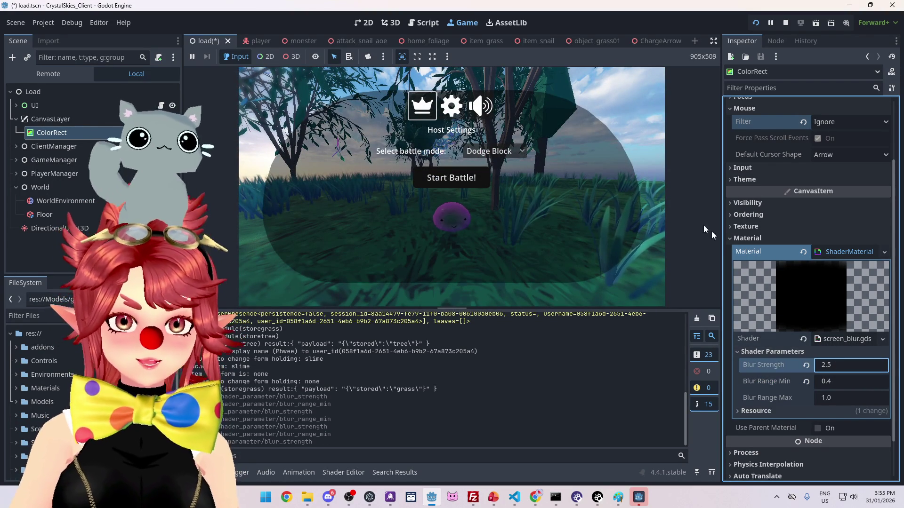
{"action": "left_click", "coordinate": [683, 171]}
{"action": "key", "text": "Escape"}
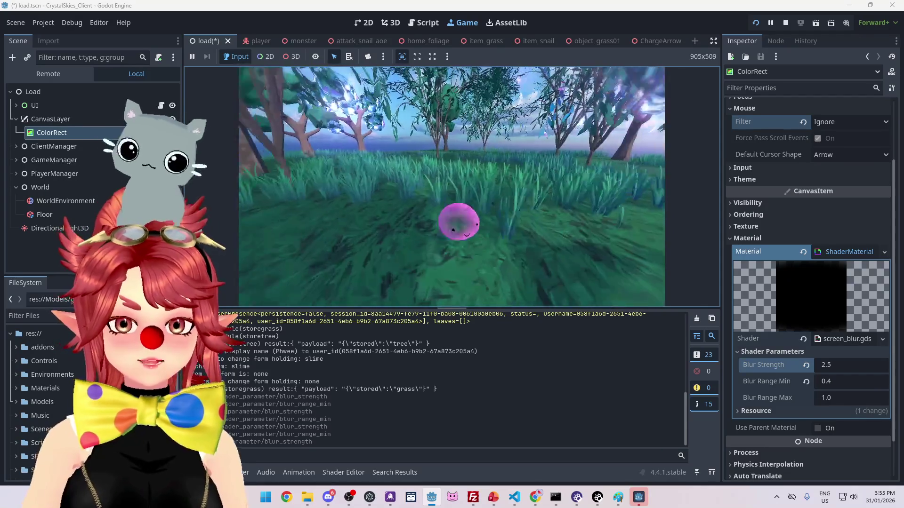
{"action": "key", "text": "Escape"}
{"action": "key", "text": "Escape"}
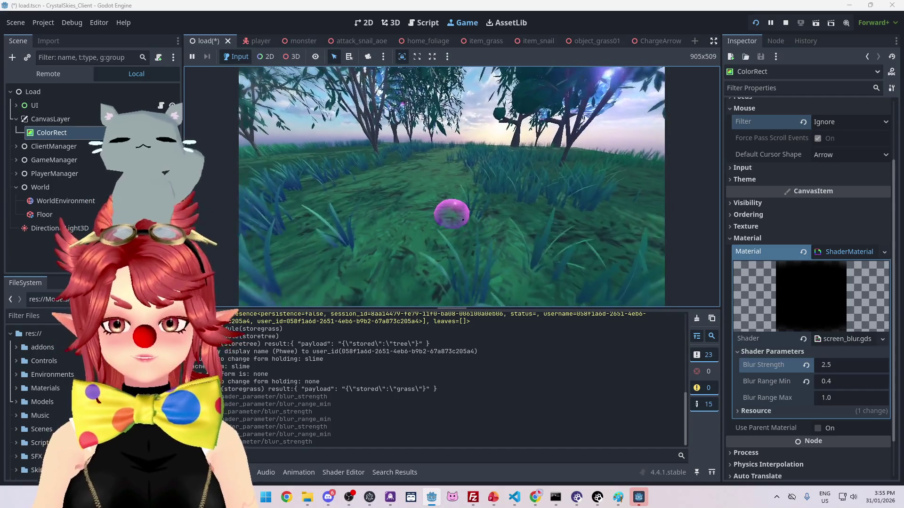
{"action": "key", "text": "Escape"}
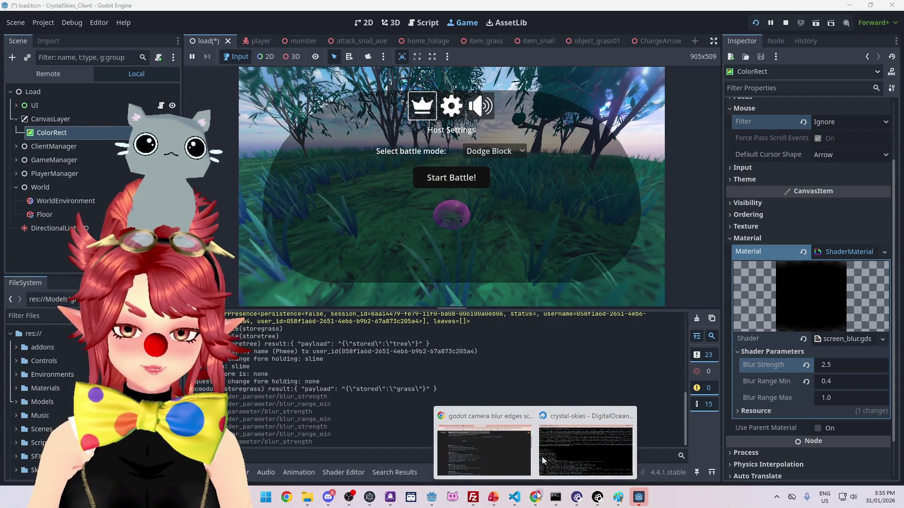
{"action": "mouse_move", "coordinate": [533, 498]}
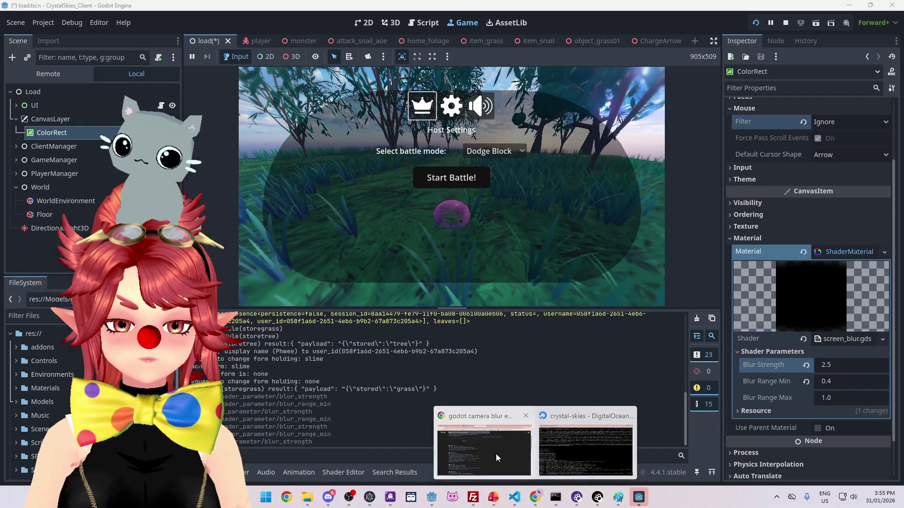
{"action": "left_click", "coordinate": [495, 454]}
Step: Read through the Medium 'Step By Step Environment Creation Breakdown in Unity' article to its Terrain Geometry section
{"action": "left_click", "coordinate": [320, 15]}
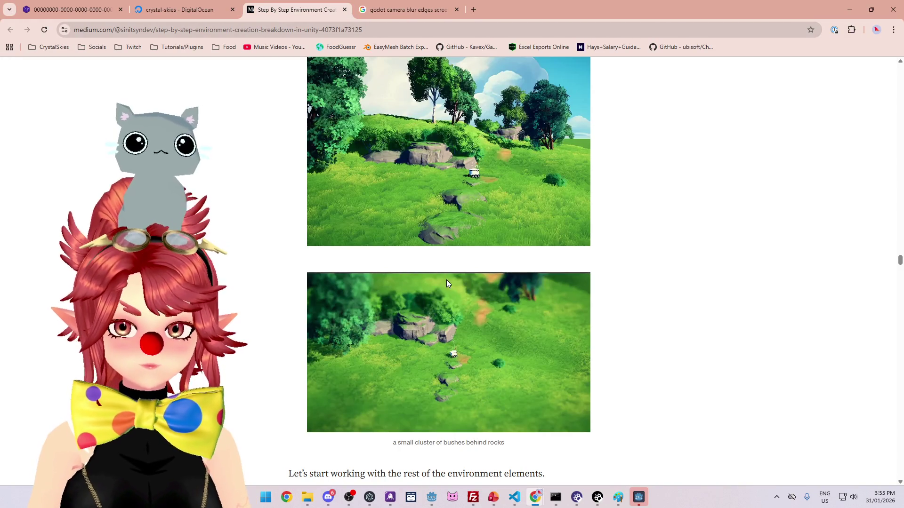
{"action": "scroll", "coordinate": [434, 158], "scroll_direction": "down", "scroll_amount": 10}
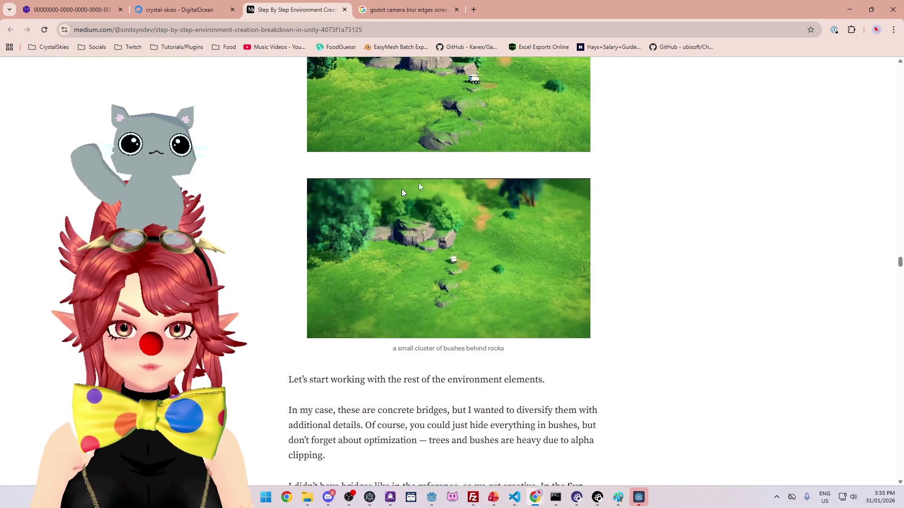
{"action": "scroll", "coordinate": [395, 239], "scroll_direction": "down", "scroll_amount": 12}
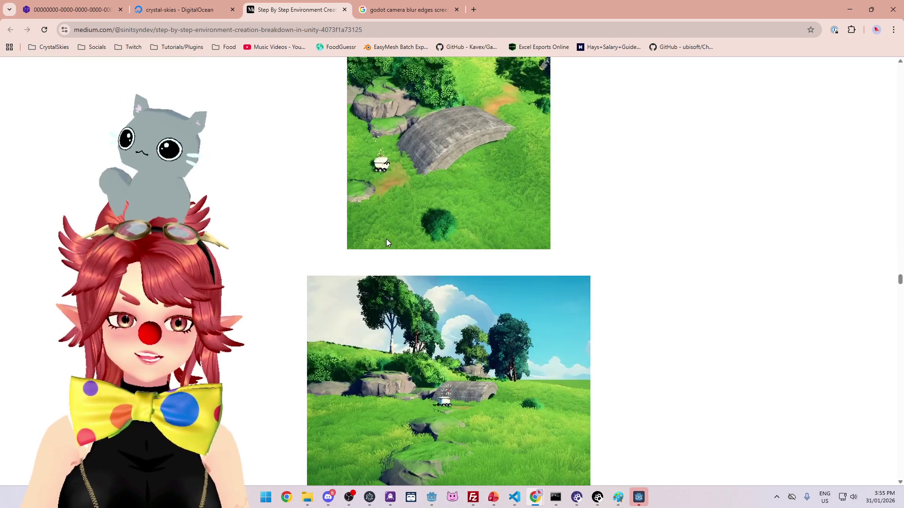
{"action": "scroll", "coordinate": [380, 249], "scroll_direction": "down", "scroll_amount": 15}
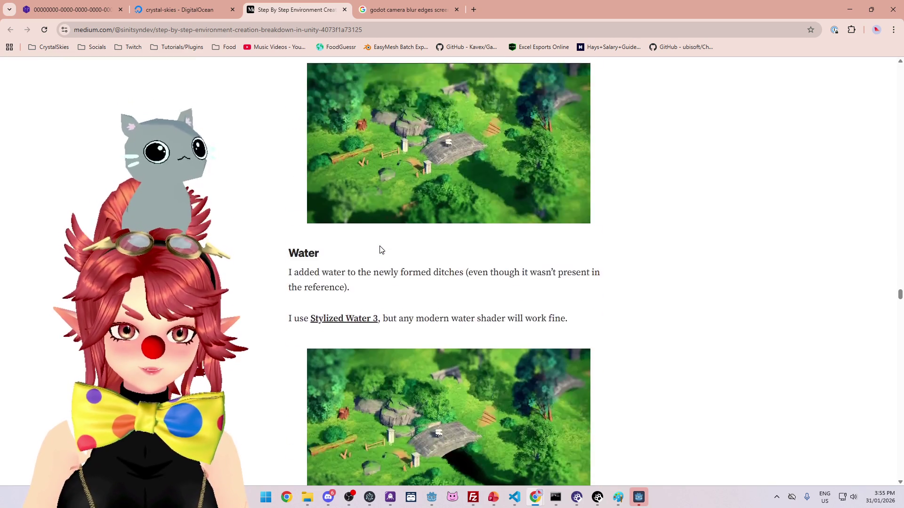
{"action": "scroll", "coordinate": [378, 247], "scroll_direction": "down", "scroll_amount": 13}
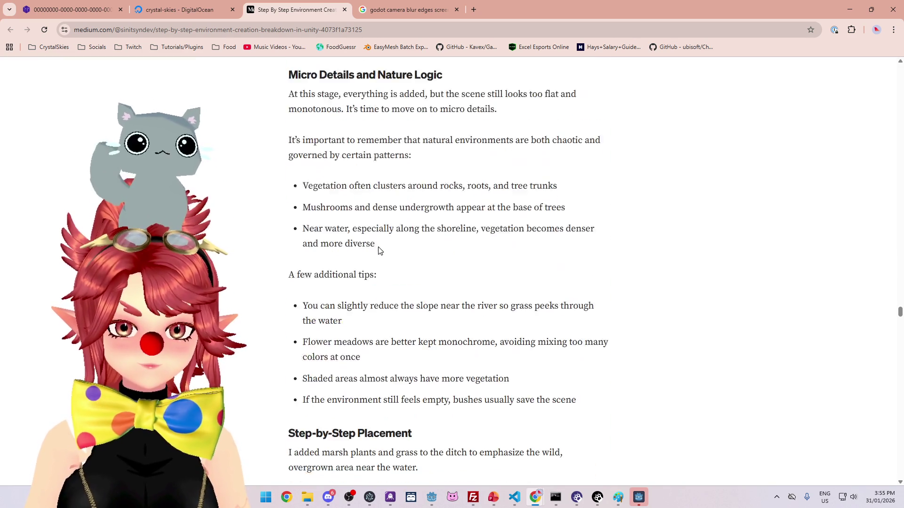
{"action": "scroll", "coordinate": [400, 268], "scroll_direction": "up", "scroll_amount": 11}
{"action": "scroll", "coordinate": [401, 268], "scroll_direction": "up", "scroll_amount": 20}
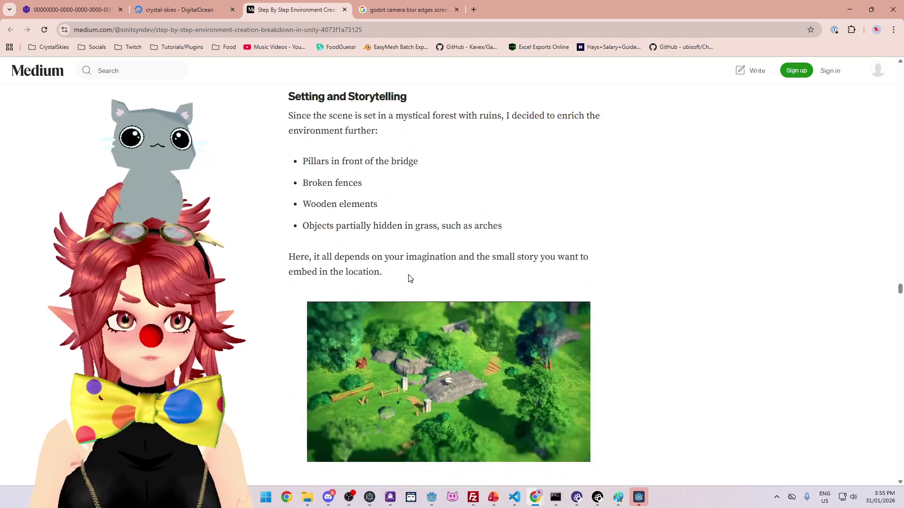
{"action": "scroll", "coordinate": [404, 275], "scroll_direction": "up", "scroll_amount": 10}
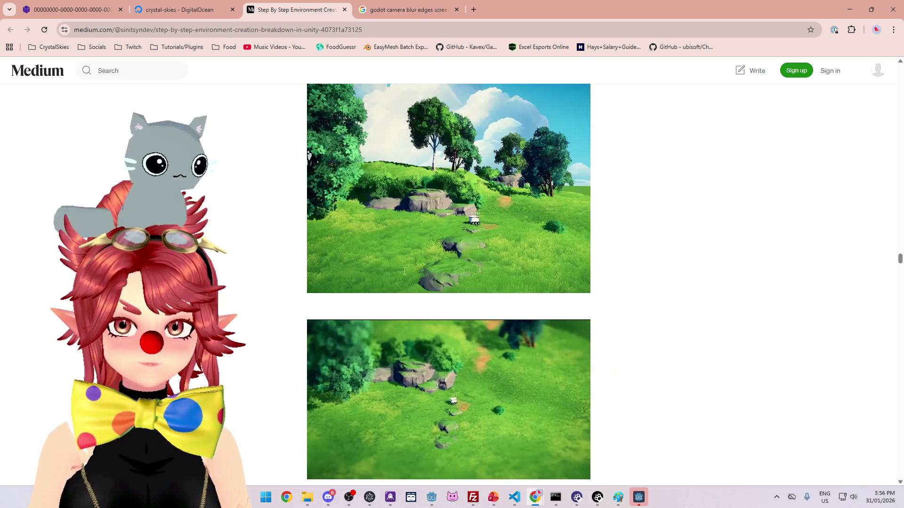
{"action": "scroll", "coordinate": [404, 274], "scroll_direction": "down", "scroll_amount": 4}
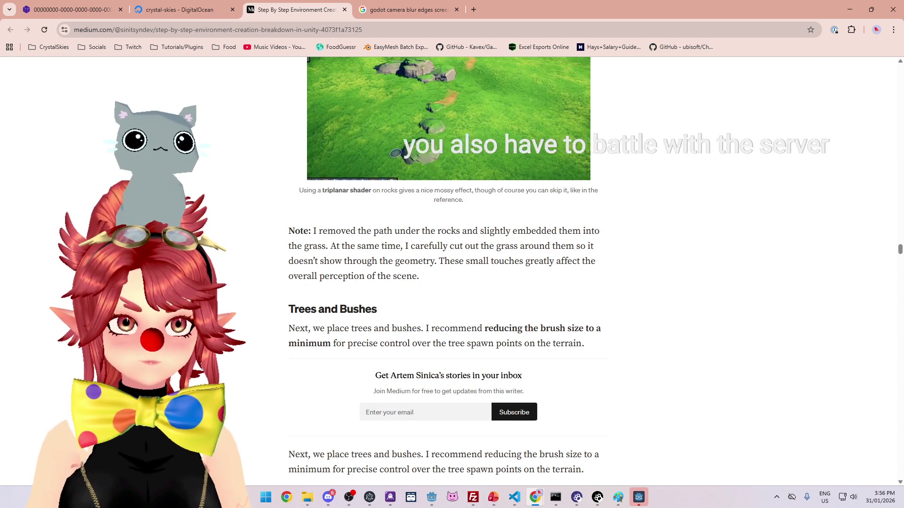
{"action": "scroll", "coordinate": [404, 273], "scroll_direction": "up", "scroll_amount": 12}
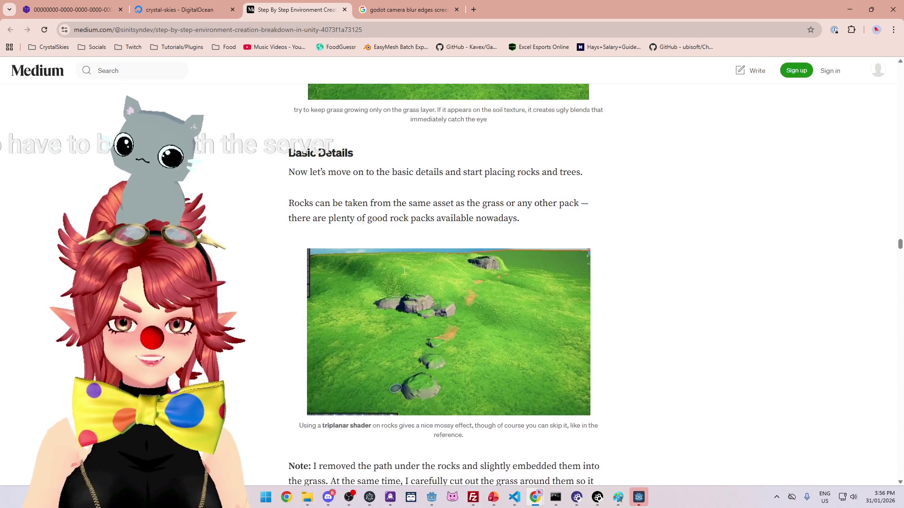
{"action": "scroll", "coordinate": [404, 274], "scroll_direction": "up", "scroll_amount": 10}
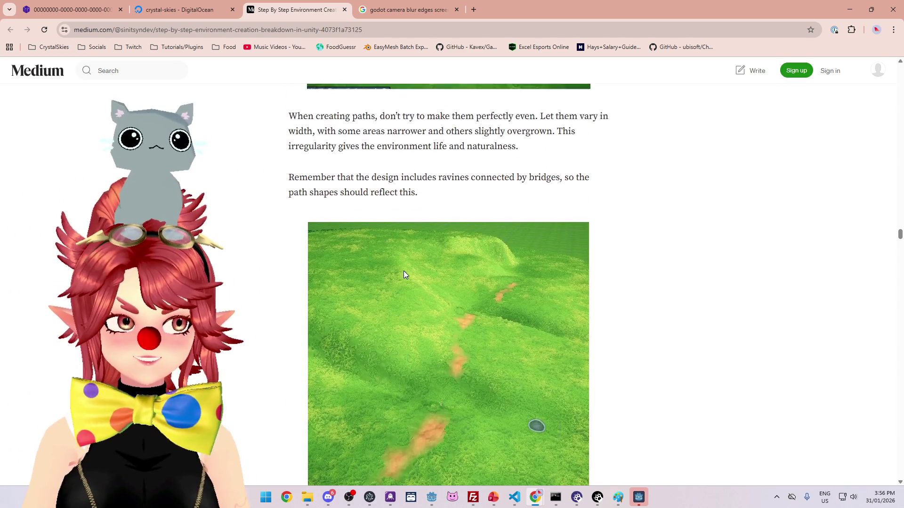
{"action": "scroll", "coordinate": [404, 275], "scroll_direction": "up", "scroll_amount": 9}
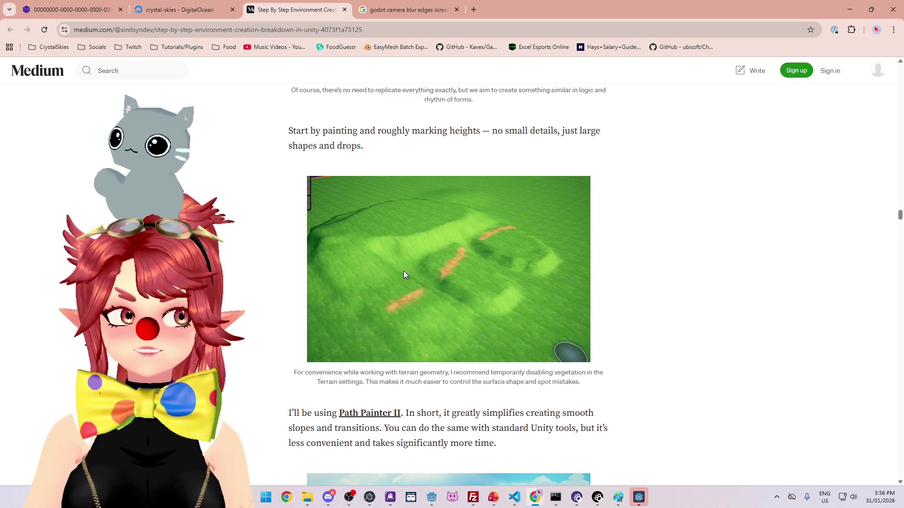
{"action": "scroll", "coordinate": [404, 274], "scroll_direction": "up", "scroll_amount": 5}
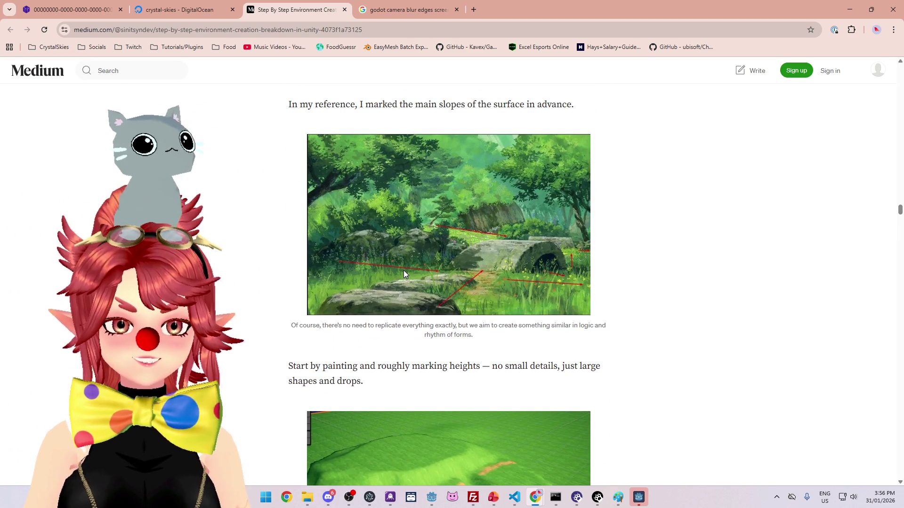
{"action": "scroll", "coordinate": [404, 272], "scroll_direction": "up", "scroll_amount": 2}
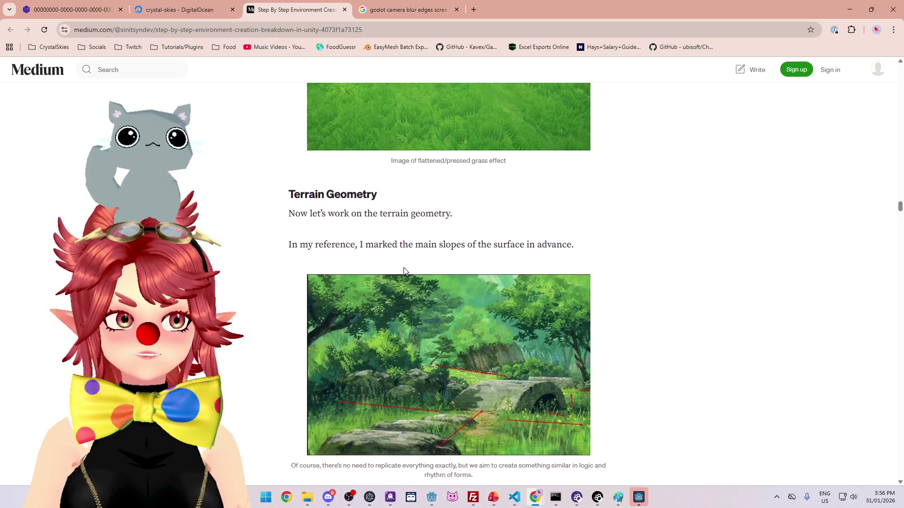
{"action": "scroll", "coordinate": [403, 272], "scroll_direction": "up", "scroll_amount": 5}
{"action": "scroll", "coordinate": [403, 272], "scroll_direction": "up", "scroll_amount": 1}
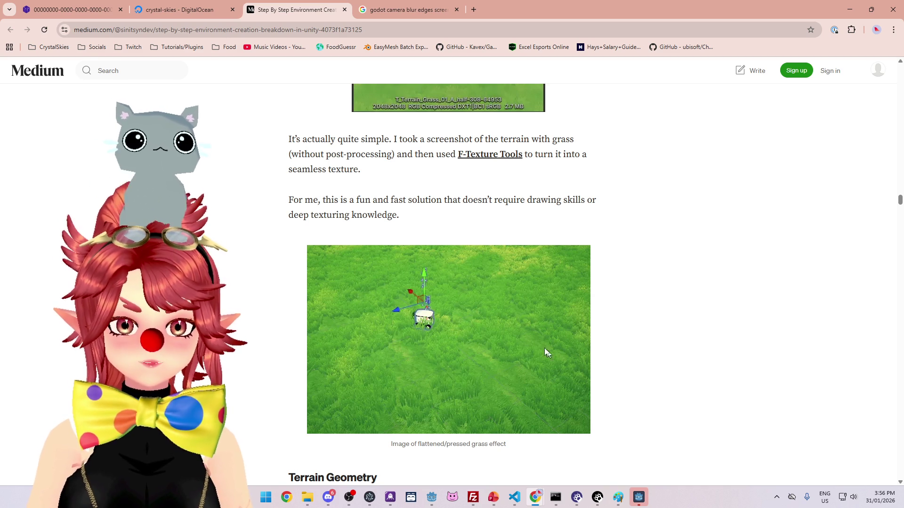
{"action": "scroll", "coordinate": [412, 244], "scroll_direction": "up", "scroll_amount": 3}
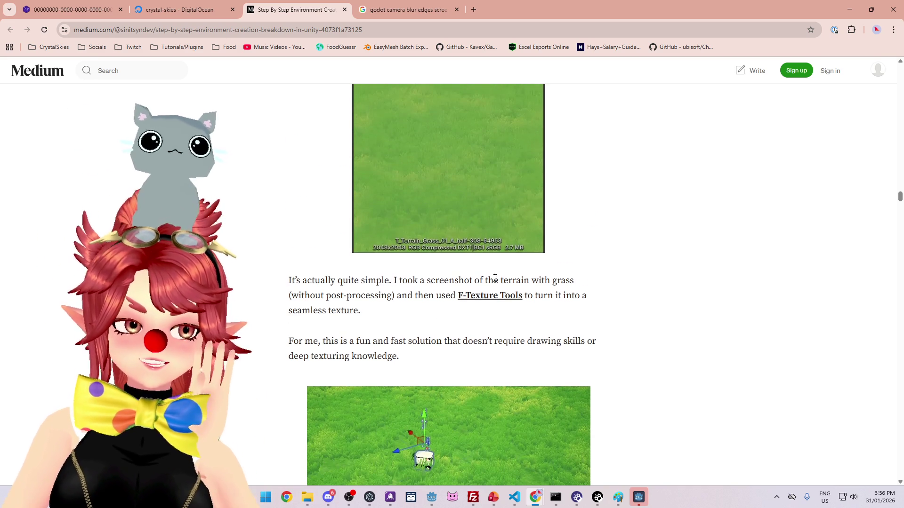
{"action": "scroll", "coordinate": [495, 278], "scroll_direction": "up", "scroll_amount": 3}
{"action": "scroll", "coordinate": [444, 323], "scroll_direction": "down", "scroll_amount": 3}
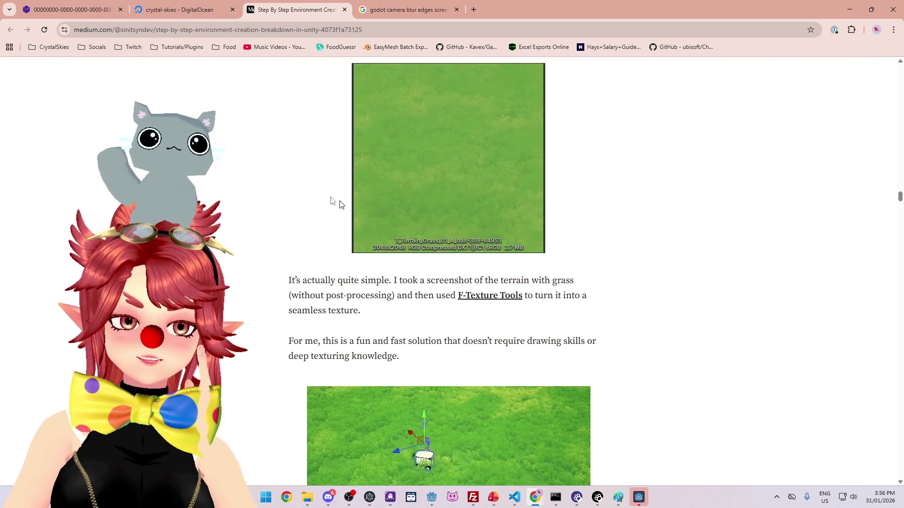
{"action": "scroll", "coordinate": [430, 317], "scroll_direction": "down", "scroll_amount": 5}
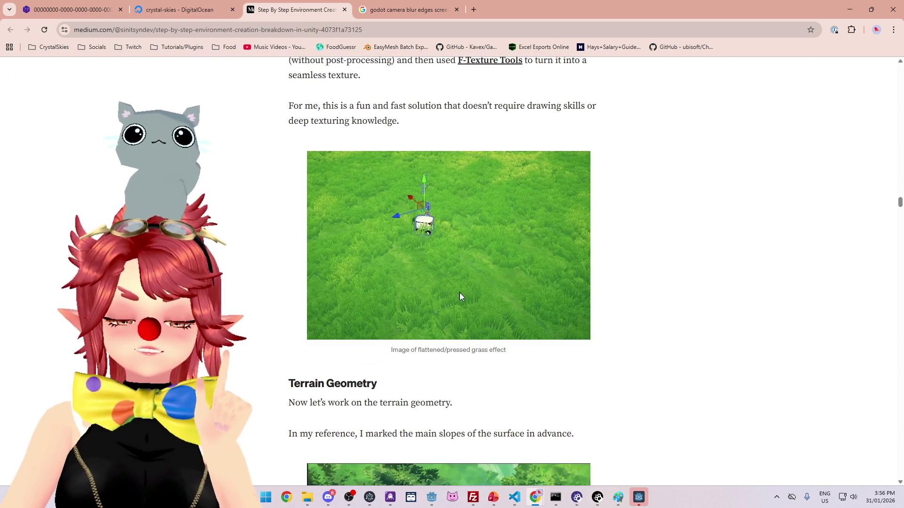
{"action": "scroll", "coordinate": [456, 286], "scroll_direction": "down", "scroll_amount": 10}
{"action": "scroll", "coordinate": [472, 317], "scroll_direction": "up", "scroll_amount": 10}
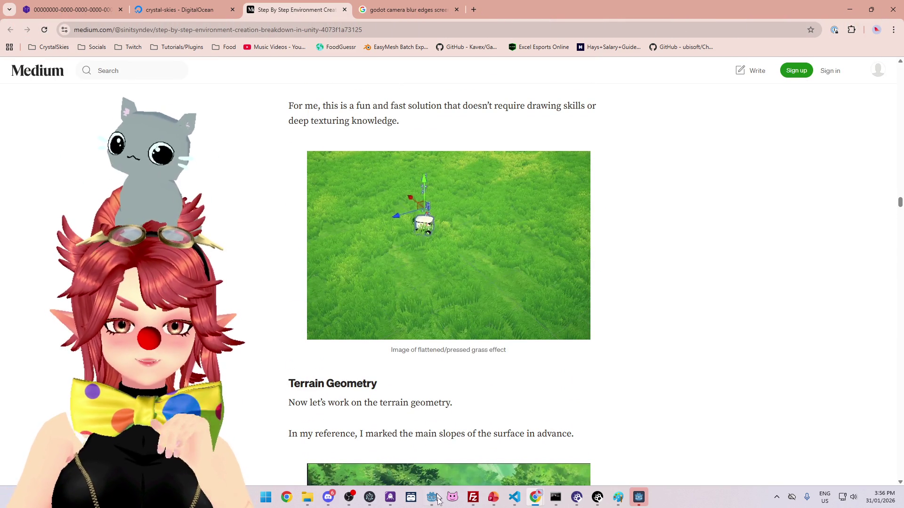
{"action": "scroll", "coordinate": [483, 342], "scroll_direction": "down", "scroll_amount": 19}
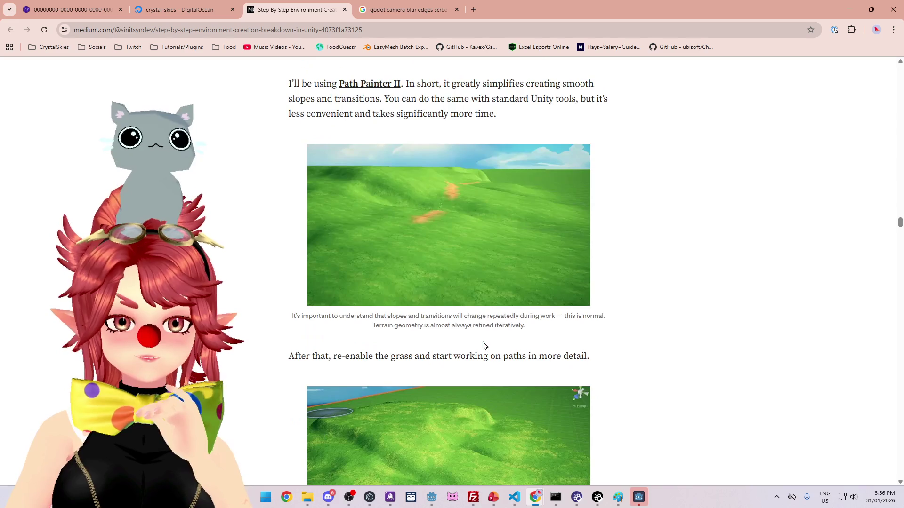
{"action": "scroll", "coordinate": [708, 353], "scroll_direction": "up", "scroll_amount": 12}
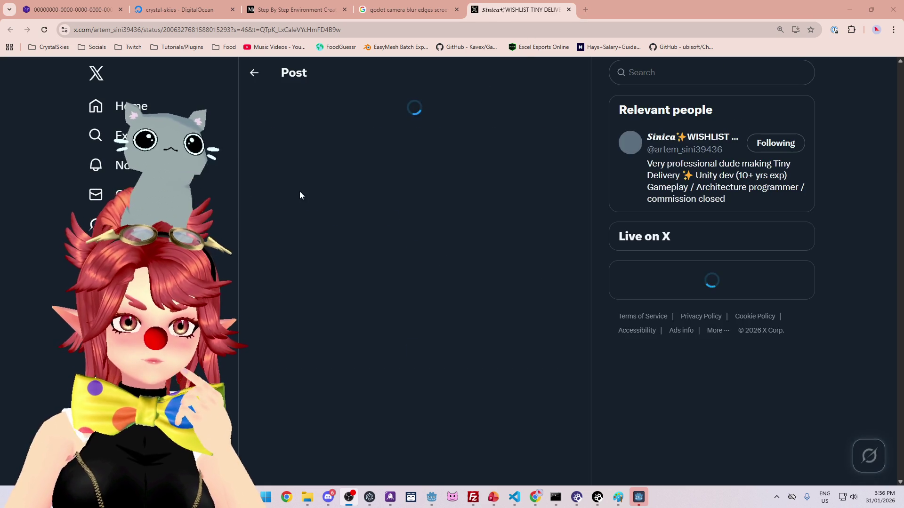
Step: View the X post author's profile and pinned delivery-bot game post, then close that tab
{"action": "scroll", "coordinate": [330, 262], "scroll_direction": "down", "scroll_amount": 2}
{"action": "scroll", "coordinate": [330, 263], "scroll_direction": "up", "scroll_amount": 2}
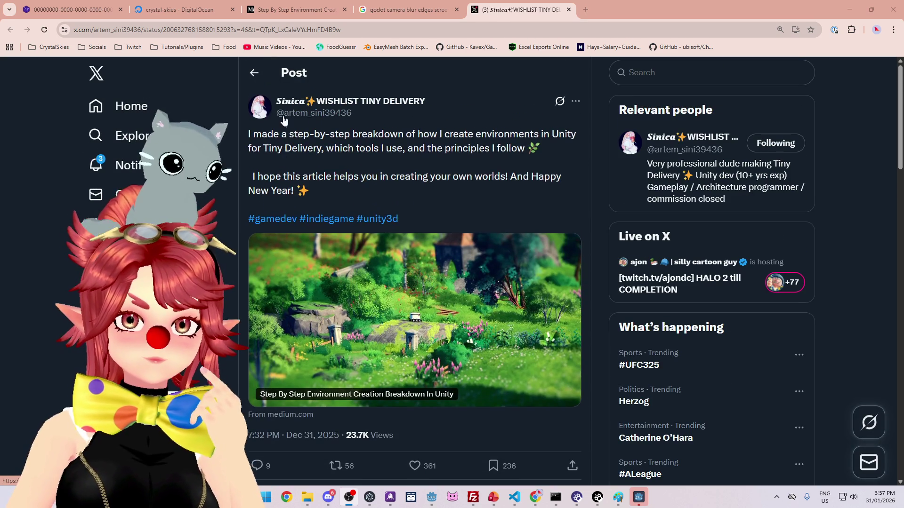
{"action": "left_click", "coordinate": [372, 106]}
{"action": "scroll", "coordinate": [498, 337], "scroll_direction": "down", "scroll_amount": 3}
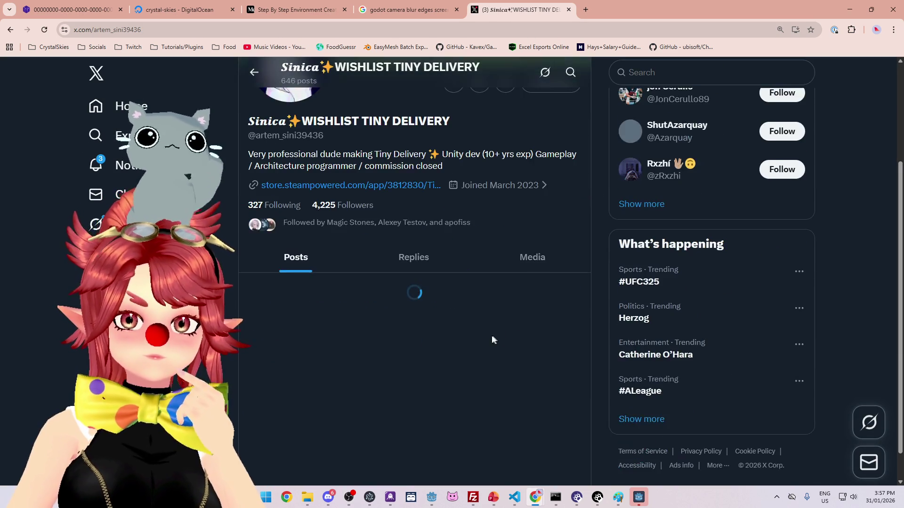
{"action": "scroll", "coordinate": [414, 310], "scroll_direction": "down", "scroll_amount": 3}
{"action": "scroll", "coordinate": [410, 309], "scroll_direction": "up", "scroll_amount": 1}
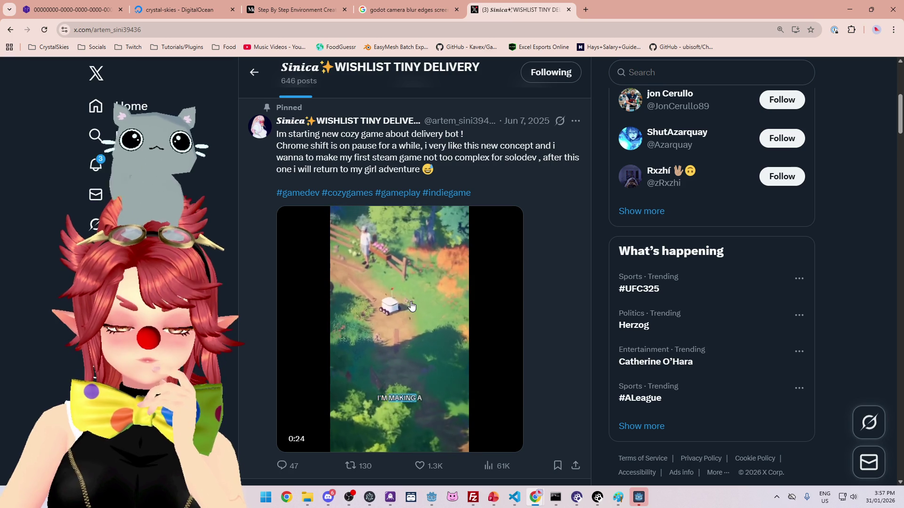
{"action": "left_click", "coordinate": [568, 10]}
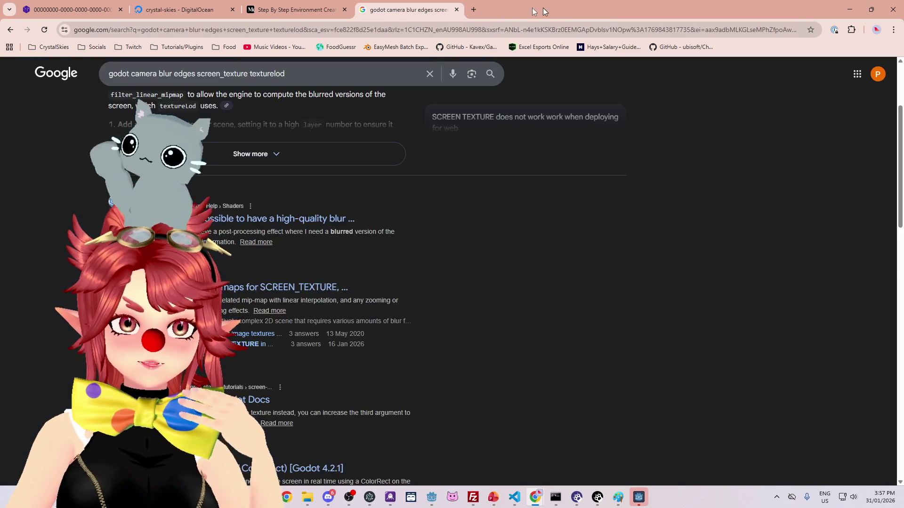
Step: Return to the Godot editor and stop the running game
{"action": "left_click", "coordinate": [436, 498]}
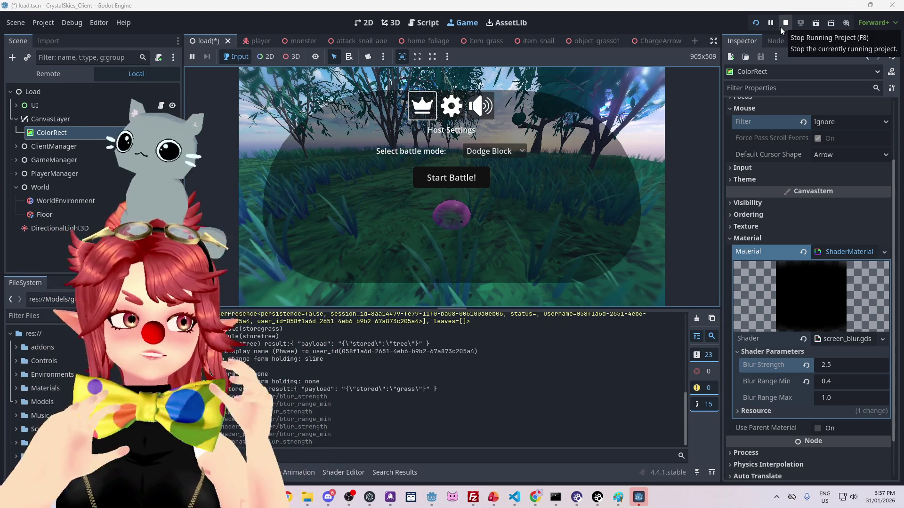
{"action": "left_click", "coordinate": [786, 24]}
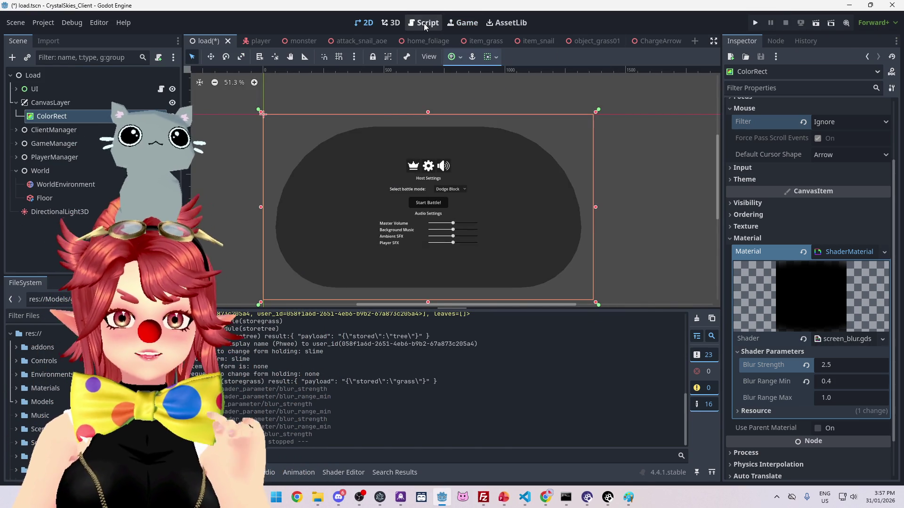
Step: Search the Asset Library for 'particle' and inspect the Kenney Particle Pack
{"action": "left_click", "coordinate": [507, 22]}
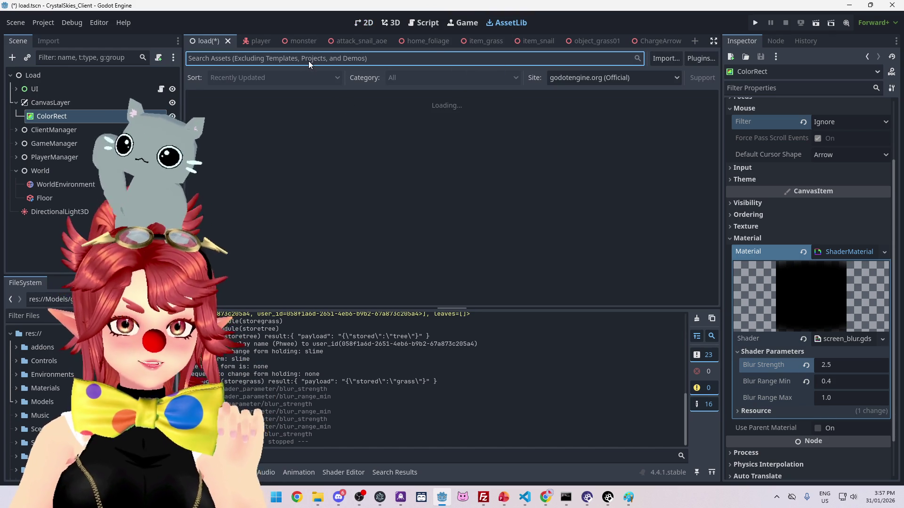
{"action": "type", "text": "particle"}
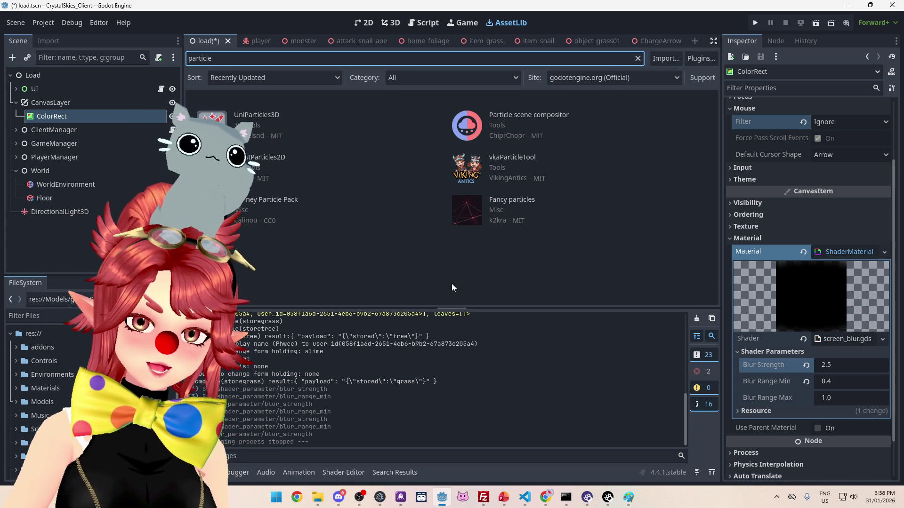
{"action": "left_click", "coordinate": [291, 202]}
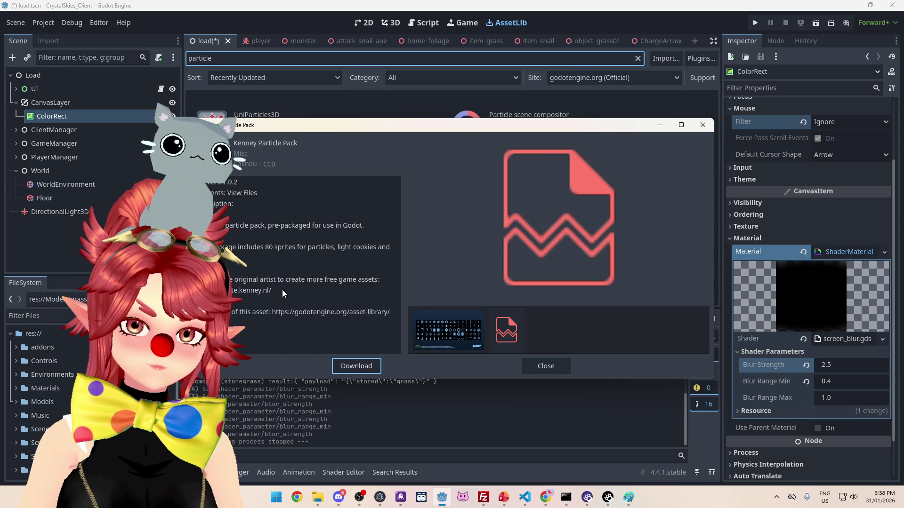
{"action": "left_click", "coordinate": [703, 125]}
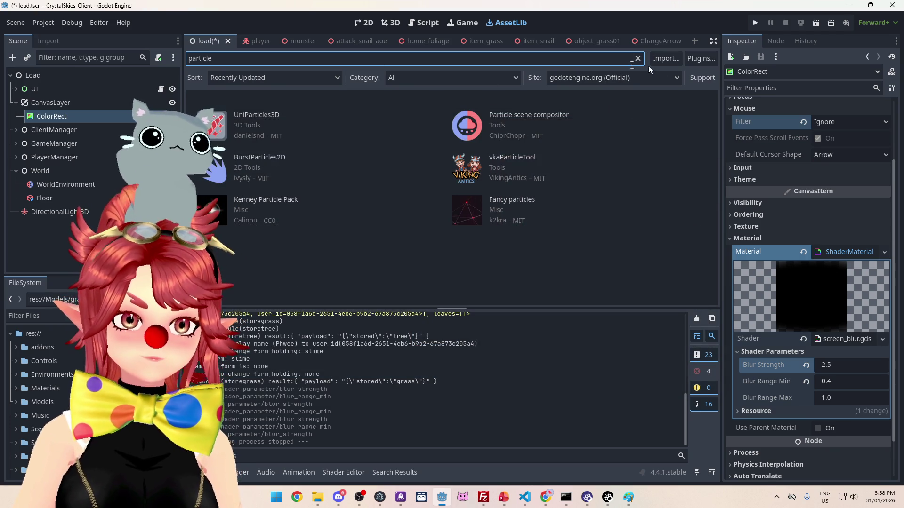
Step: Search the Asset Library for 'leaf', then clear the search box
{"action": "key", "text": "ctrl+a"}
{"action": "key", "text": "BackSpace"}
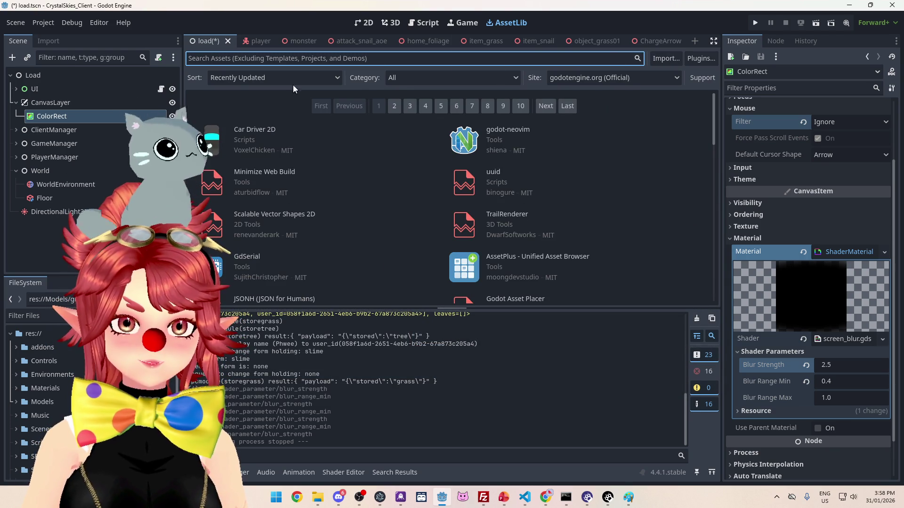
{"action": "type", "text": "leave"}
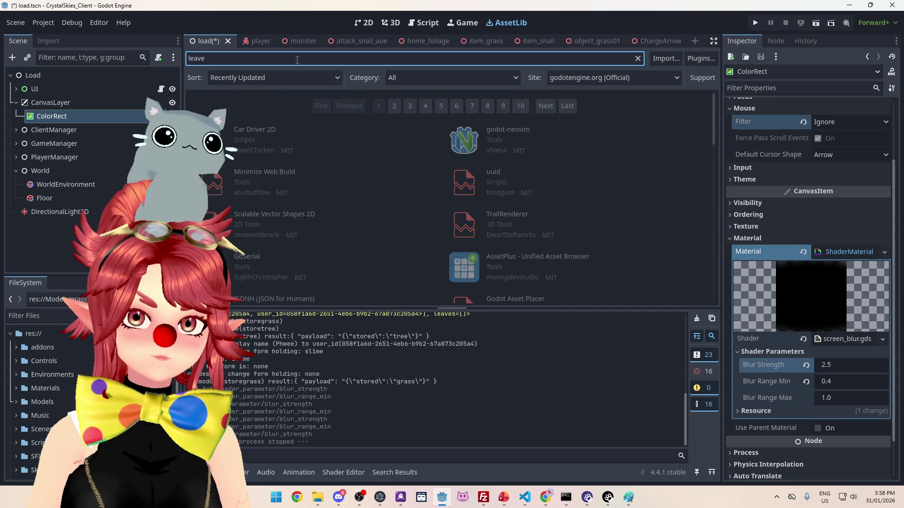
{"action": "key", "text": "BackSpace"}
{"action": "key", "text": "BackSpace"}
{"action": "type", "text": "f"}
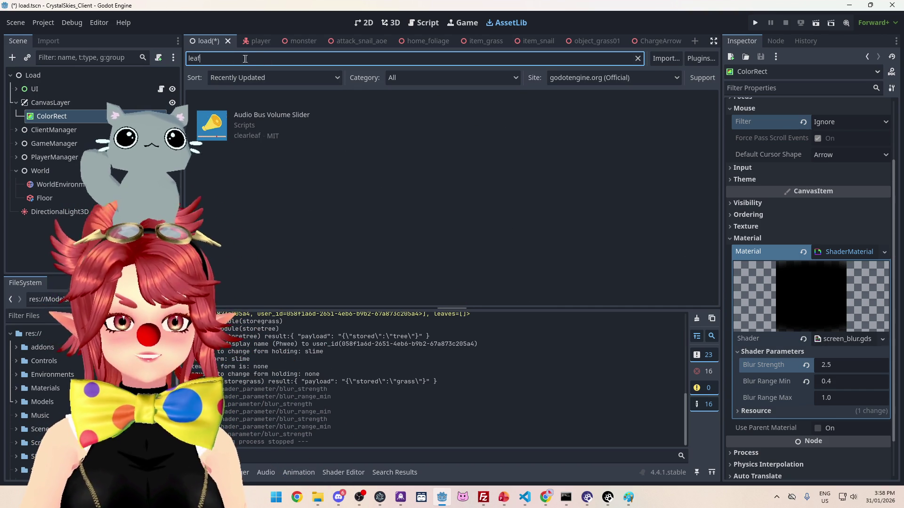
{"action": "key", "text": "BackSpace"}
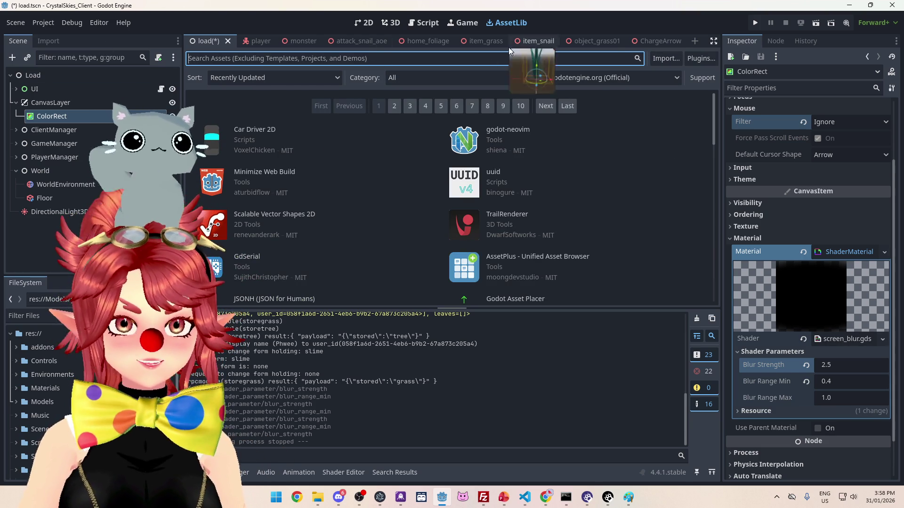
Step: View the load scene in 3D around the grass floor and save it
{"action": "left_click", "coordinate": [392, 23]}
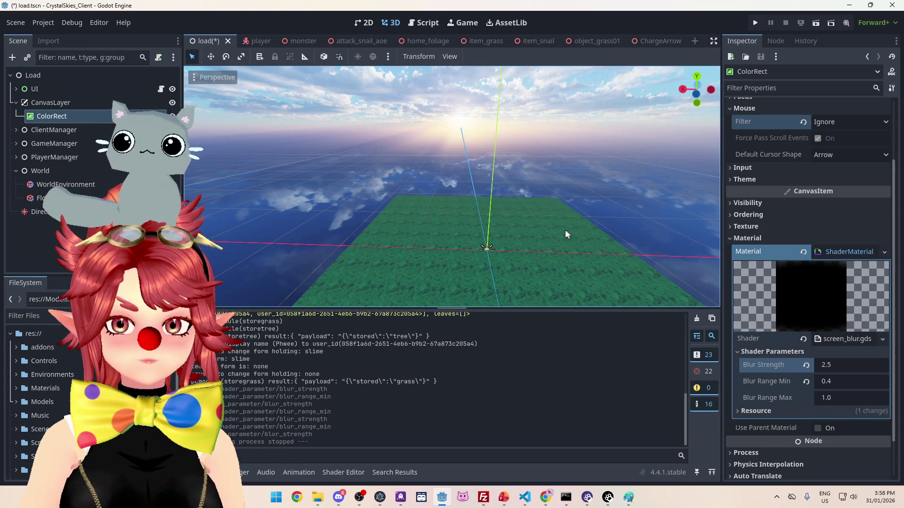
{"action": "mouse_move", "coordinate": [572, 257]}
{"action": "left_mouse_down"}
{"action": "mouse_move", "coordinate": [433, 204]}
{"action": "mouse_move", "coordinate": [409, 222]}
{"action": "mouse_move", "coordinate": [375, 191]}
{"action": "left_mouse_up"}
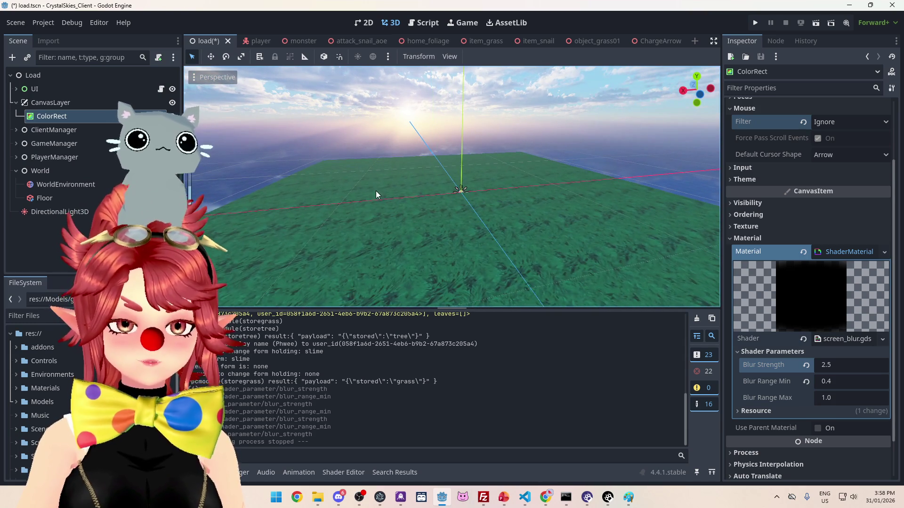
{"action": "key", "text": "ctrl+s"}
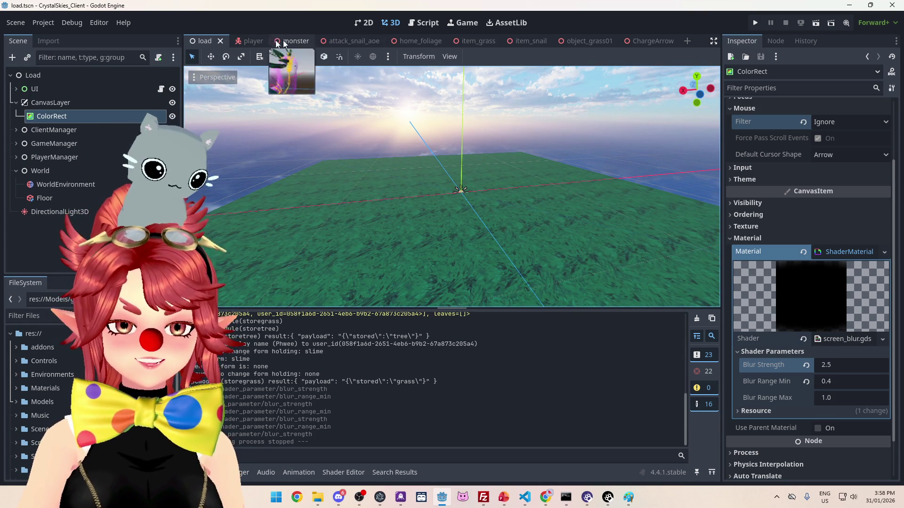
Step: Switch to the player scene and zoom out around the player
{"action": "left_click", "coordinate": [243, 41]}
{"action": "left_click_drag", "start_coordinate": [524, 173], "coordinate": [460, 215]}
{"action": "scroll", "coordinate": [460, 215], "scroll_direction": "down", "scroll_amount": 5}
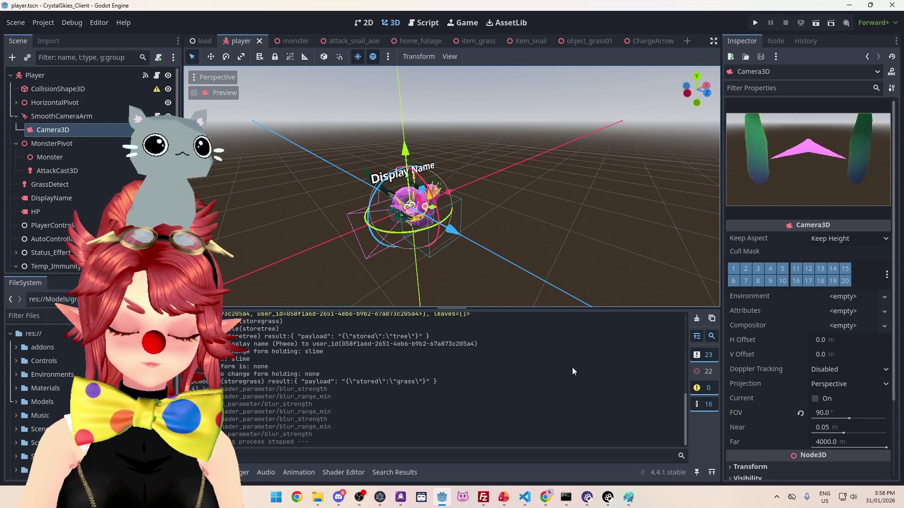
Step: Search Google for 'godot particle effect' and skim the results
{"action": "mouse_move", "coordinate": [546, 499]}
{"action": "left_click", "coordinate": [495, 471]}
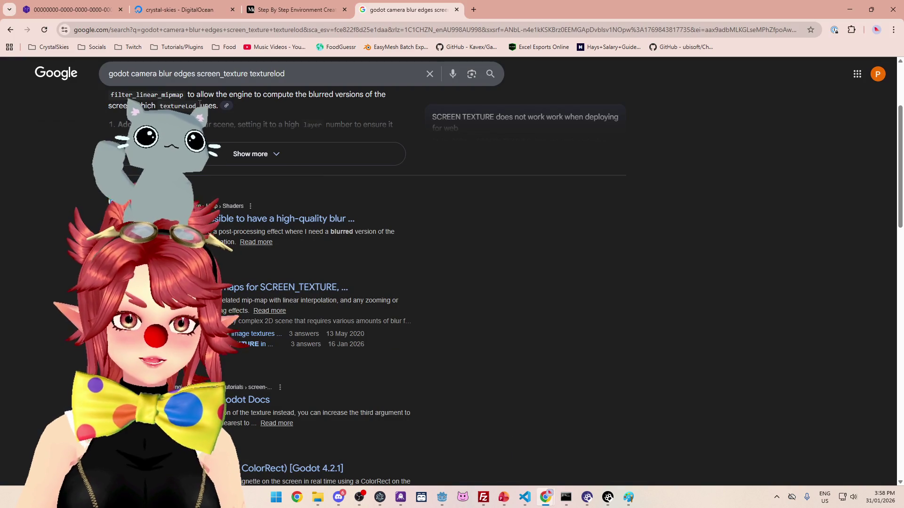
{"action": "type", "text": "godot par"}
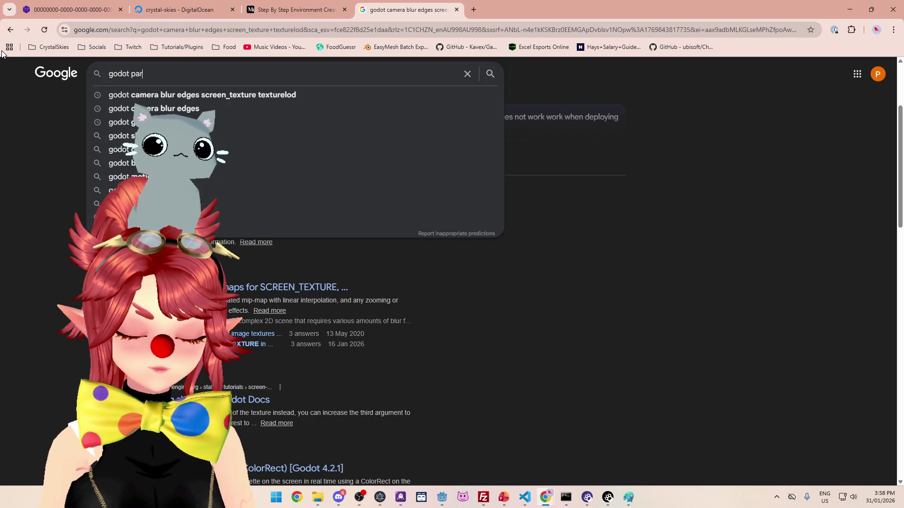
{"action": "type", "text": "ticle effect"}
{"action": "key", "text": "Return"}
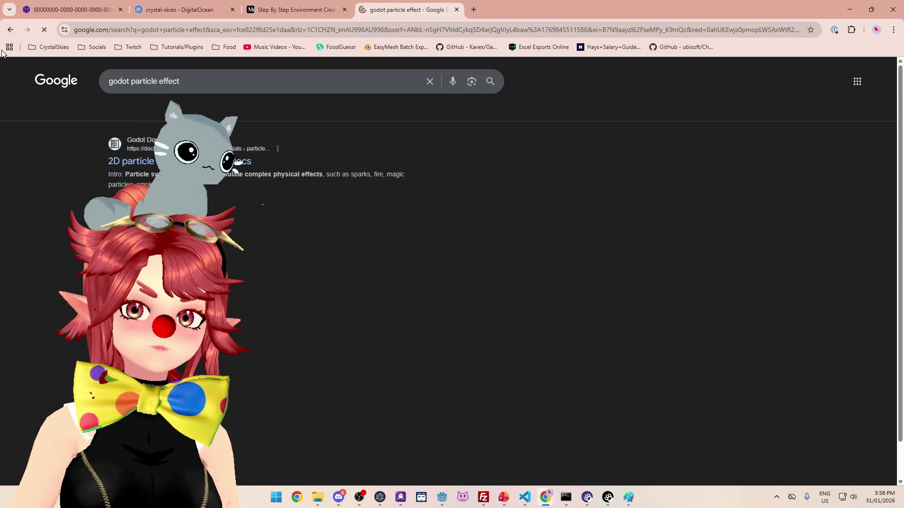
{"action": "scroll", "coordinate": [330, 202], "scroll_direction": "down", "scroll_amount": 4}
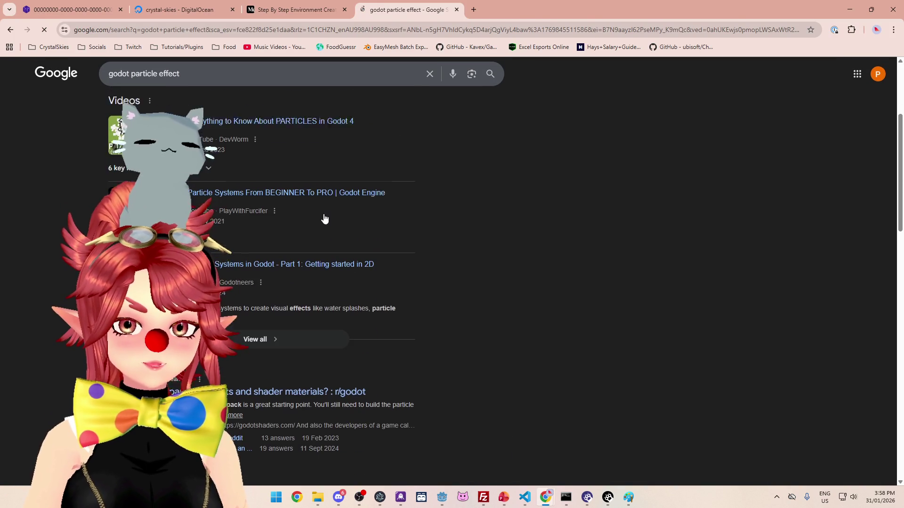
{"action": "scroll", "coordinate": [320, 215], "scroll_direction": "up", "scroll_amount": 4}
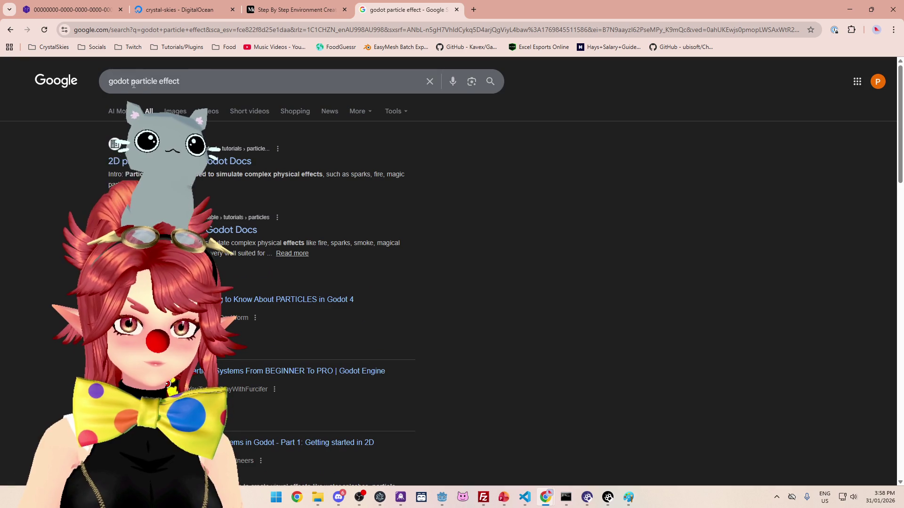
Step: Refine the search to 'godot nature particle effect' and scroll down through the results
{"action": "left_click", "coordinate": [138, 80]}
{"action": "type", "text": "nature"}
{"action": "key", "text": "Return"}
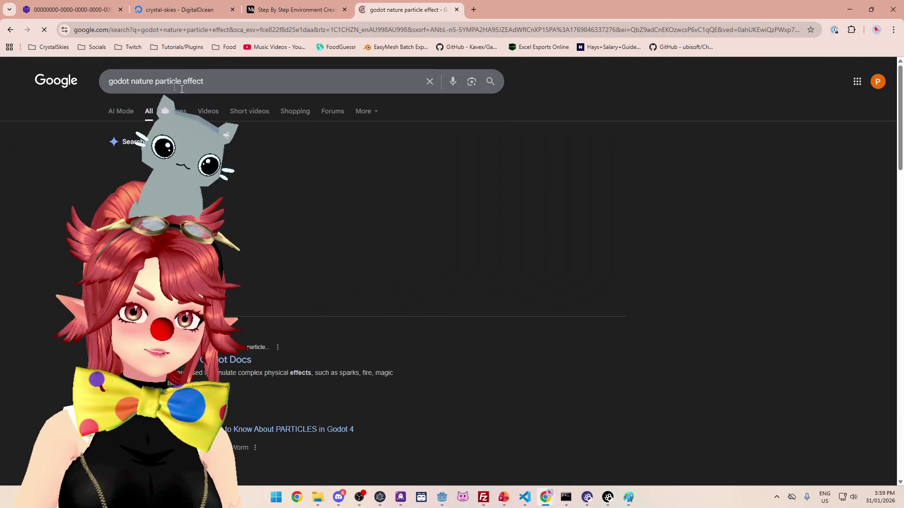
{"action": "scroll", "coordinate": [278, 256], "scroll_direction": "down", "scroll_amount": 10}
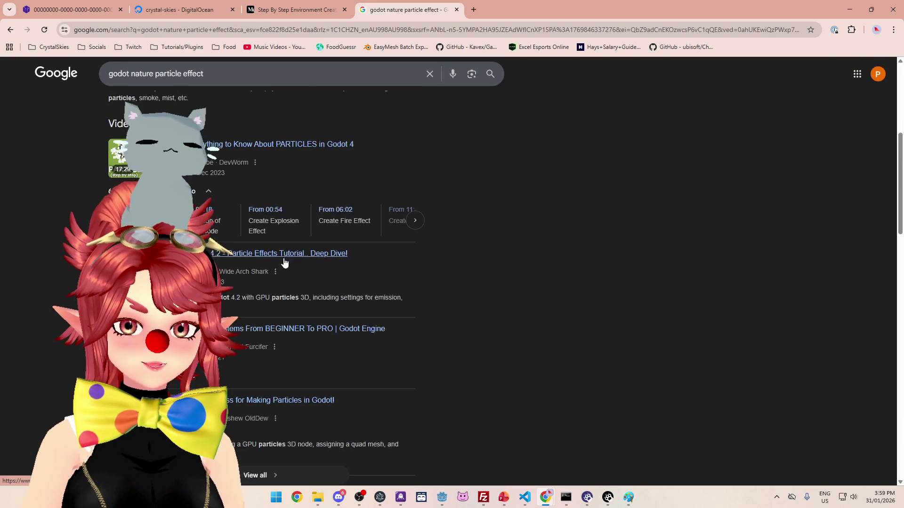
{"action": "scroll", "coordinate": [492, 290], "scroll_direction": "down", "scroll_amount": 3}
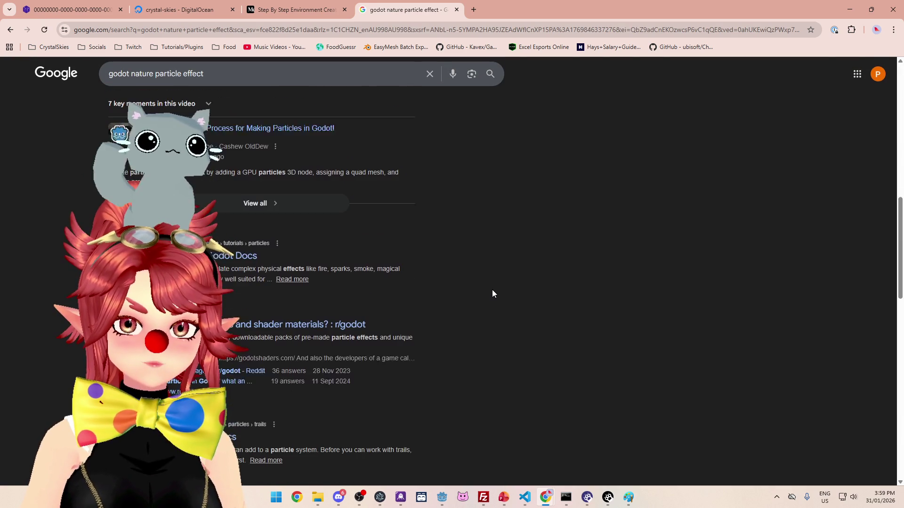
{"action": "scroll", "coordinate": [492, 291], "scroll_direction": "down", "scroll_amount": 1}
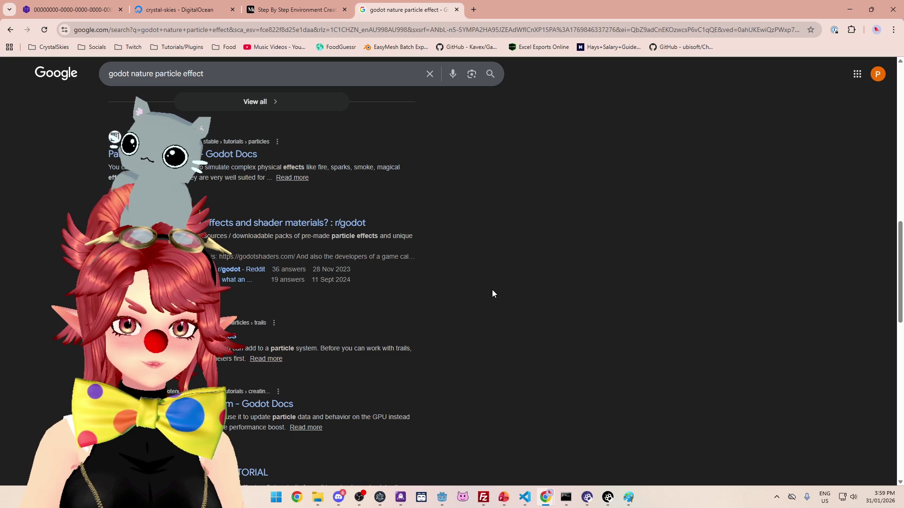
Step: Read through the r/godot particle effects resources thread
{"action": "left_click", "coordinate": [281, 224]}
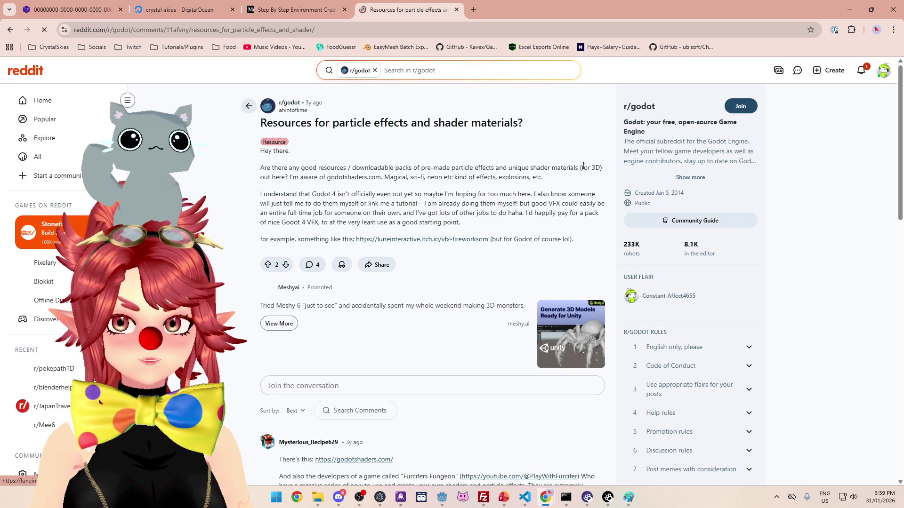
{"action": "scroll", "coordinate": [422, 254], "scroll_direction": "down", "scroll_amount": 6}
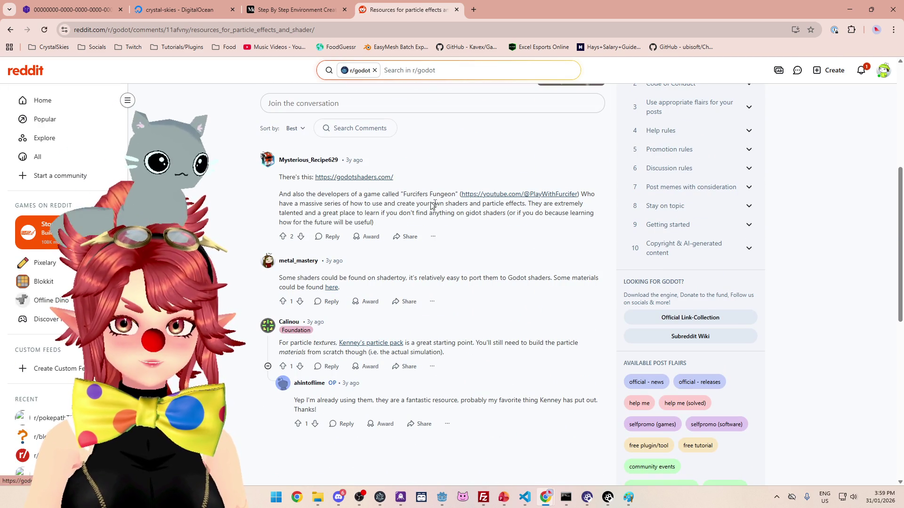
{"action": "scroll", "coordinate": [387, 192], "scroll_direction": "down", "scroll_amount": 1}
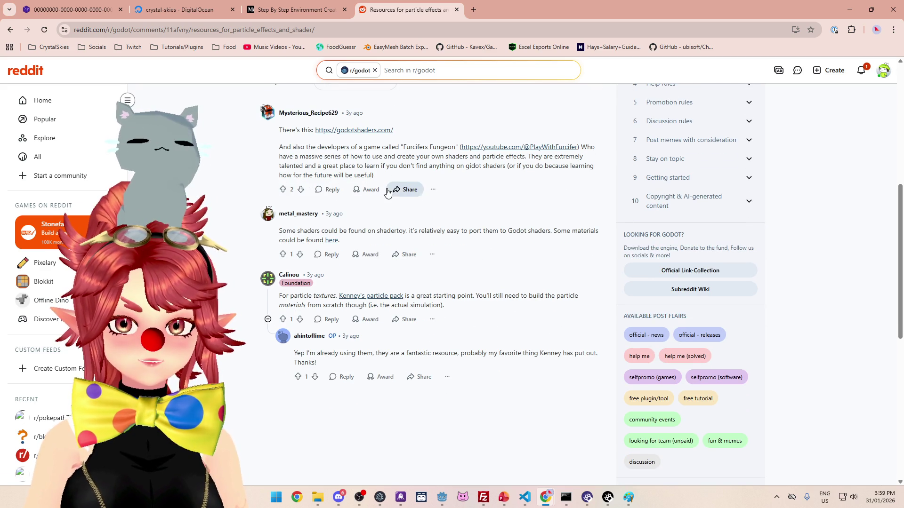
{"action": "scroll", "coordinate": [453, 307], "scroll_direction": "down", "scroll_amount": 1}
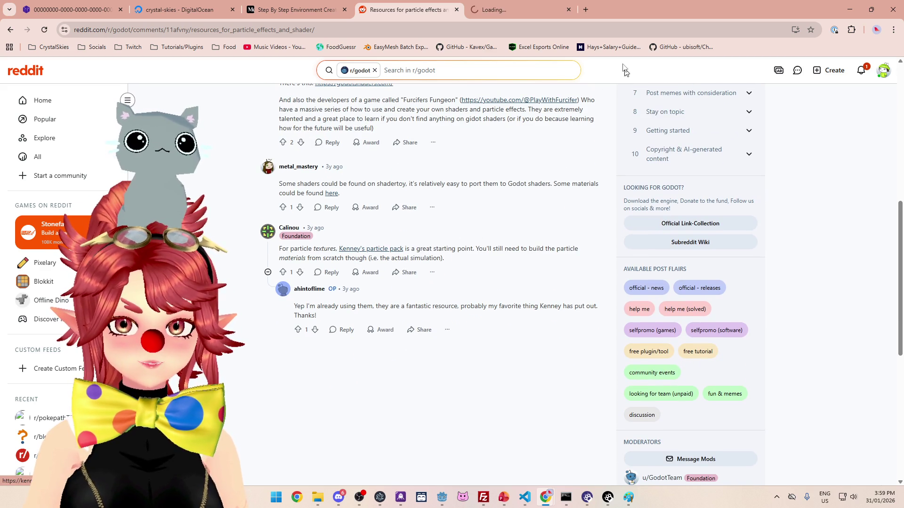
Step: Preview the Kenney Particle Pack page, close it and the Reddit tab, and return to Godot
{"action": "left_click", "coordinate": [535, 15]}
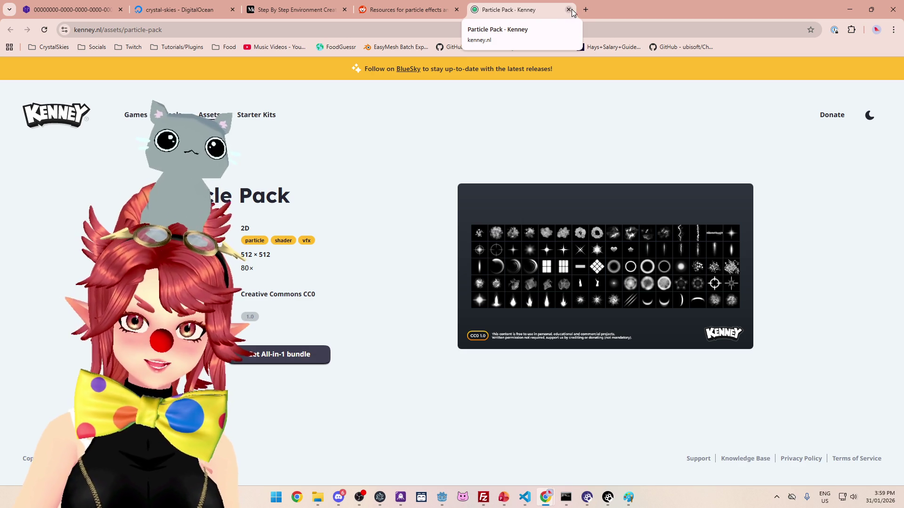
{"action": "left_click", "coordinate": [569, 9]}
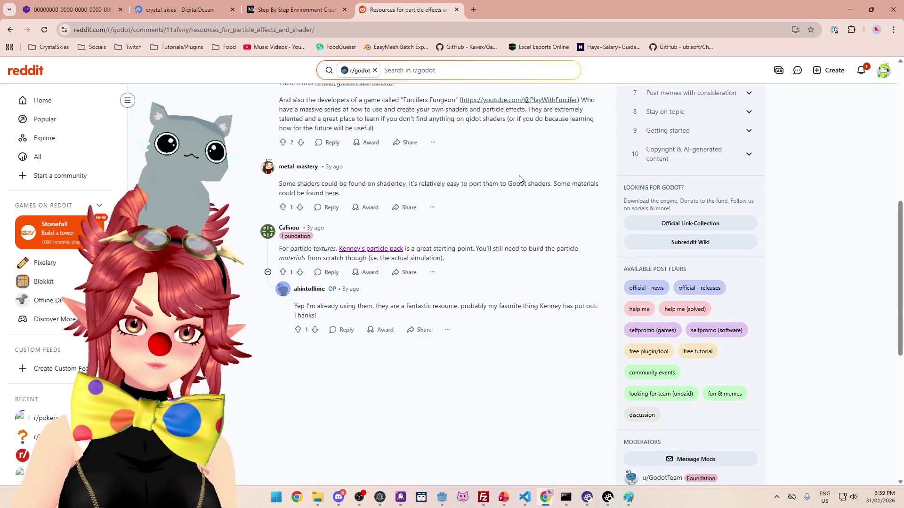
{"action": "scroll", "coordinate": [519, 179], "scroll_direction": "up", "scroll_amount": 5}
{"action": "left_click", "coordinate": [456, 10]}
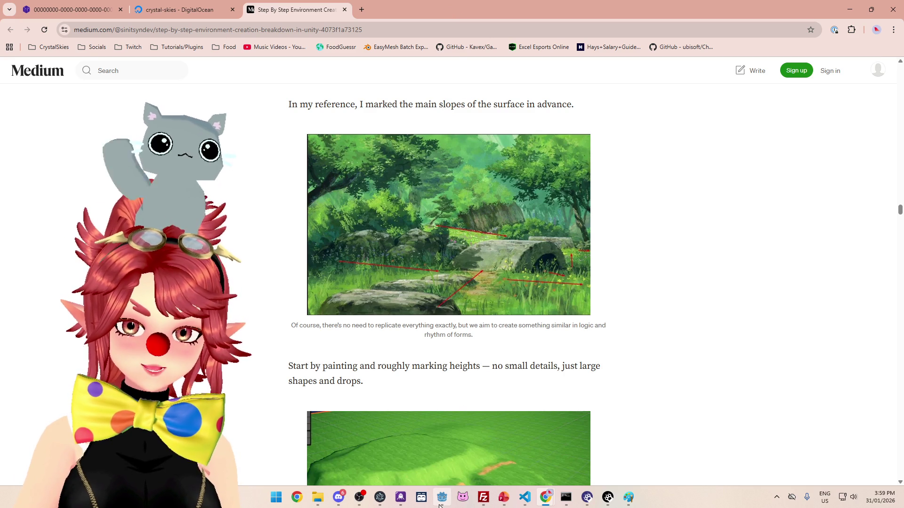
{"action": "mouse_move", "coordinate": [439, 505]}
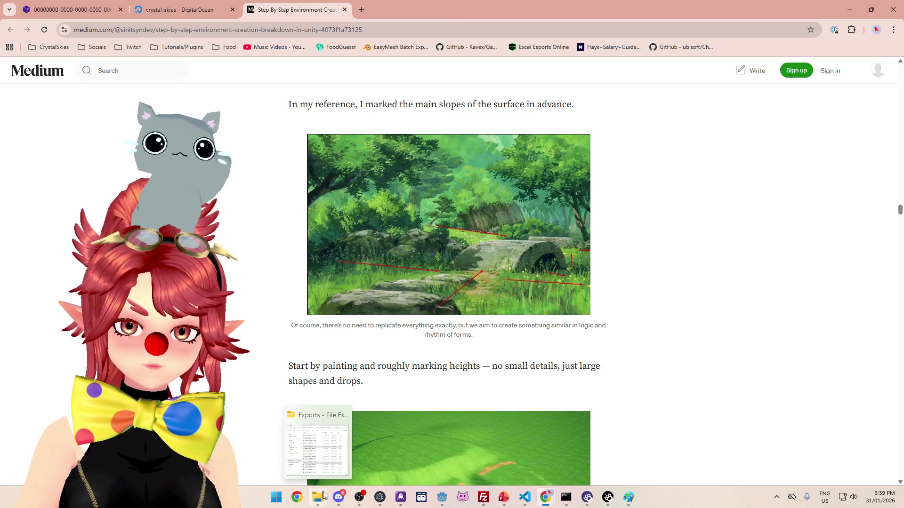
{"action": "left_click", "coordinate": [433, 504]}
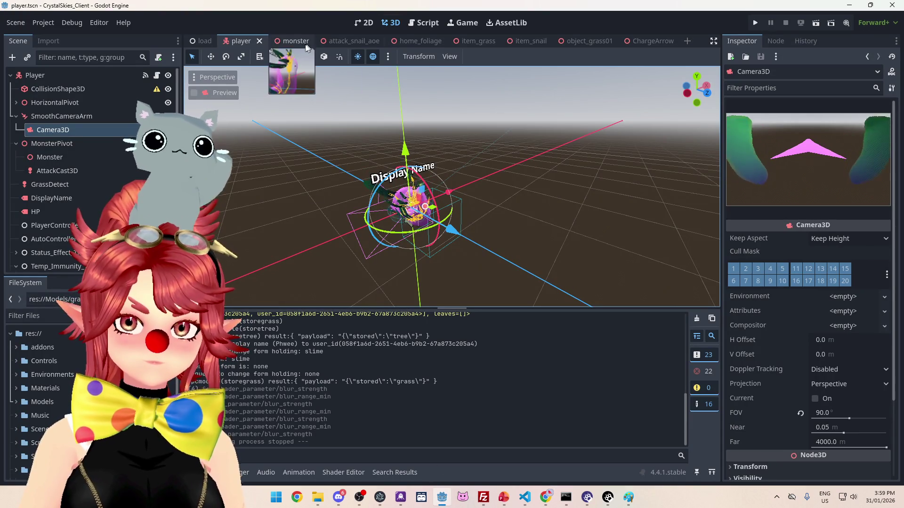
Step: Show the load scene in 3D, orbit over the grass floor, and select the Floor node
{"action": "left_click", "coordinate": [202, 45]}
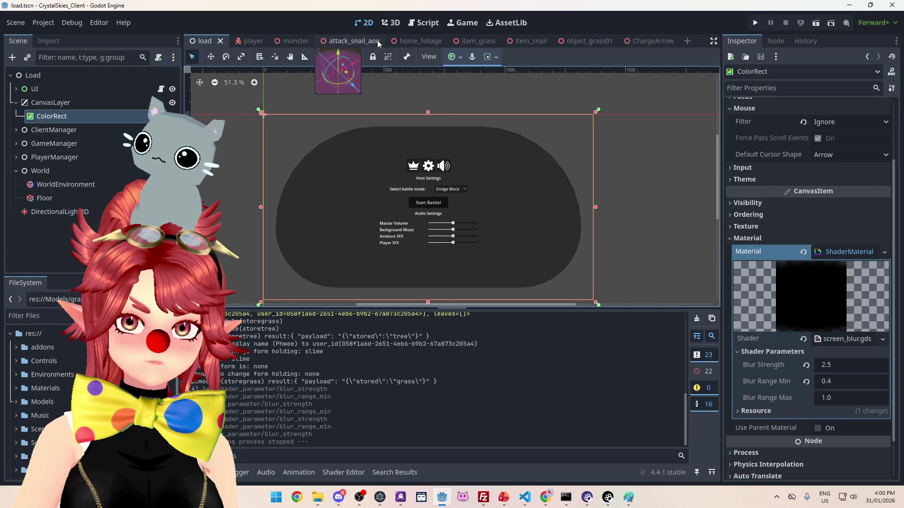
{"action": "left_click", "coordinate": [416, 41]}
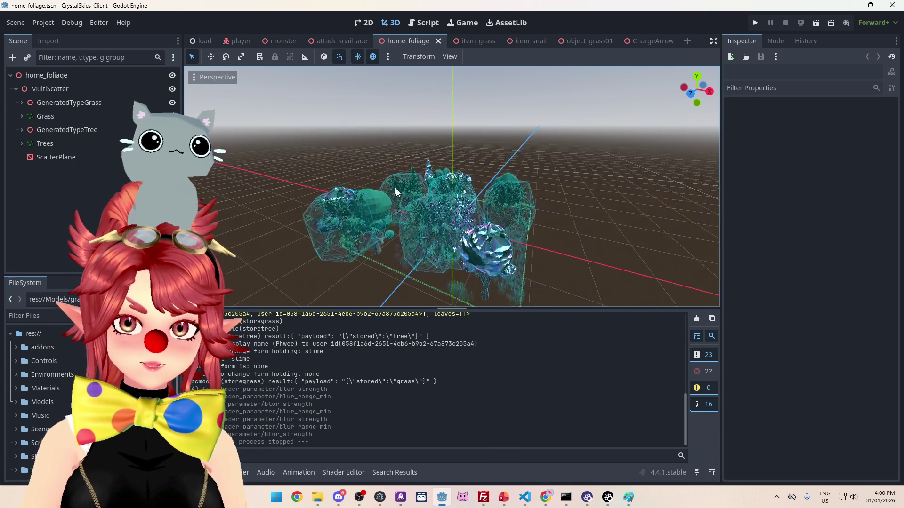
{"action": "left_click", "coordinate": [211, 43]}
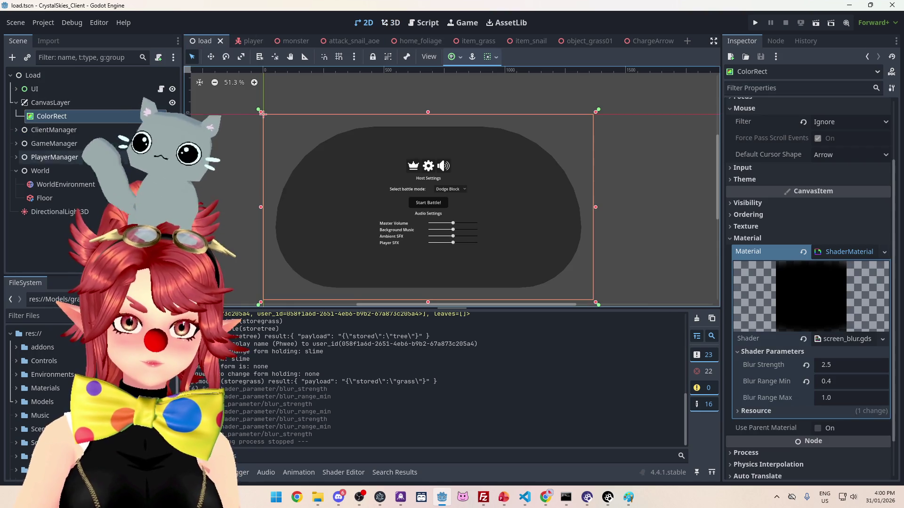
{"action": "left_click", "coordinate": [390, 23]}
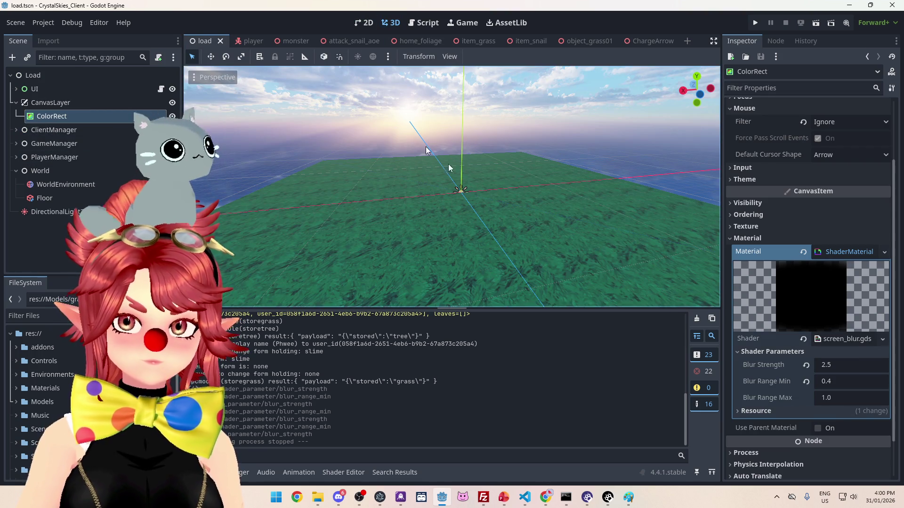
{"action": "mouse_move", "coordinate": [499, 224]}
{"action": "left_mouse_down"}
{"action": "mouse_move", "coordinate": [460, 222]}
{"action": "mouse_move", "coordinate": [534, 203]}
{"action": "mouse_move", "coordinate": [448, 188]}
{"action": "left_mouse_up"}
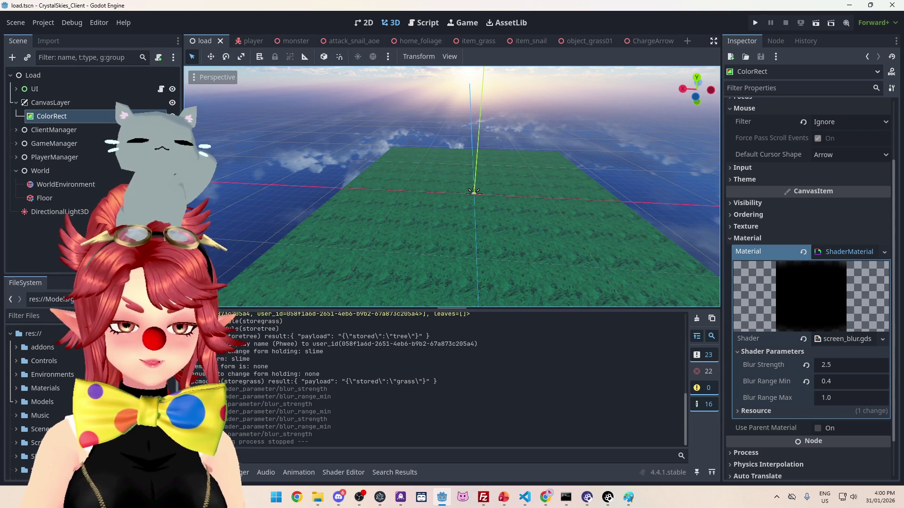
{"action": "mouse_move", "coordinate": [546, 197]}
{"action": "left_mouse_down"}
{"action": "mouse_move", "coordinate": [536, 182]}
{"action": "mouse_move", "coordinate": [541, 192]}
{"action": "mouse_move", "coordinate": [518, 182]}
{"action": "left_mouse_up"}
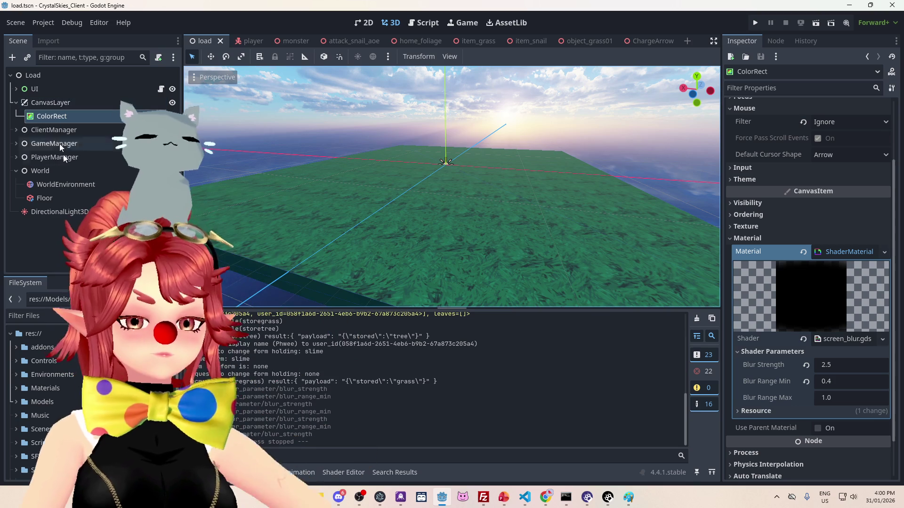
{"action": "left_click", "coordinate": [44, 196]}
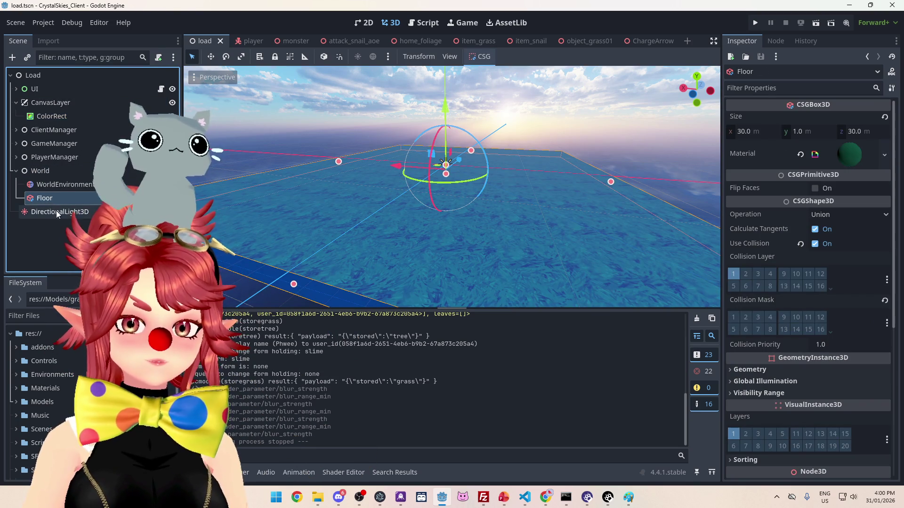
Step: Add a GPUParticles3D node under World in the load scene
{"action": "left_click", "coordinate": [47, 172]}
{"action": "key", "text": "ctrl+a"}
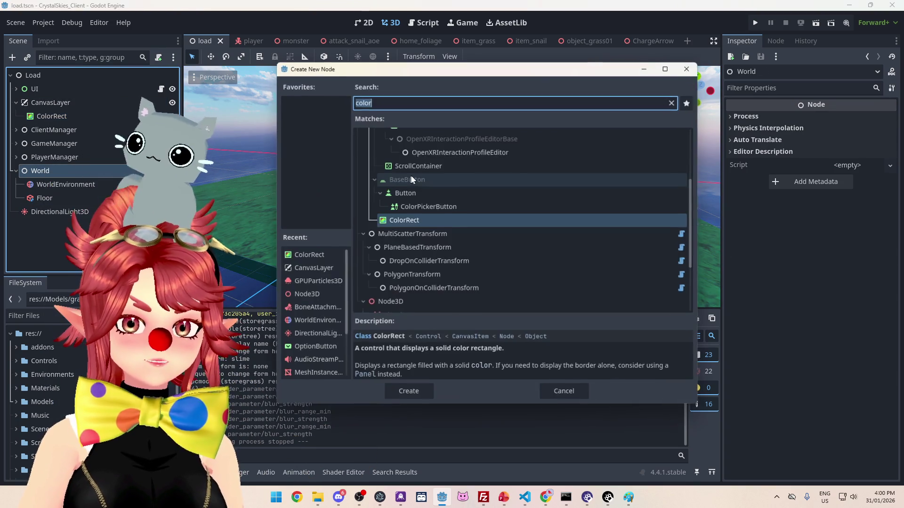
{"action": "type", "text": "part"}
{"action": "left_click", "coordinate": [424, 219]}
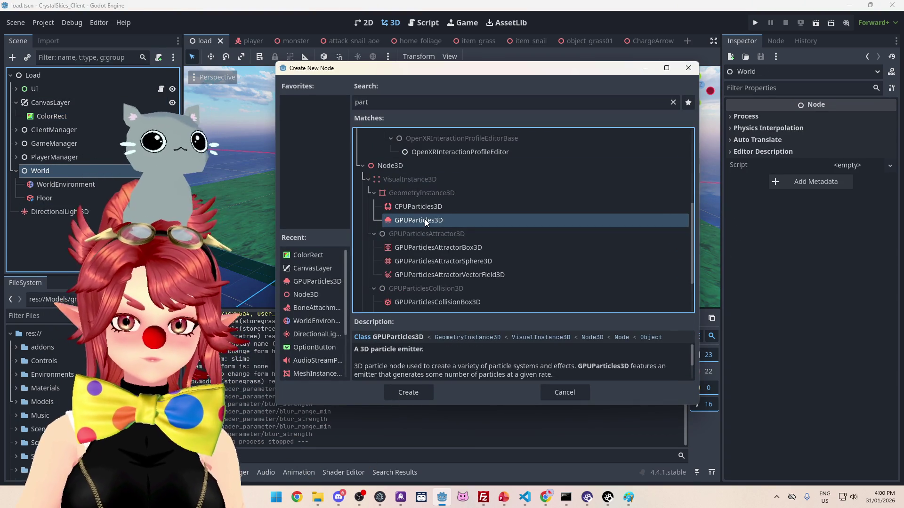
{"action": "double_click", "coordinate": [426, 220]}
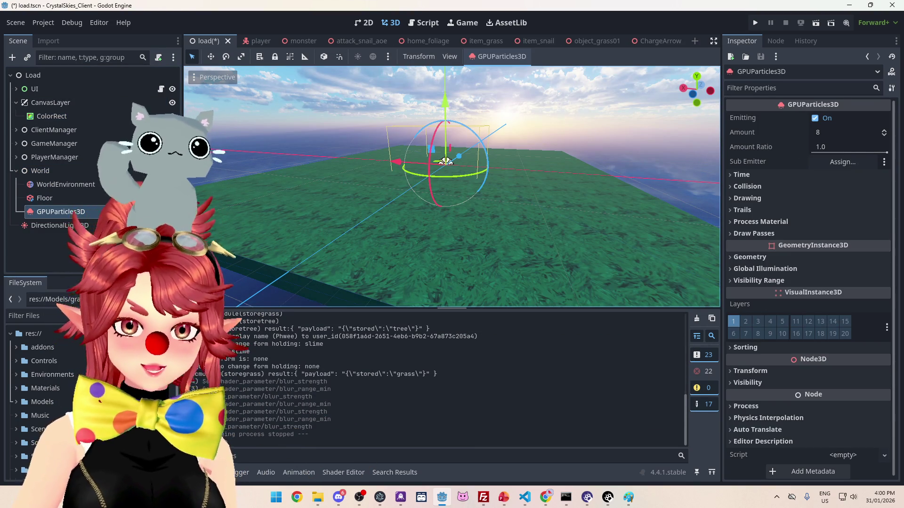
Step: Check the GPUParticles3D node's missing mesh and process material warnings
{"action": "left_click", "coordinate": [172, 212]}
{"action": "left_click", "coordinate": [458, 294]}
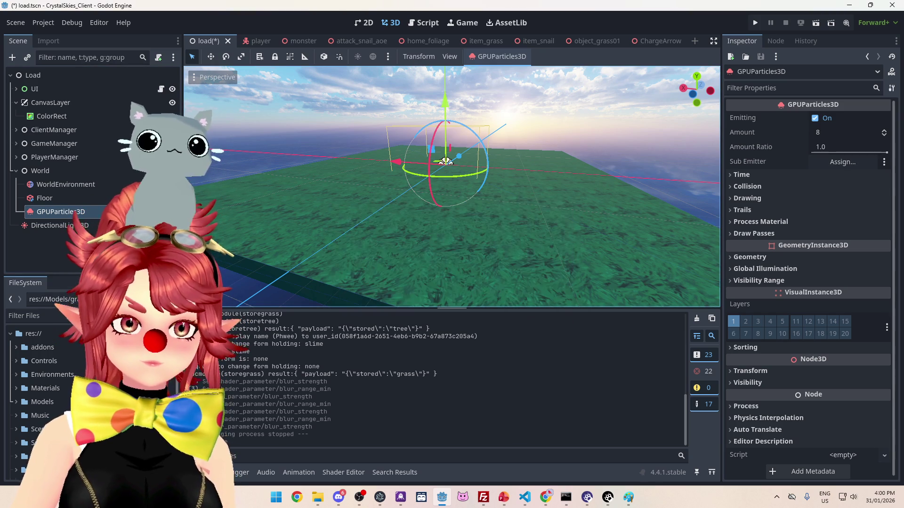
{"action": "left_click", "coordinate": [173, 212]}
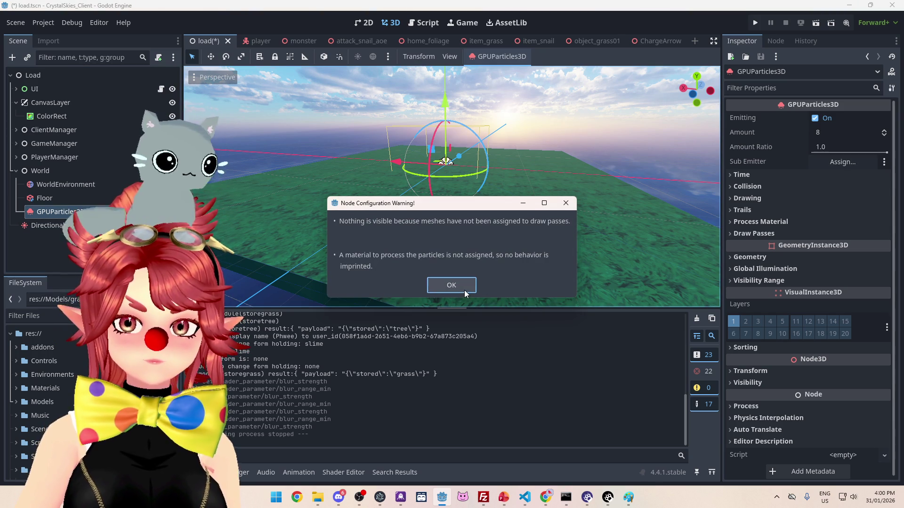
Step: Give the particles a new ParticleProcessMaterial and a new PlaneMesh for Draw Pass 1
{"action": "left_click", "coordinate": [464, 288]}
{"action": "left_click", "coordinate": [773, 221]}
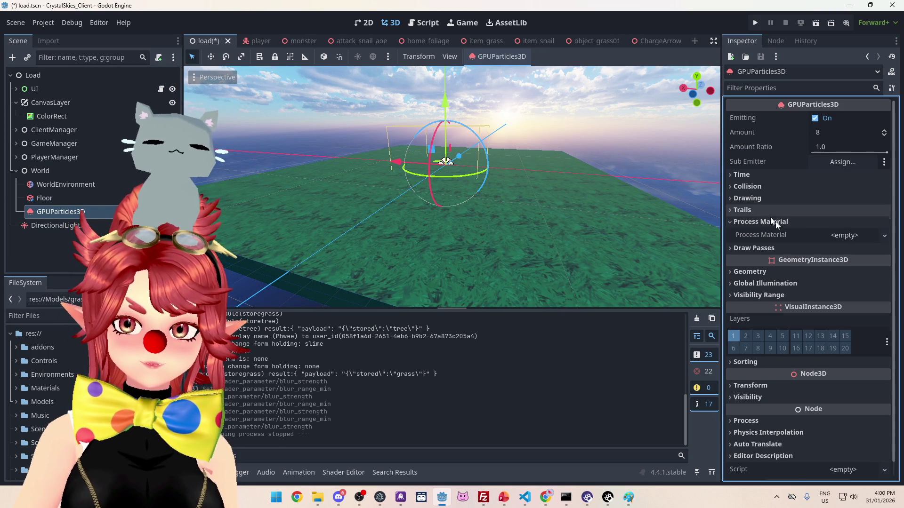
{"action": "left_click", "coordinate": [764, 247]}
{"action": "left_click", "coordinate": [884, 235]}
{"action": "left_click", "coordinate": [847, 252]}
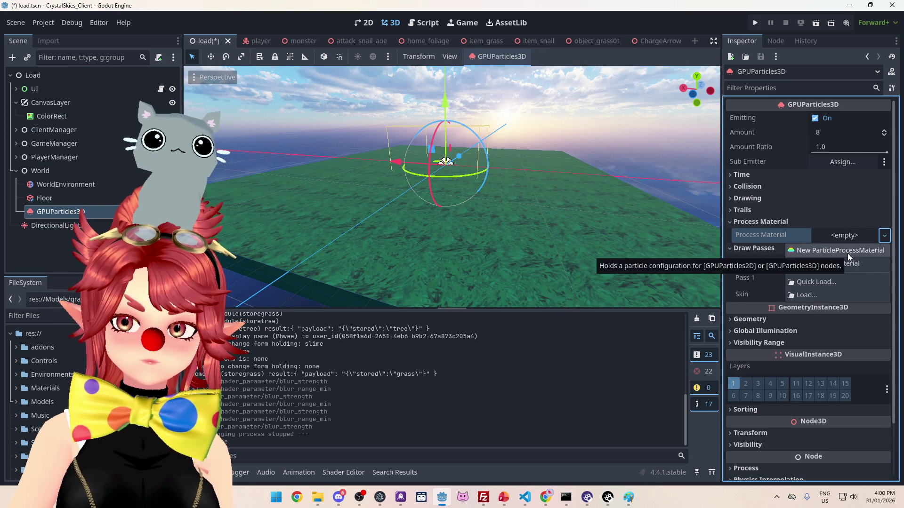
{"action": "left_click", "coordinate": [885, 279]}
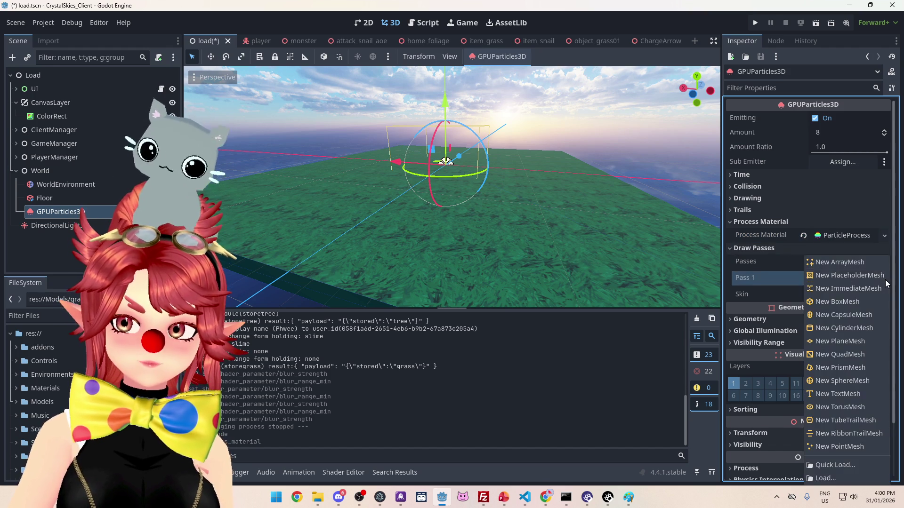
{"action": "left_click", "coordinate": [833, 339]}
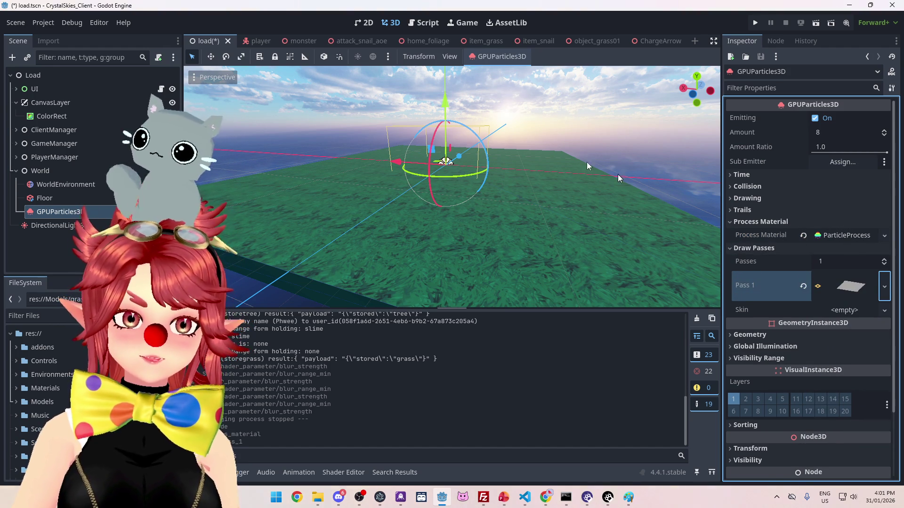
Step: Raise the particle emitter above the grass floor along its Y axis
{"action": "scroll", "coordinate": [541, 146], "scroll_direction": "up", "scroll_amount": 2}
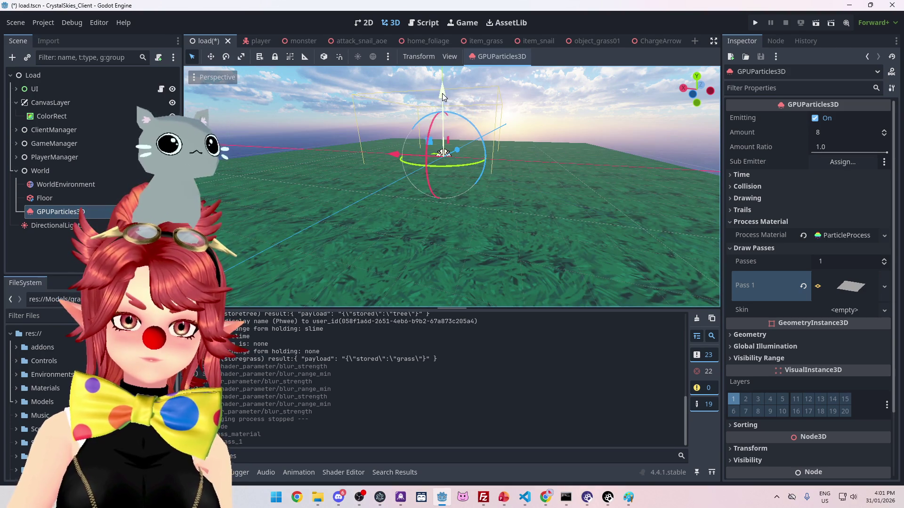
{"action": "mouse_move", "coordinate": [518, 177]}
{"action": "left_mouse_down"}
{"action": "mouse_move", "coordinate": [540, 165]}
{"action": "mouse_move", "coordinate": [538, 147]}
{"action": "mouse_move", "coordinate": [499, 193]}
{"action": "left_mouse_up"}
{"action": "left_click_drag", "start_coordinate": [444, 167], "coordinate": [447, 85]}
{"action": "scroll", "coordinate": [555, 204], "scroll_direction": "up", "scroll_amount": 4}
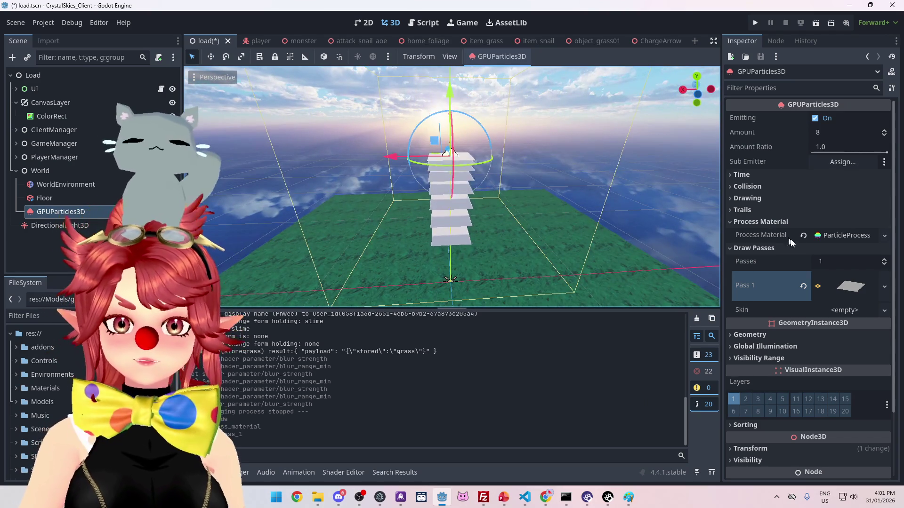
Step: Assign the particle PlaneMesh a new StandardMaterial3D, expand its Albedo, and open File Explorer
{"action": "left_click", "coordinate": [845, 285]}
{"action": "scroll", "coordinate": [803, 315], "scroll_direction": "down", "scroll_amount": 3}
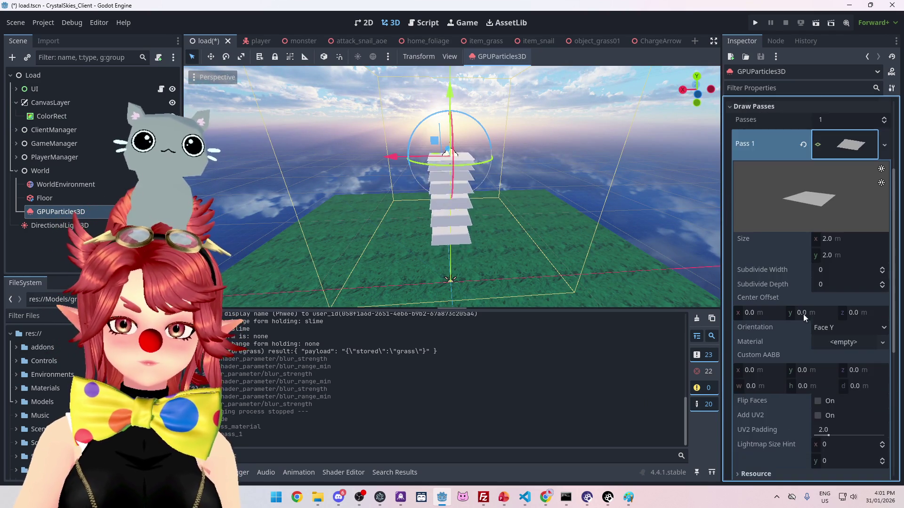
{"action": "scroll", "coordinate": [807, 309], "scroll_direction": "down", "scroll_amount": 3}
{"action": "left_click", "coordinate": [883, 248]}
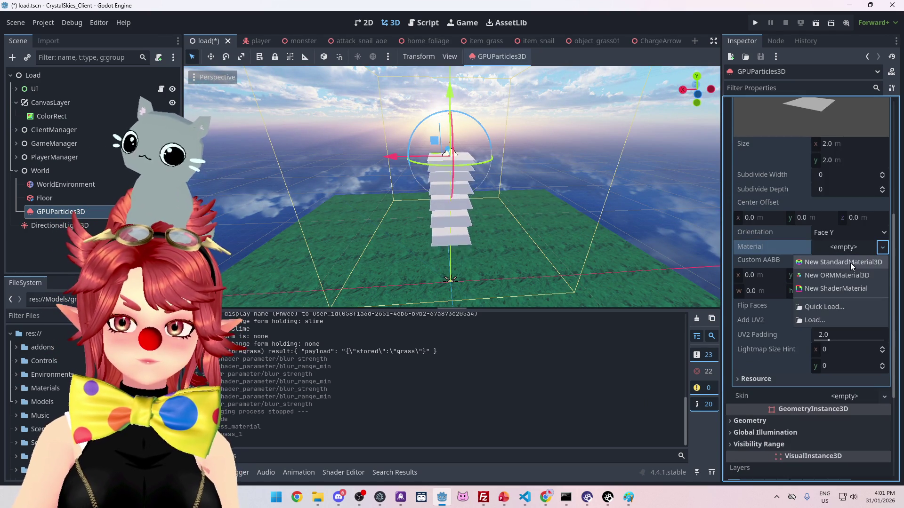
{"action": "left_click", "coordinate": [850, 262]}
{"action": "left_click", "coordinate": [849, 263]}
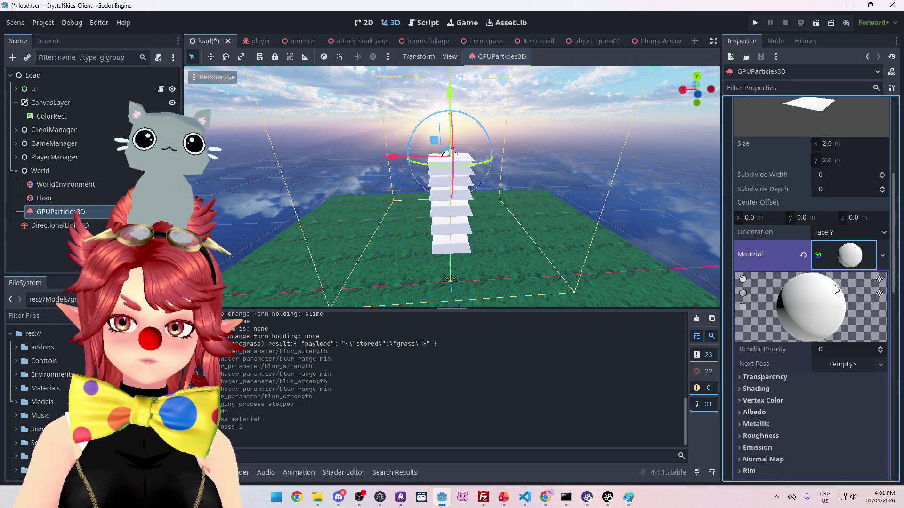
{"action": "scroll", "coordinate": [836, 288], "scroll_direction": "down", "scroll_amount": 5}
{"action": "left_click", "coordinate": [754, 223]}
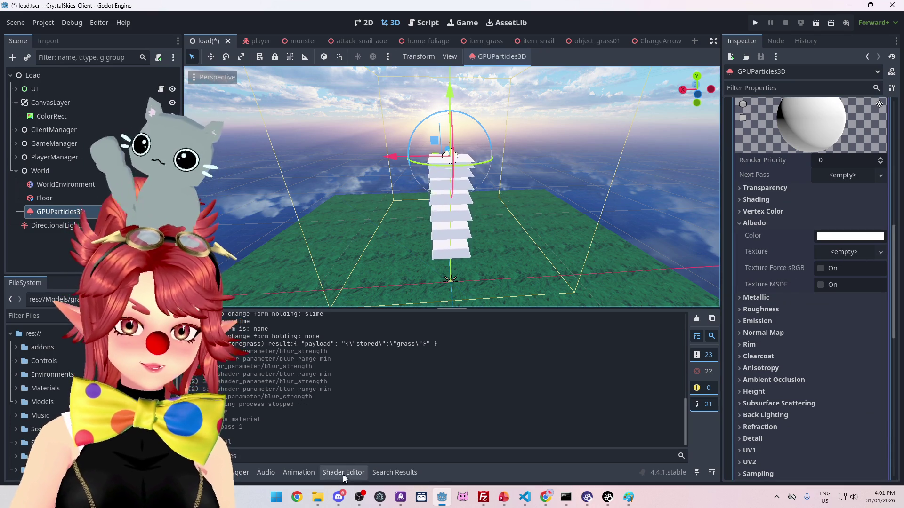
{"action": "left_click", "coordinate": [322, 497]}
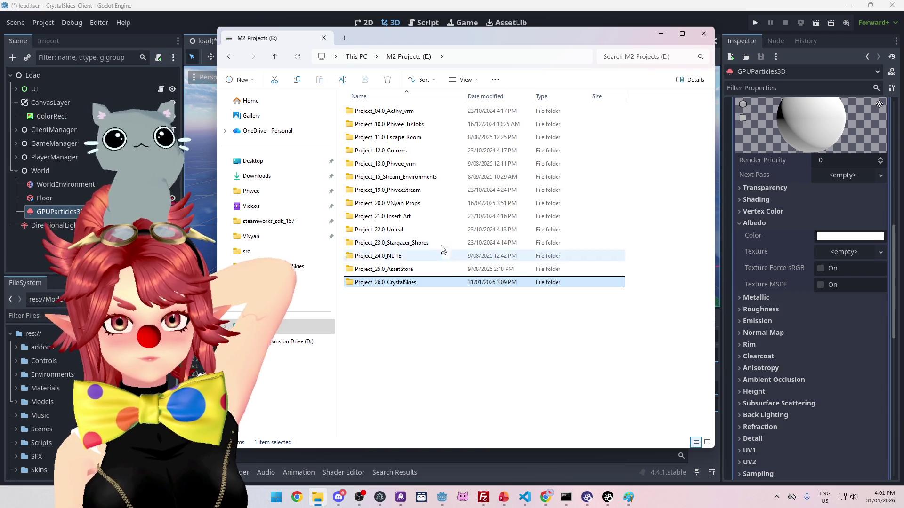
Step: Browse into the old Unity project's Toon Fantasy Nature folder and scroll through its Textures
{"action": "double_click", "coordinate": [395, 150]}
{"action": "double_click", "coordinate": [414, 111]}
{"action": "double_click", "coordinate": [410, 112]}
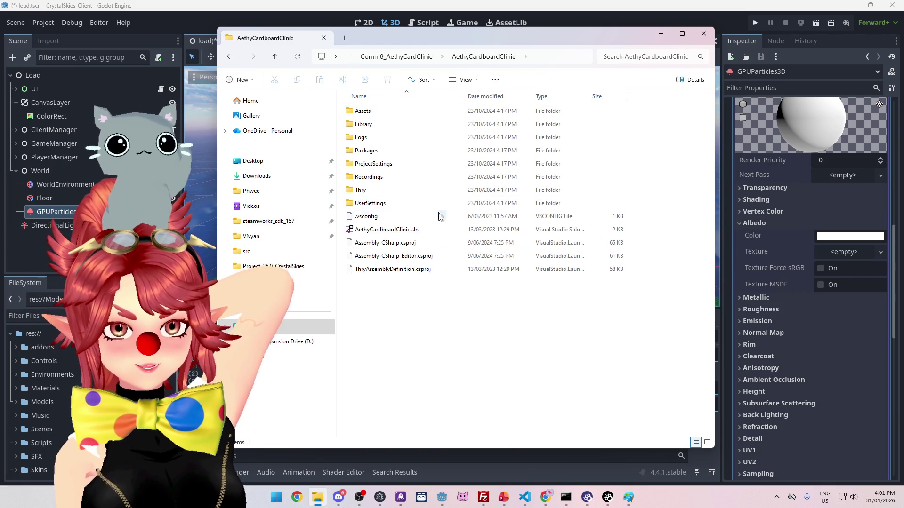
{"action": "double_click", "coordinate": [363, 112]}
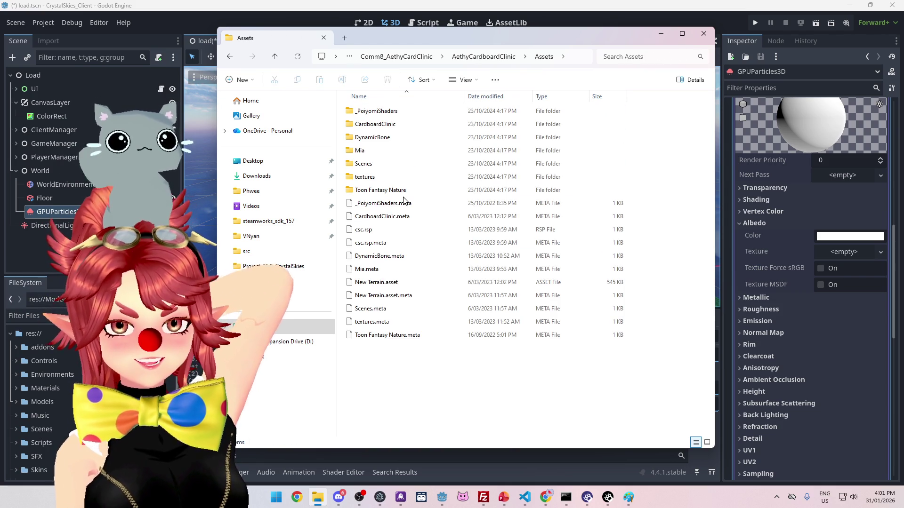
{"action": "double_click", "coordinate": [376, 189]}
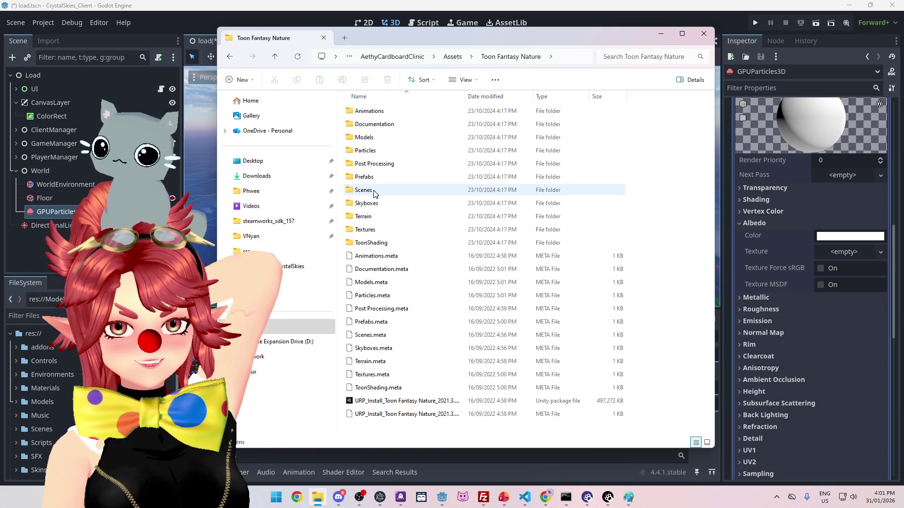
{"action": "double_click", "coordinate": [371, 230]}
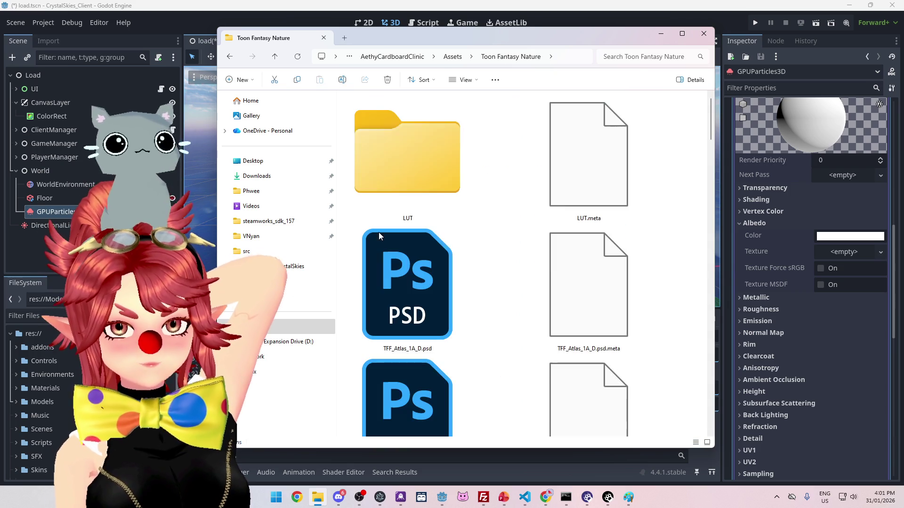
{"action": "scroll", "coordinate": [471, 244], "scroll_direction": "down", "scroll_amount": 4}
{"action": "scroll", "coordinate": [498, 256], "scroll_direction": "down", "scroll_amount": 15}
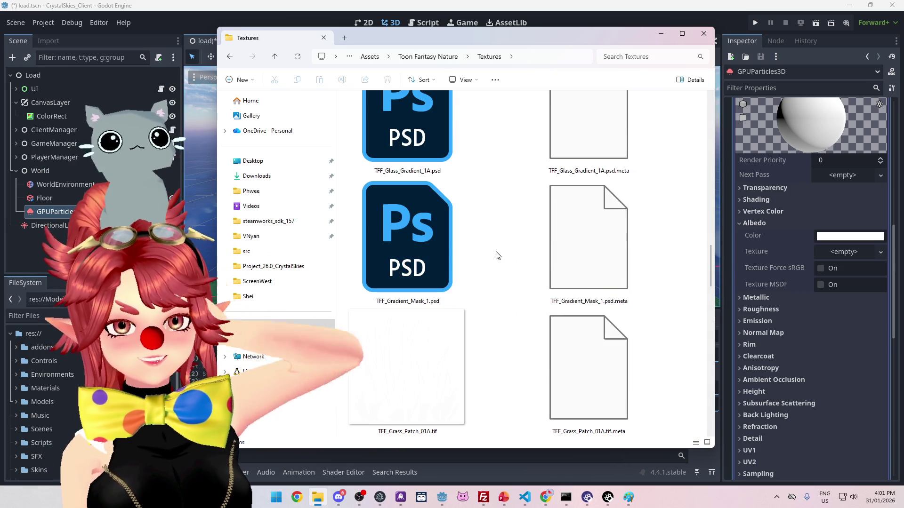
{"action": "scroll", "coordinate": [498, 255], "scroll_direction": "up", "scroll_amount": 5}
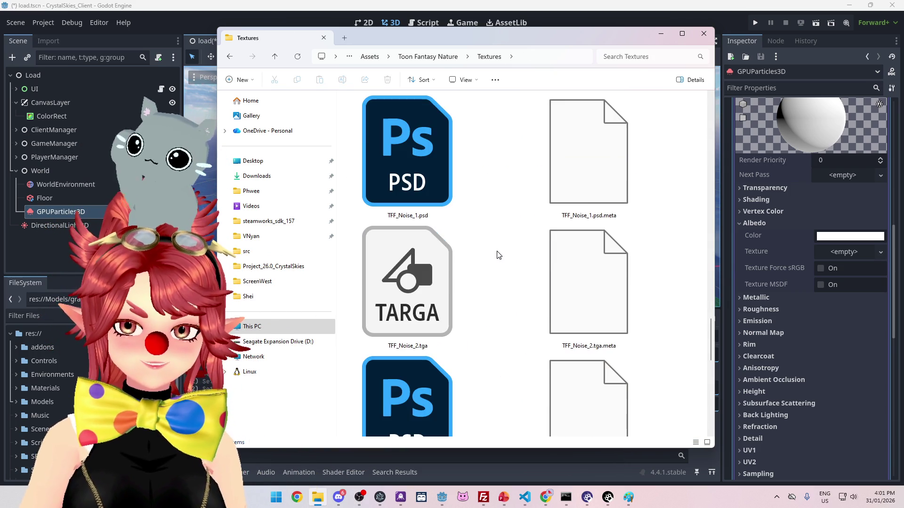
{"action": "scroll", "coordinate": [499, 255], "scroll_direction": "up", "scroll_amount": 10}
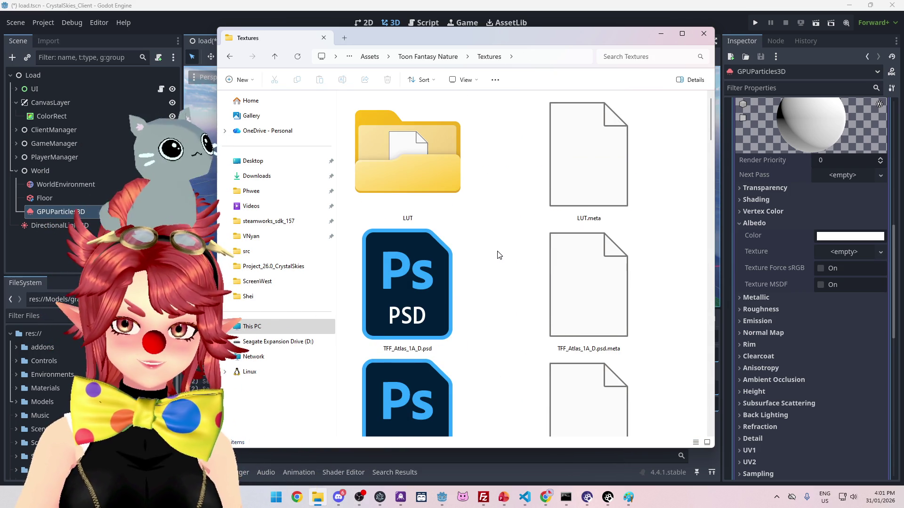
{"action": "scroll", "coordinate": [499, 255], "scroll_direction": "down", "scroll_amount": 10}
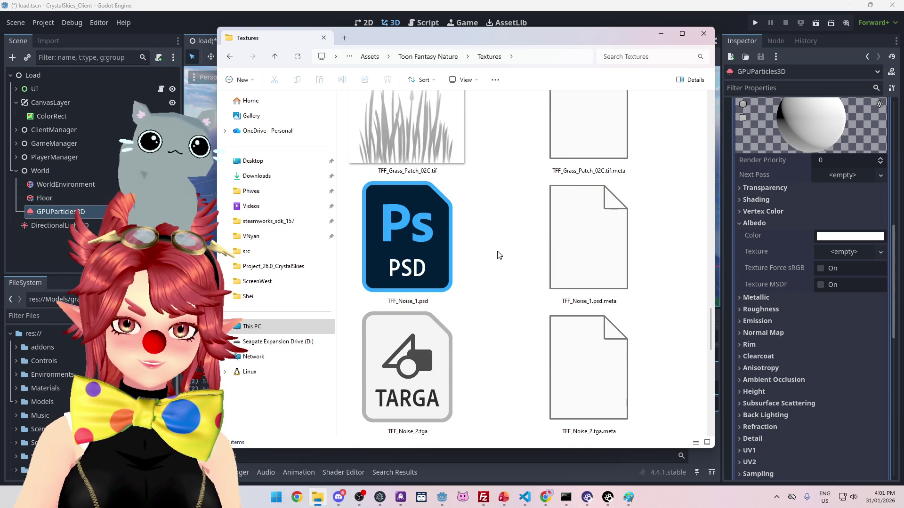
{"action": "scroll", "coordinate": [499, 255], "scroll_direction": "down", "scroll_amount": 5}
{"action": "scroll", "coordinate": [499, 255], "scroll_direction": "up", "scroll_amount": 15}
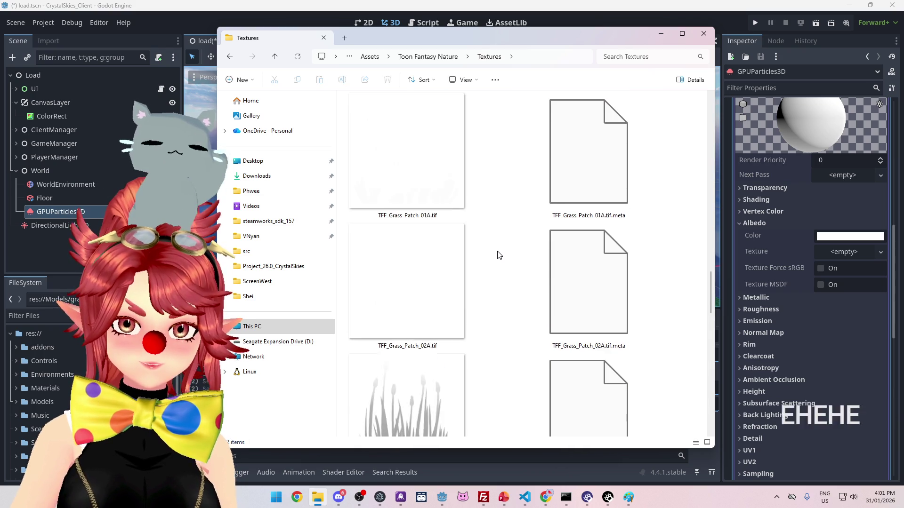
Step: Look through Prefabs > Vegetation > Trees, then go back up to the Toon Fantasy Nature folder
{"action": "left_click", "coordinate": [443, 56]}
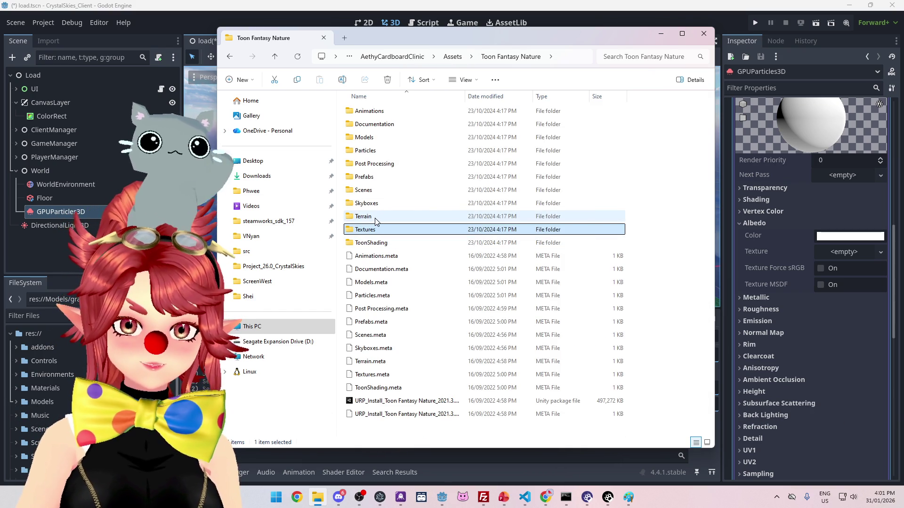
{"action": "double_click", "coordinate": [381, 177]}
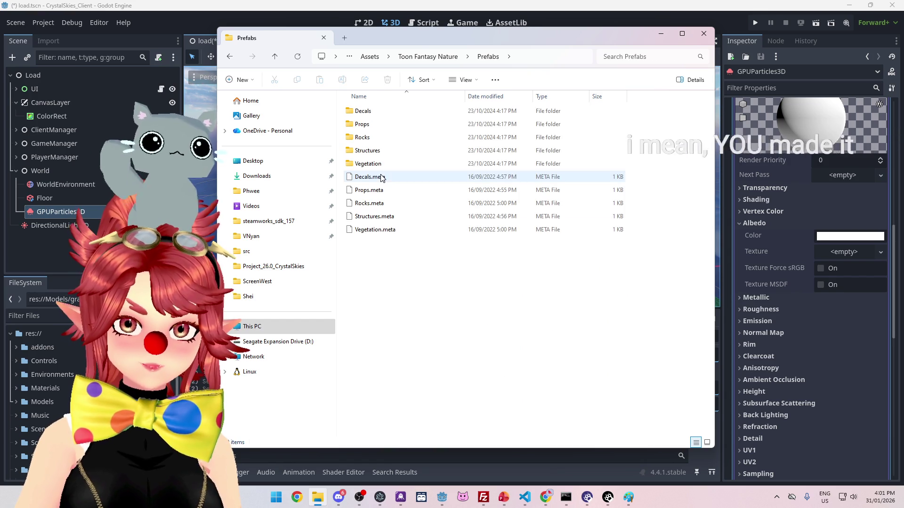
{"action": "double_click", "coordinate": [368, 163]}
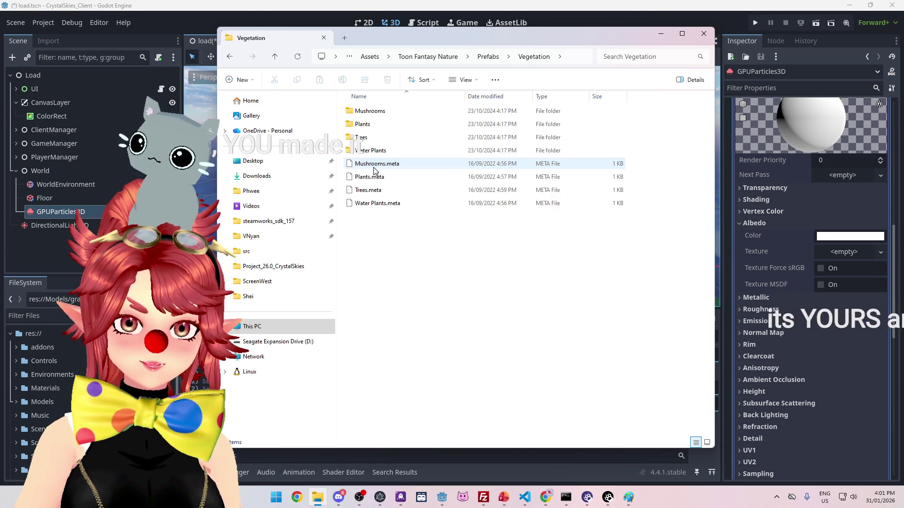
{"action": "double_click", "coordinate": [361, 137]}
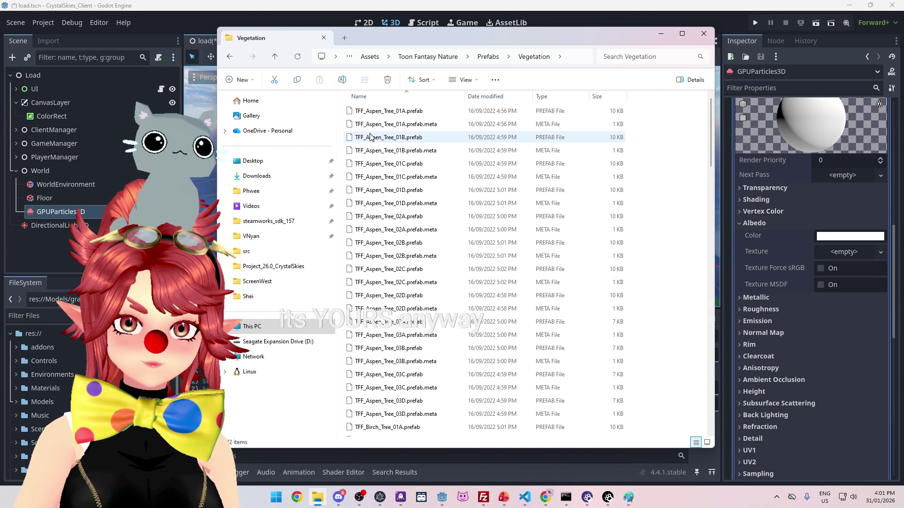
{"action": "left_click", "coordinate": [488, 58]}
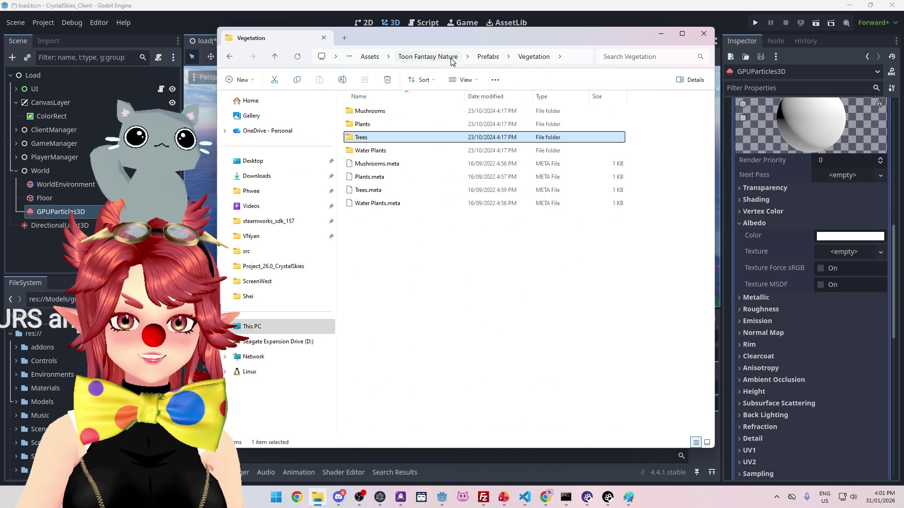
{"action": "left_click", "coordinate": [486, 58]}
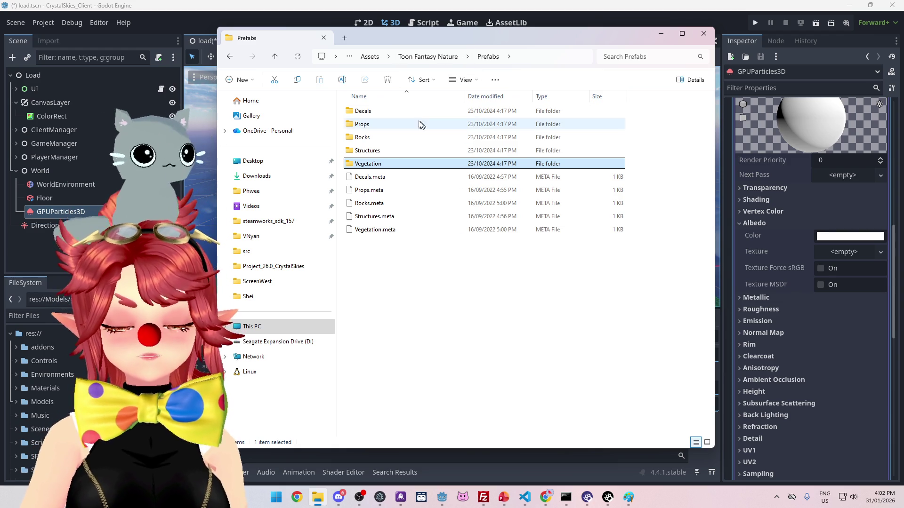
{"action": "left_click_drag", "start_coordinate": [533, 34], "coordinate": [471, 30]}
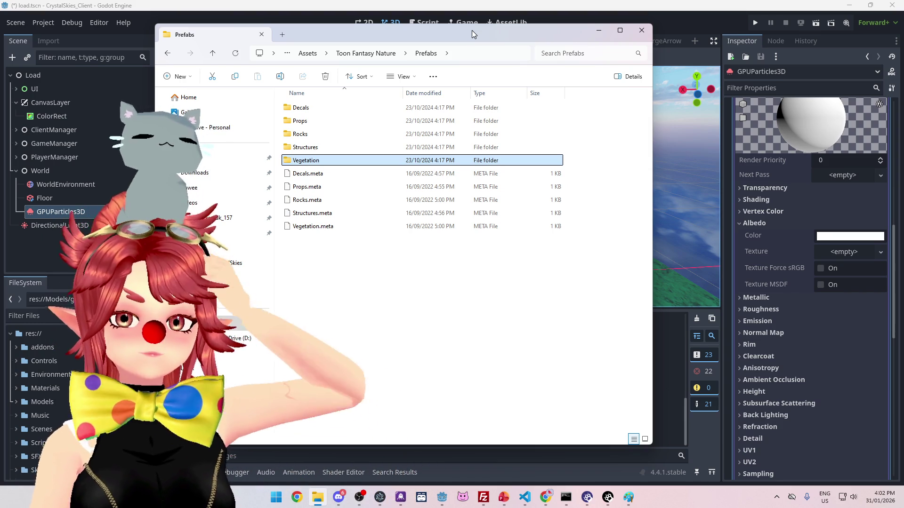
{"action": "left_click_drag", "start_coordinate": [472, 31], "coordinate": [496, 34]}
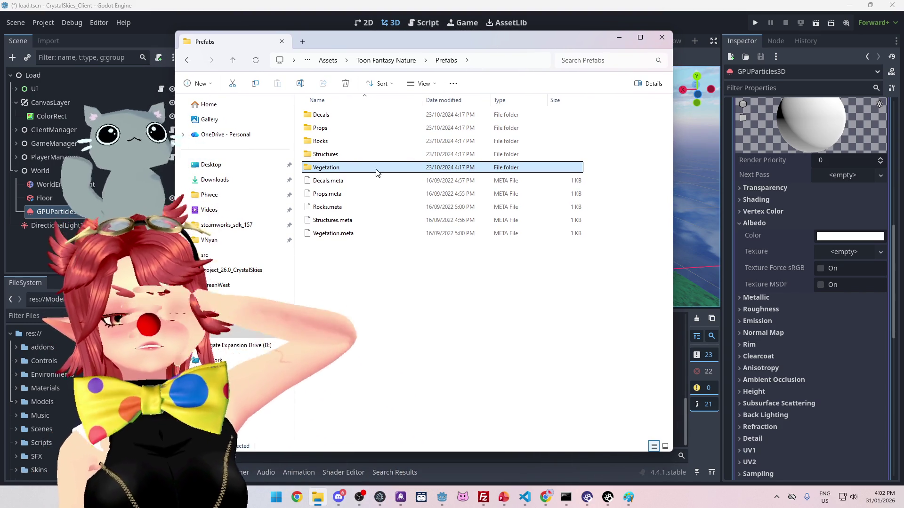
{"action": "left_click", "coordinate": [440, 61]}
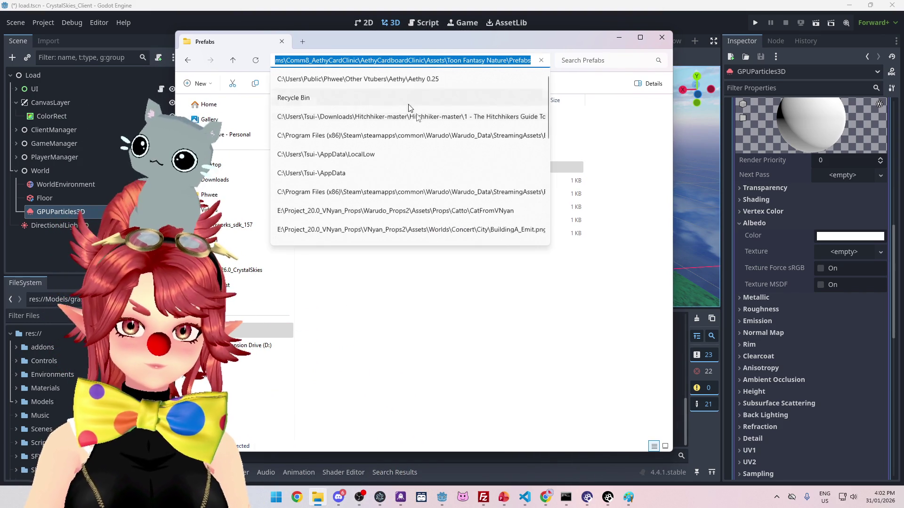
{"action": "left_click", "coordinate": [396, 62]}
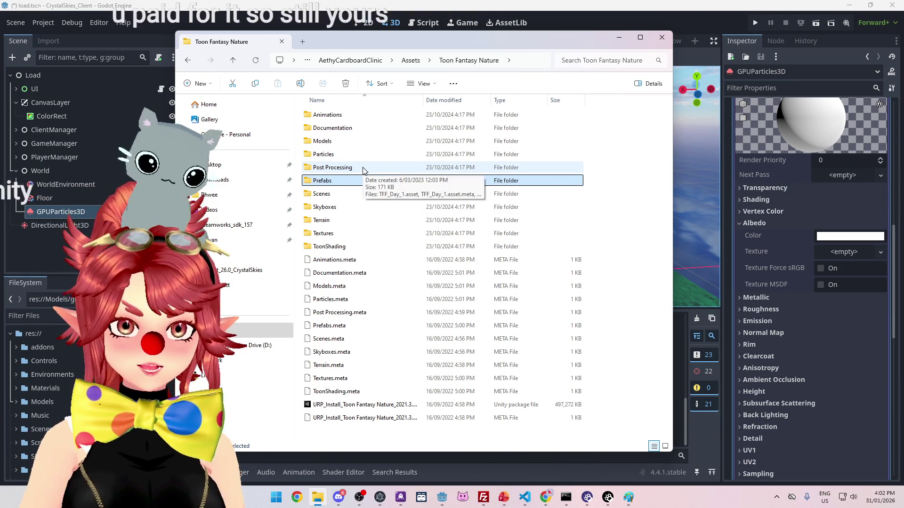
Step: Inspect the Particles > Materials folder and bring up Explorer's recent folders list
{"action": "double_click", "coordinate": [341, 156]}
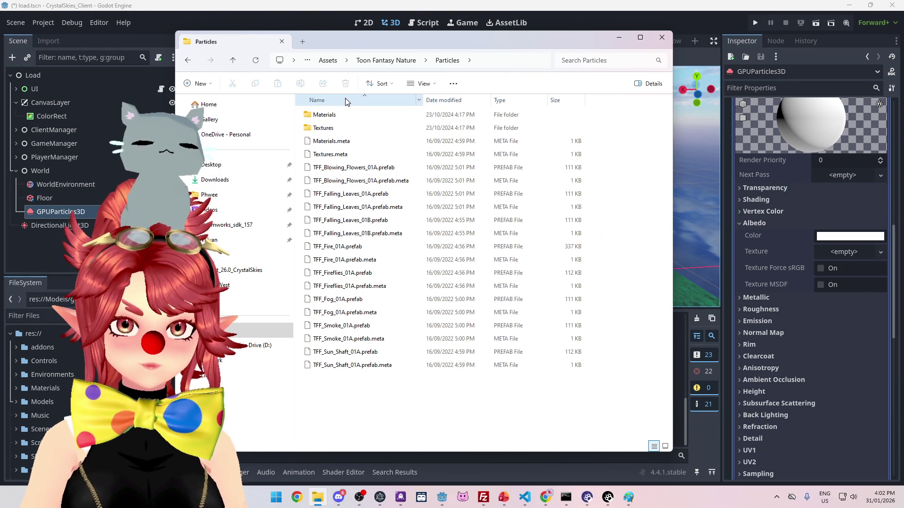
{"action": "double_click", "coordinate": [339, 115]}
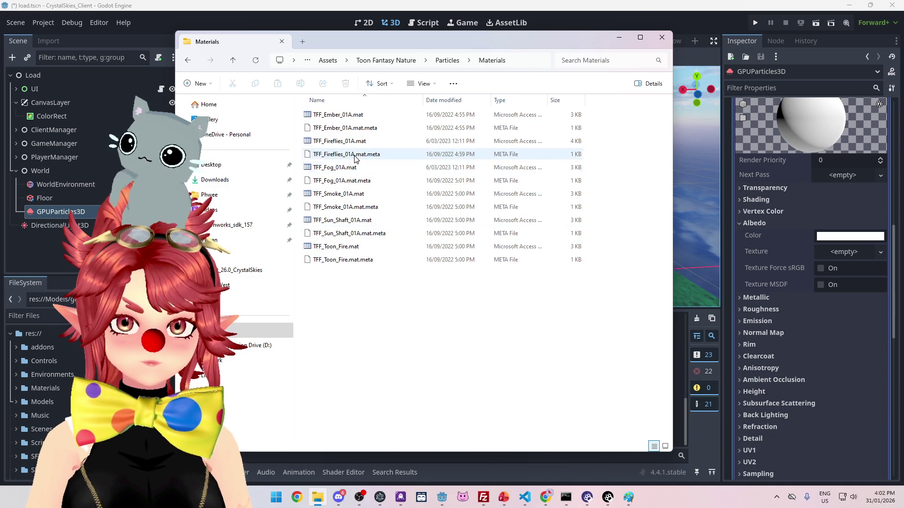
{"action": "left_click", "coordinate": [445, 61]}
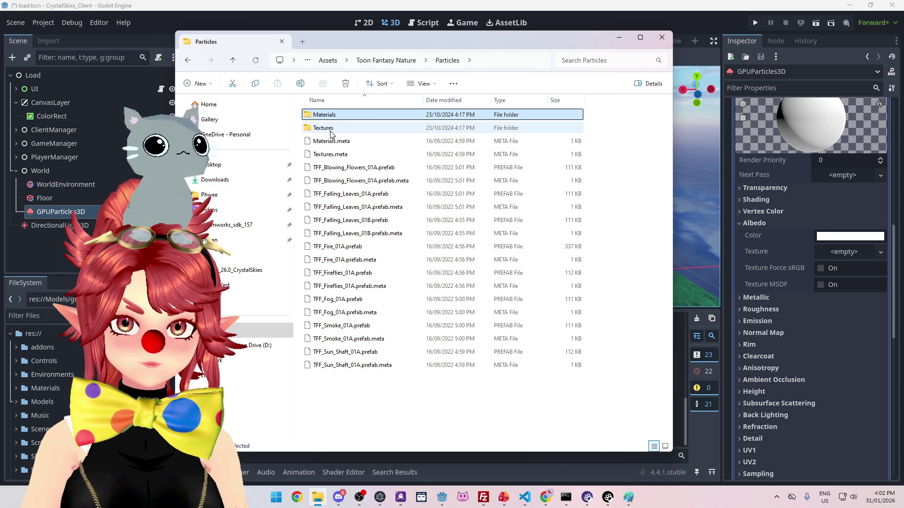
{"action": "right_click", "coordinate": [317, 497]}
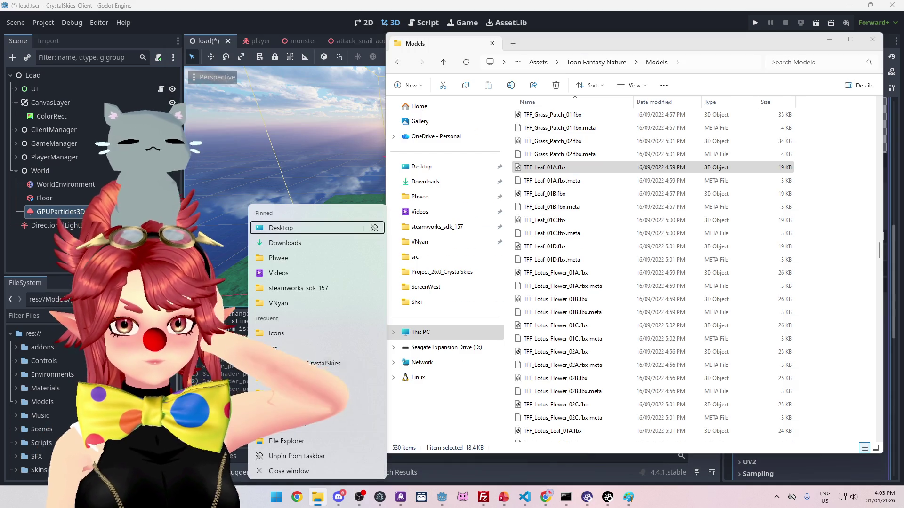
Step: Open the CrystalSkies_Client Models folder in a second window and create a Toon Fantasy Nature folder
{"action": "left_click", "coordinate": [306, 363]}
{"action": "mouse_move", "coordinate": [617, 44]}
{"action": "left_mouse_down"}
{"action": "mouse_move", "coordinate": [307, 63]}
{"action": "mouse_move", "coordinate": [250, 44]}
{"action": "left_mouse_up"}
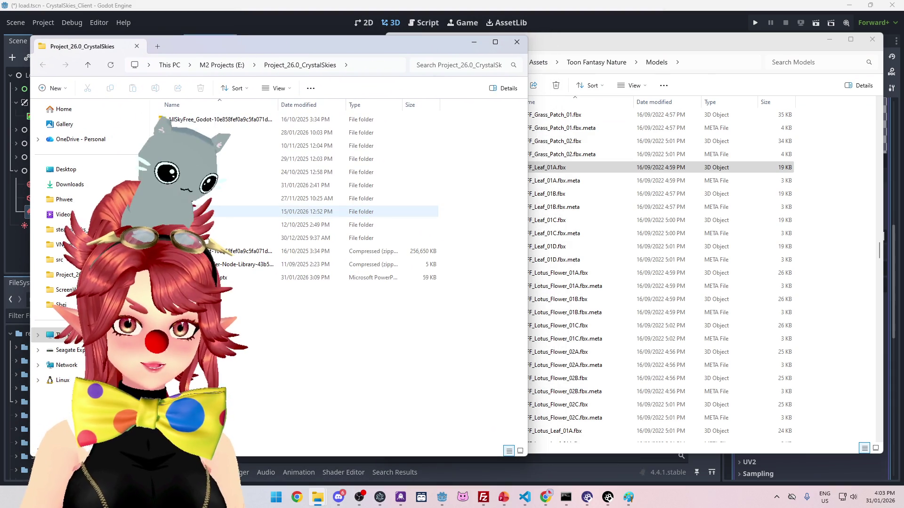
{"action": "double_click", "coordinate": [208, 145]}
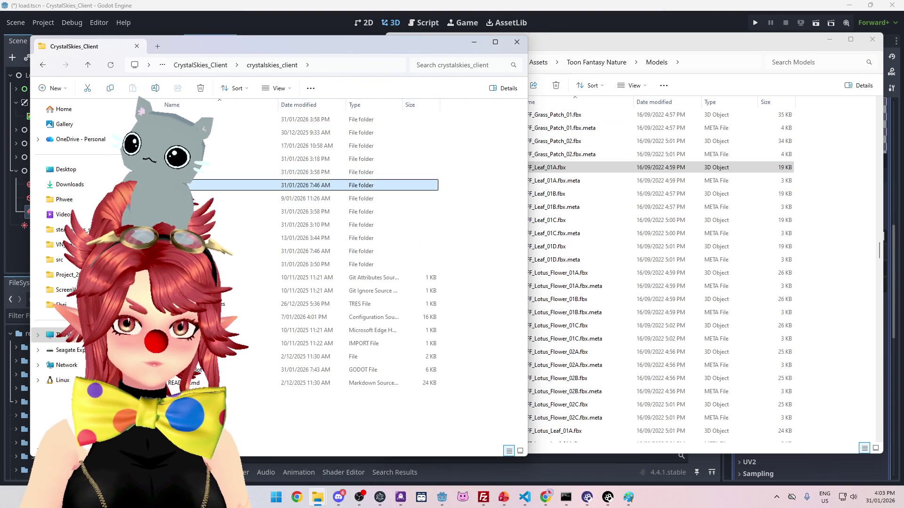
{"action": "double_click", "coordinate": [202, 185]}
{"action": "mouse_move", "coordinate": [528, 191]}
{"action": "left_mouse_down"}
{"action": "mouse_move", "coordinate": [409, 191]}
{"action": "mouse_move", "coordinate": [429, 191]}
{"action": "left_mouse_up"}
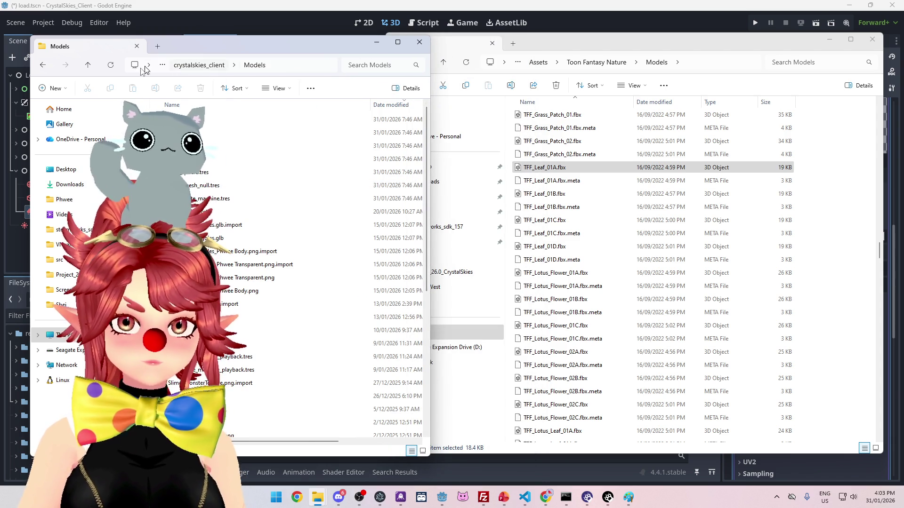
{"action": "key", "text": "ctrl+v"}
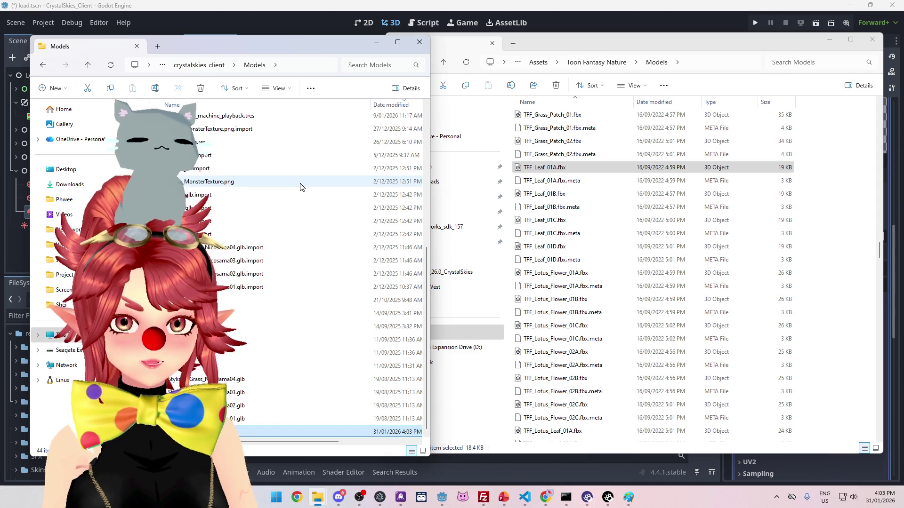
{"action": "key", "text": "Return"}
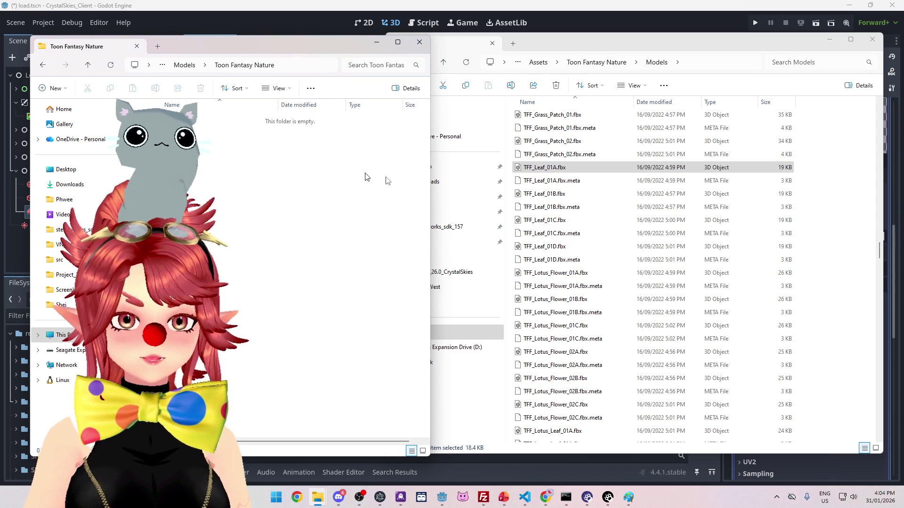
Step: Move TFF_Leaf_01A, 01B, 01C and 01D into the new Toon Fantasy Nature folder
{"action": "left_click", "coordinate": [557, 170]}
{"action": "left_click", "coordinate": [560, 194], "text": "ctrl"}
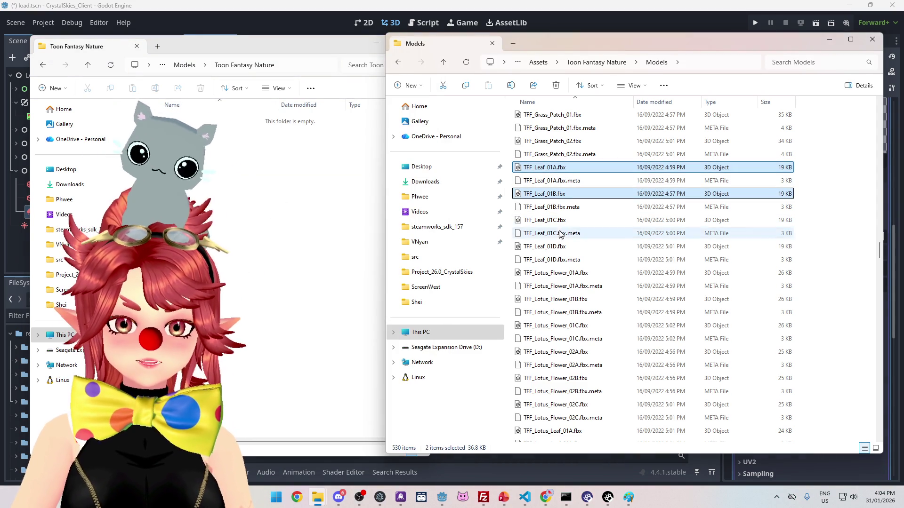
{"action": "left_click", "coordinate": [561, 220], "text": "ctrl"}
{"action": "left_click", "coordinate": [563, 247], "text": "ctrl"}
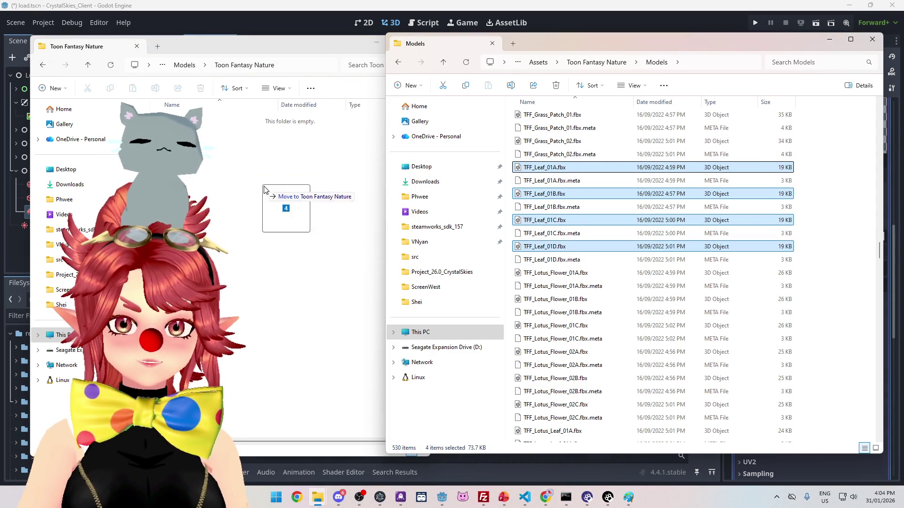
{"action": "left_click_drag", "start_coordinate": [264, 189], "coordinate": [266, 191]}
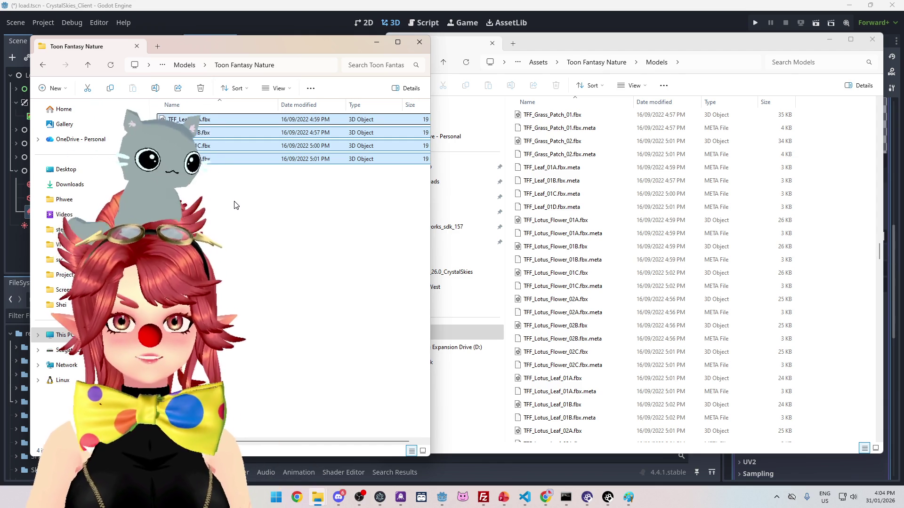
Step: Arrange the two Explorer windows side by side and select the four moved leaf models
{"action": "left_click_drag", "start_coordinate": [294, 43], "coordinate": [286, 38]}
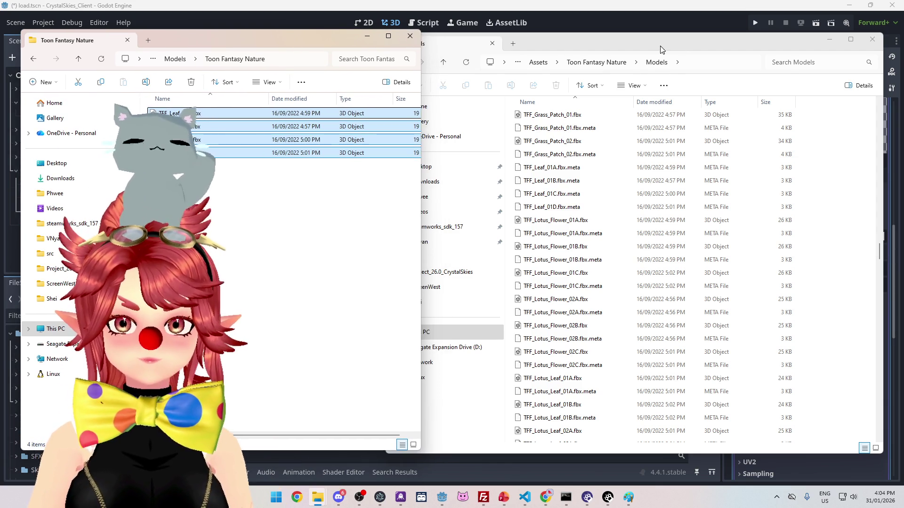
{"action": "left_click_drag", "start_coordinate": [709, 42], "coordinate": [668, 38]}
{"action": "left_click_drag", "start_coordinate": [390, 188], "coordinate": [427, 212]}
{"action": "left_click_drag", "start_coordinate": [285, 37], "coordinate": [283, 47]}
{"action": "left_click_drag", "start_coordinate": [594, 39], "coordinate": [590, 35]}
{"action": "left_click_drag", "start_coordinate": [249, 49], "coordinate": [241, 47]}
{"action": "left_click_drag", "start_coordinate": [234, 202], "coordinate": [230, 117]}
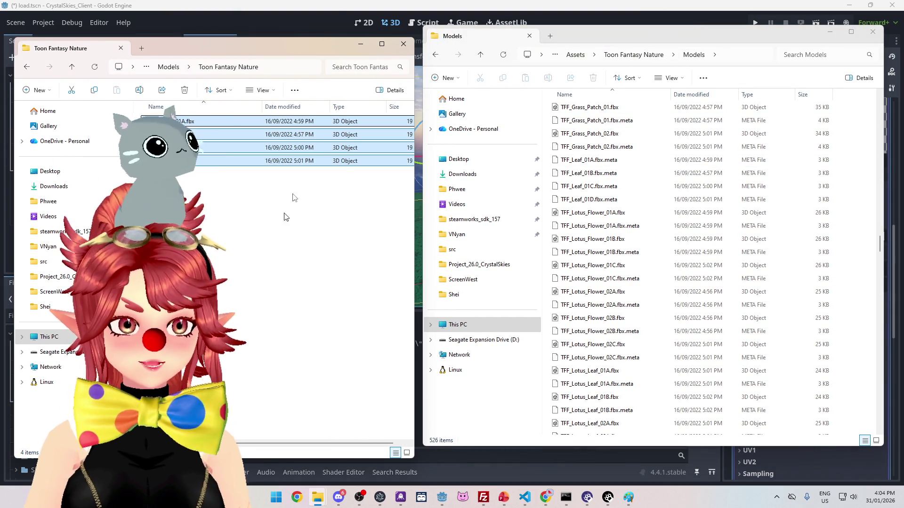
{"action": "left_click", "coordinate": [349, 21]}
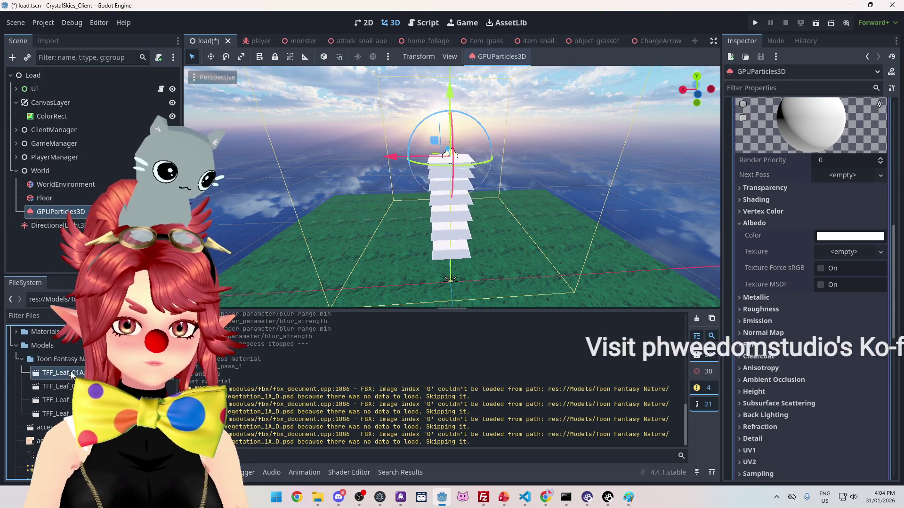
Step: Inspect TFF_Leaf_01A's import materials, including TFF_Atlas_Vegetation_1A_D, then bring back the leaf-model folder
{"action": "double_click", "coordinate": [51, 372]}
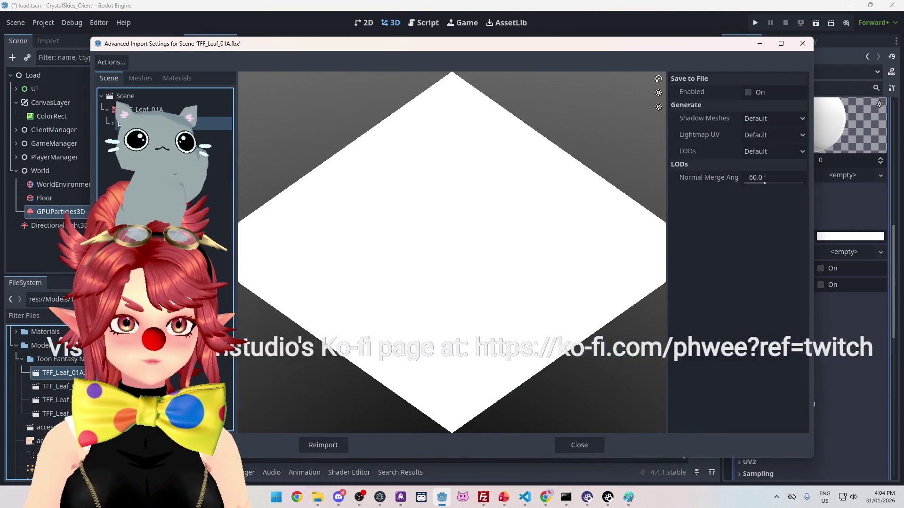
{"action": "left_click", "coordinate": [177, 78]}
{"action": "left_click", "coordinate": [174, 95]}
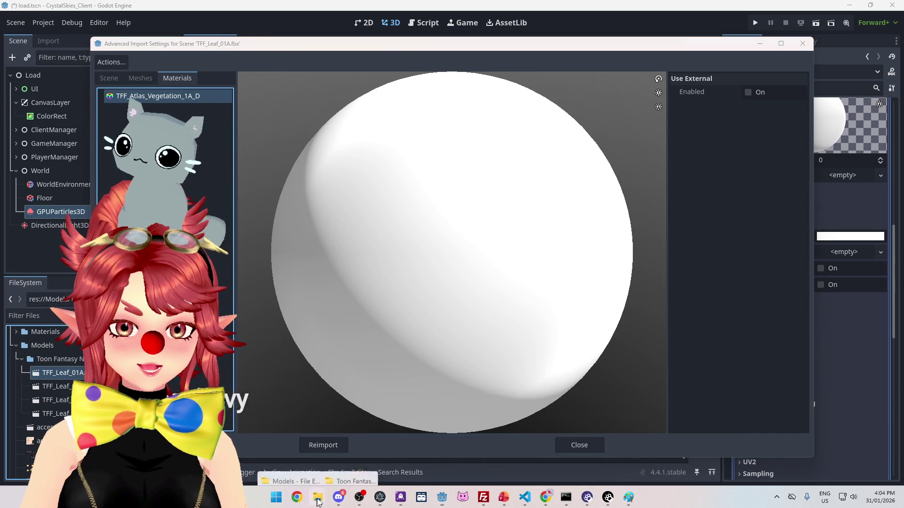
{"action": "mouse_move", "coordinate": [318, 498]}
{"action": "left_click", "coordinate": [353, 436]}
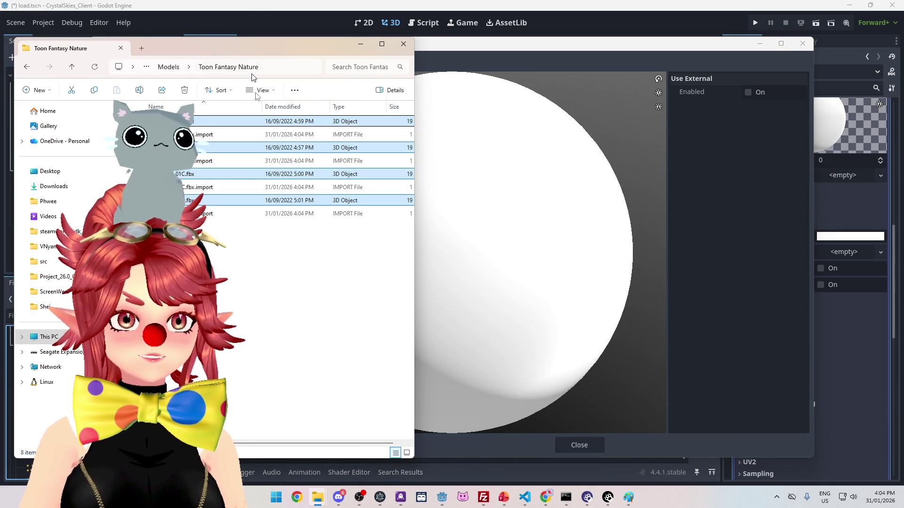
Step: Open the Toon Fantasy Nature pack's Textures folder in the second Explorer window
{"action": "mouse_move", "coordinate": [318, 498]}
{"action": "left_click", "coordinate": [284, 462]}
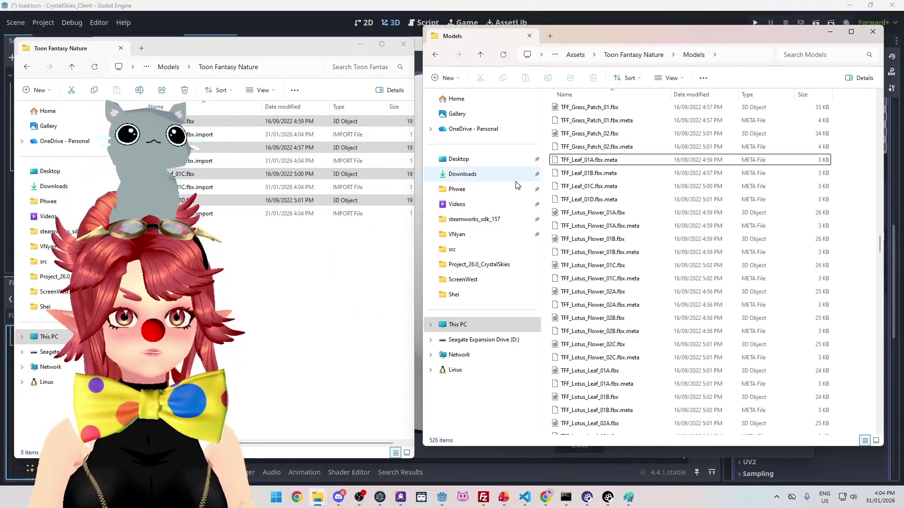
{"action": "left_click", "coordinate": [650, 55]}
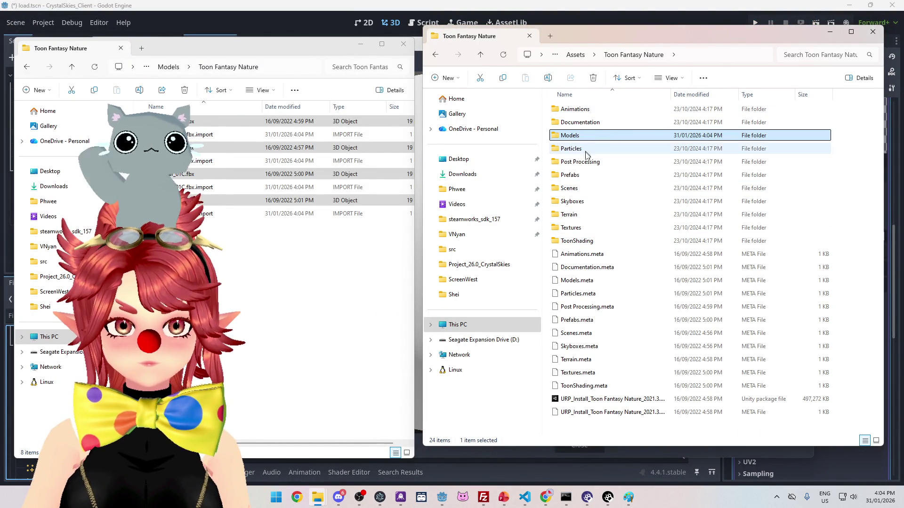
{"action": "double_click", "coordinate": [580, 229]}
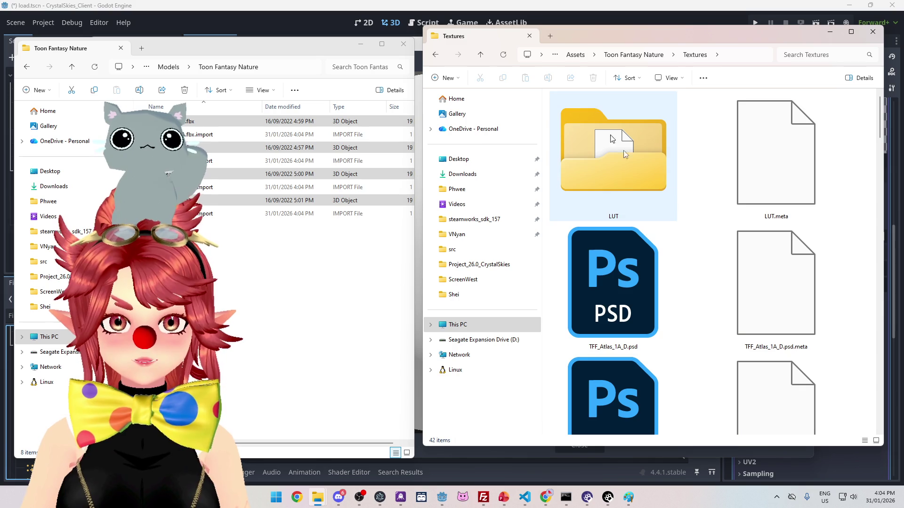
Step: Browse the 42 texture files, then bring the left window up to the Godot project's Models folder
{"action": "scroll", "coordinate": [692, 221], "scroll_direction": "down", "scroll_amount": 3}
{"action": "scroll", "coordinate": [631, 205], "scroll_direction": "down", "scroll_amount": 5}
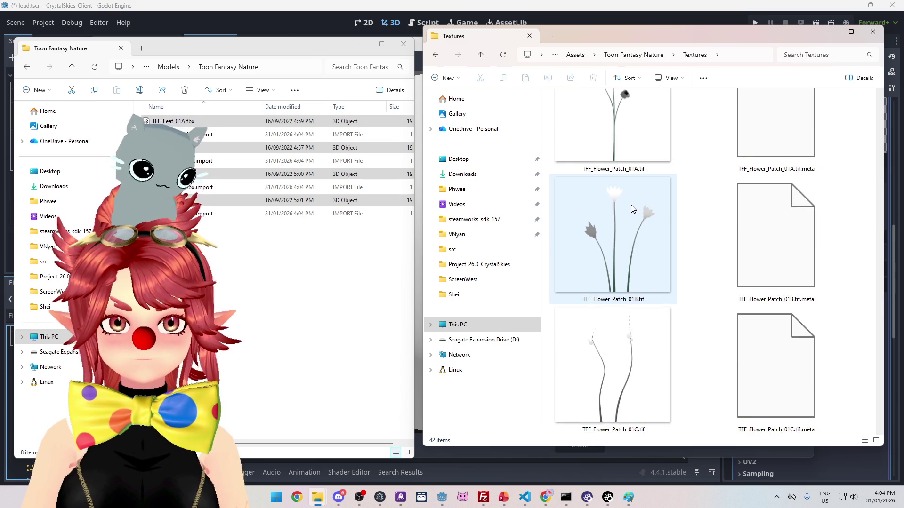
{"action": "scroll", "coordinate": [665, 220], "scroll_direction": "up", "scroll_amount": 2}
{"action": "scroll", "coordinate": [665, 219], "scroll_direction": "up", "scroll_amount": 2}
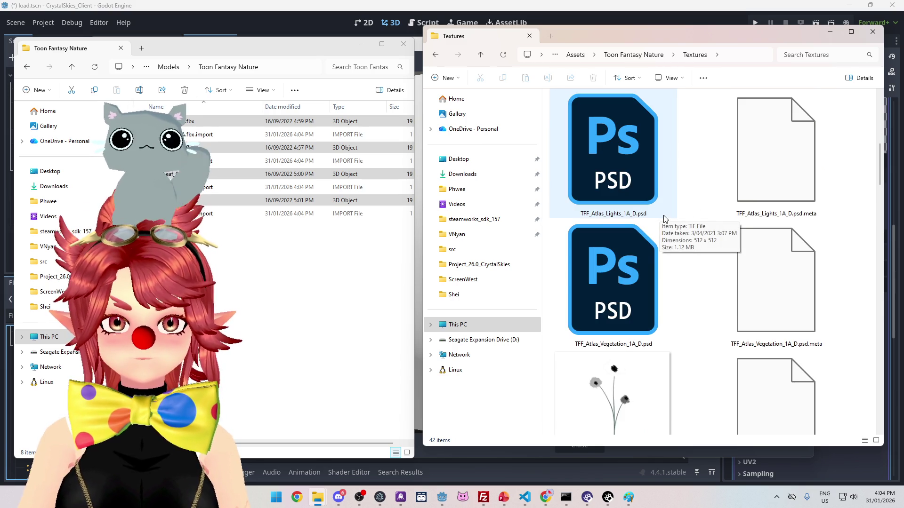
{"action": "scroll", "coordinate": [626, 262], "scroll_direction": "up", "scroll_amount": 2}
{"action": "scroll", "coordinate": [625, 263], "scroll_direction": "up", "scroll_amount": 4}
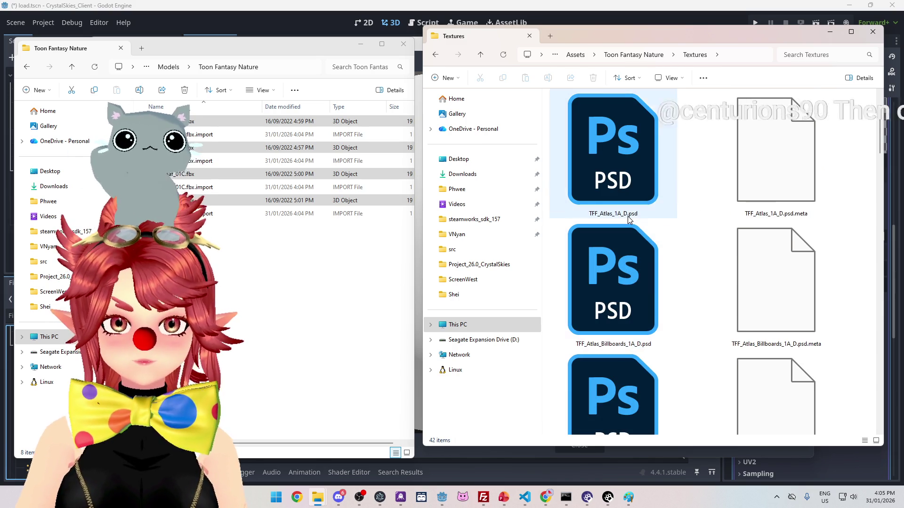
{"action": "scroll", "coordinate": [623, 254], "scroll_direction": "down", "scroll_amount": 10}
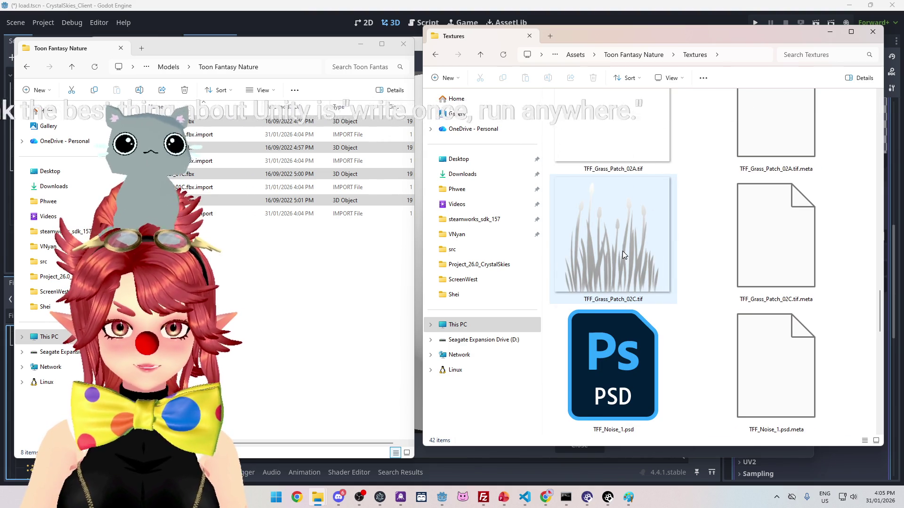
{"action": "scroll", "coordinate": [623, 252], "scroll_direction": "down", "scroll_amount": 5}
{"action": "scroll", "coordinate": [623, 254], "scroll_direction": "down", "scroll_amount": 5}
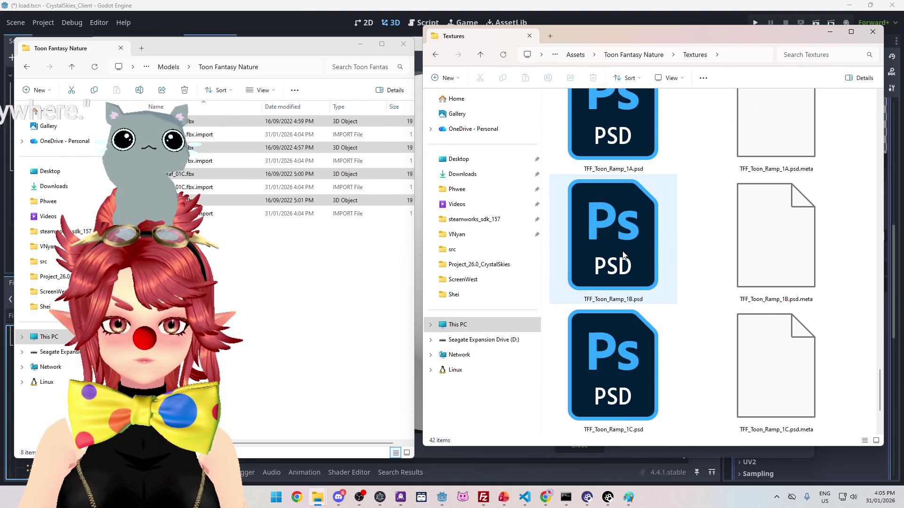
{"action": "scroll", "coordinate": [623, 254], "scroll_direction": "up", "scroll_amount": 2}
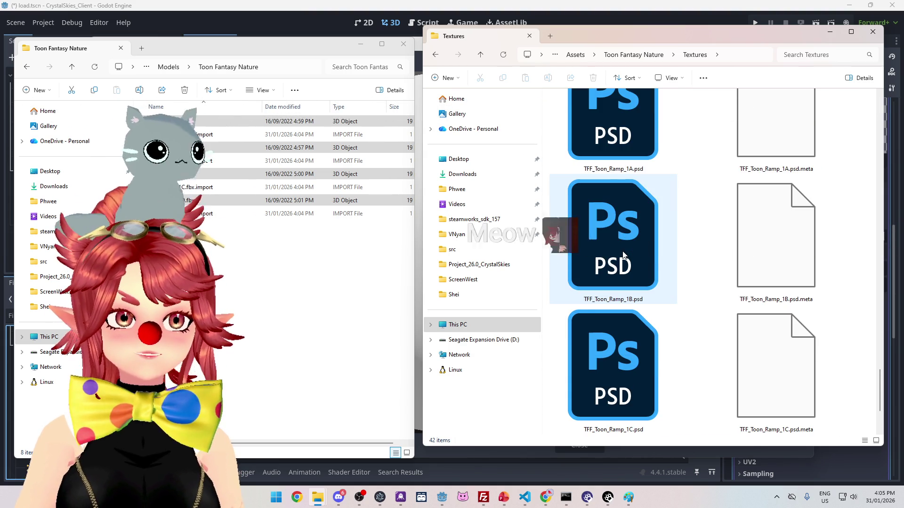
{"action": "scroll", "coordinate": [622, 251], "scroll_direction": "up", "scroll_amount": 10}
{"action": "scroll", "coordinate": [622, 251], "scroll_direction": "up", "scroll_amount": 5}
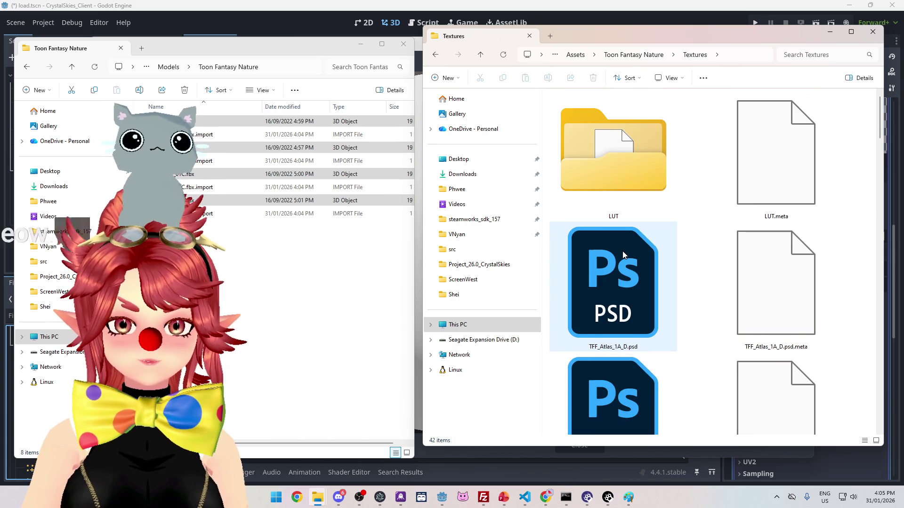
{"action": "left_click", "coordinate": [171, 67]}
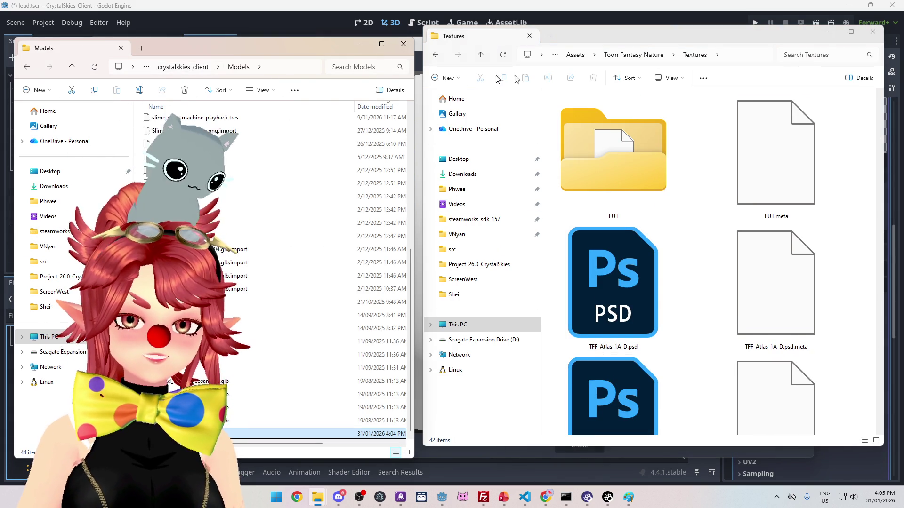
Step: Go up to the old Unity project's Assets folder, launch Unity Hub, and select New Terrain.asset
{"action": "left_click", "coordinate": [622, 55]}
{"action": "left_click", "coordinate": [584, 56]}
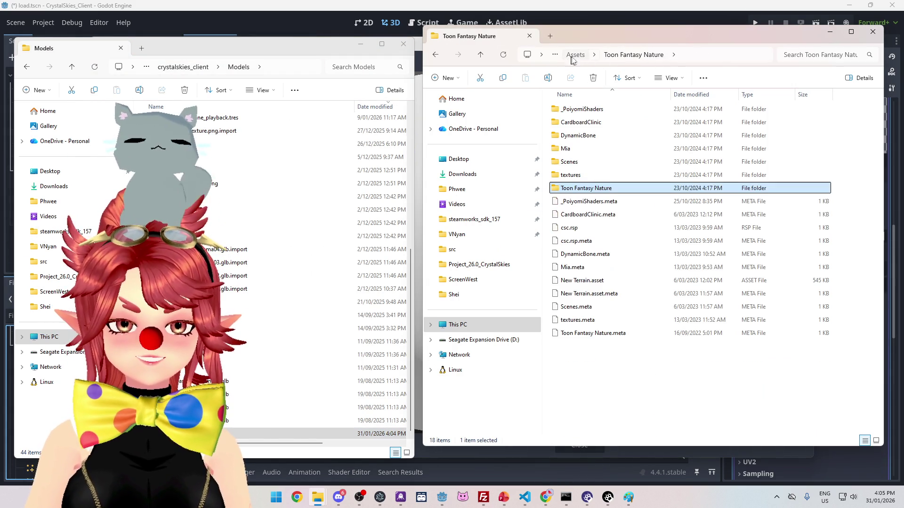
{"action": "left_click", "coordinate": [273, 498]}
{"action": "type", "text": "uni"}
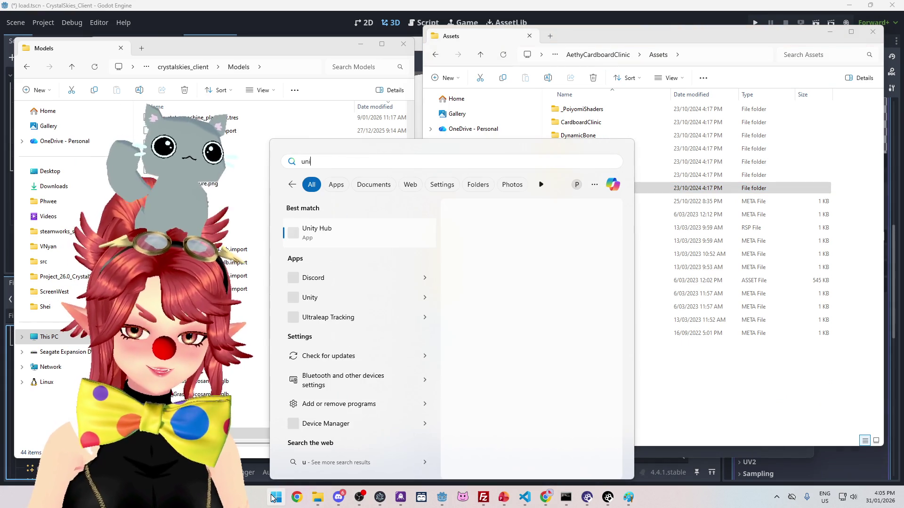
{"action": "left_click", "coordinate": [334, 235]}
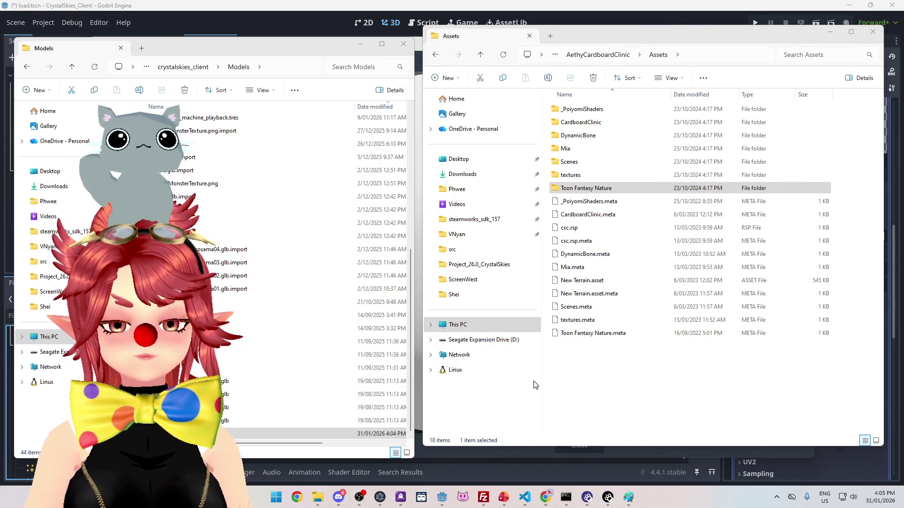
{"action": "left_click", "coordinate": [580, 348]}
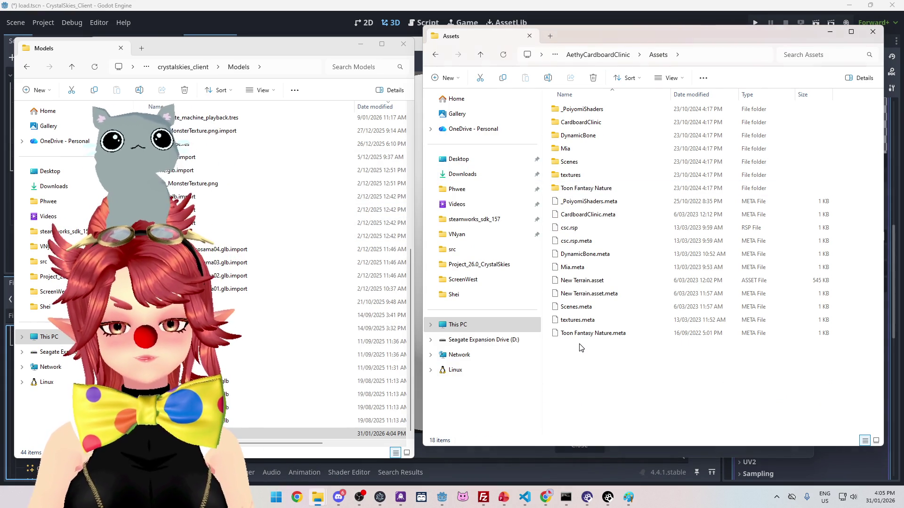
{"action": "left_click", "coordinate": [592, 282]}
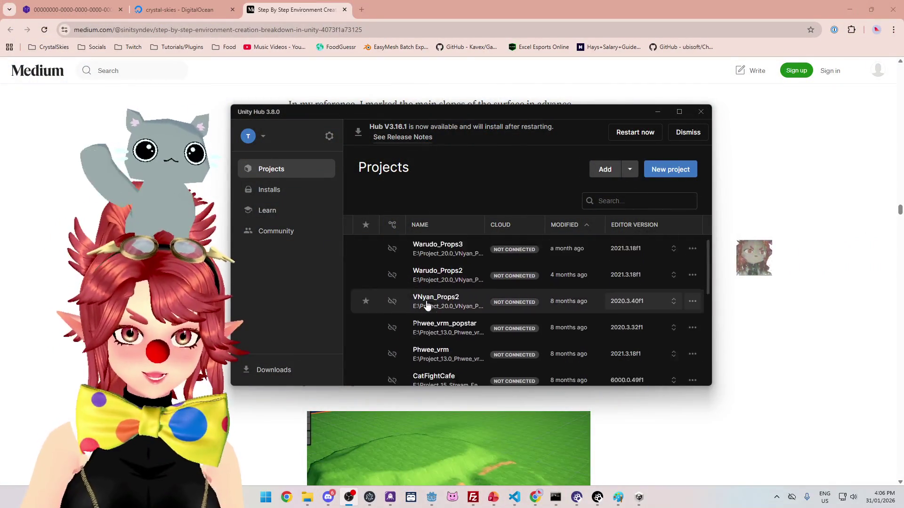
{"action": "scroll", "coordinate": [460, 319], "scroll_direction": "down", "scroll_amount": 3}
{"action": "scroll", "coordinate": [476, 335], "scroll_direction": "down", "scroll_amount": 1}
{"action": "scroll", "coordinate": [471, 330], "scroll_direction": "up", "scroll_amount": 6}
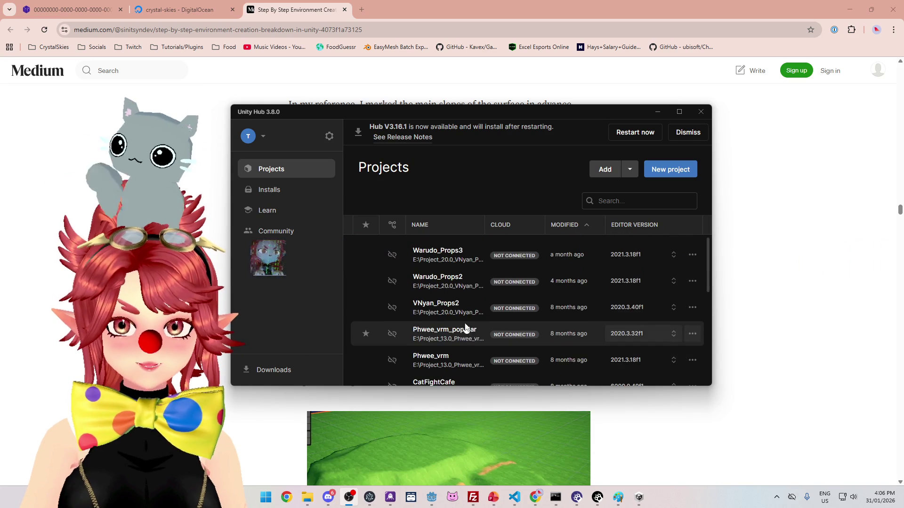
{"action": "scroll", "coordinate": [477, 298], "scroll_direction": "down", "scroll_amount": 6}
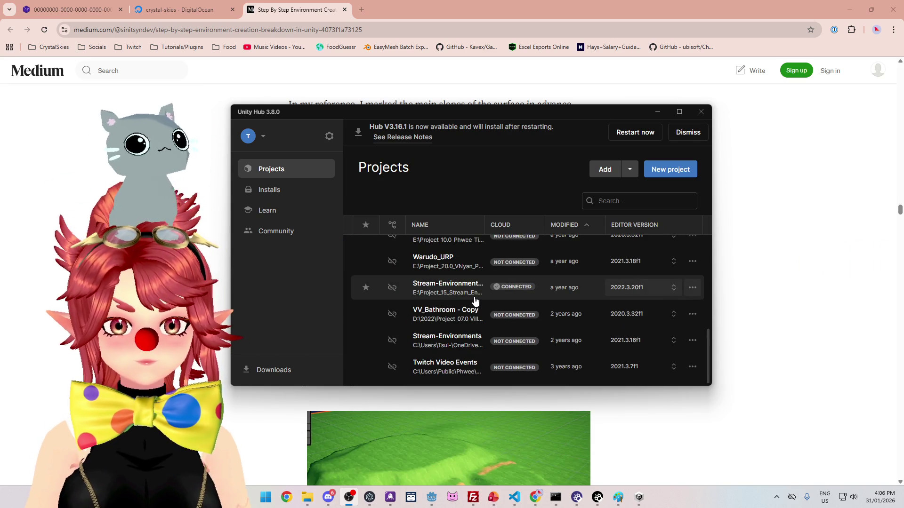
{"action": "scroll", "coordinate": [472, 337], "scroll_direction": "up", "scroll_amount": 6}
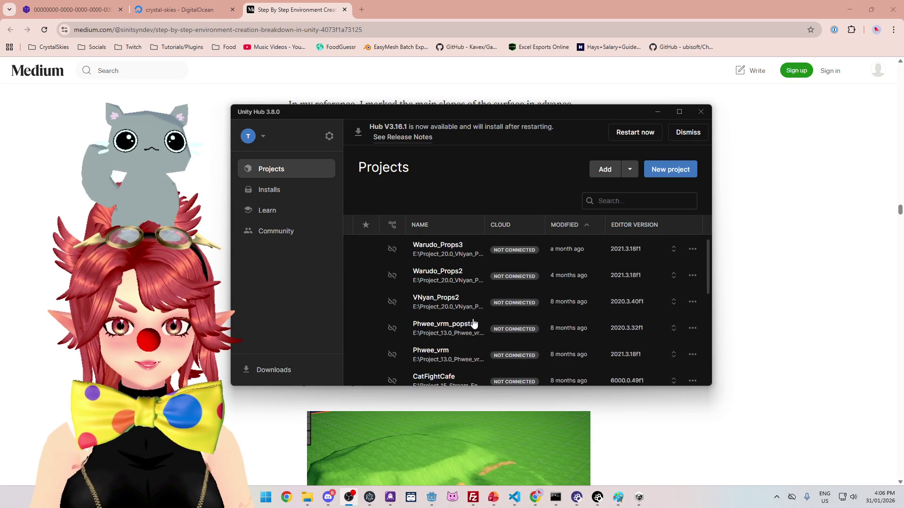
{"action": "left_click", "coordinate": [630, 171]}
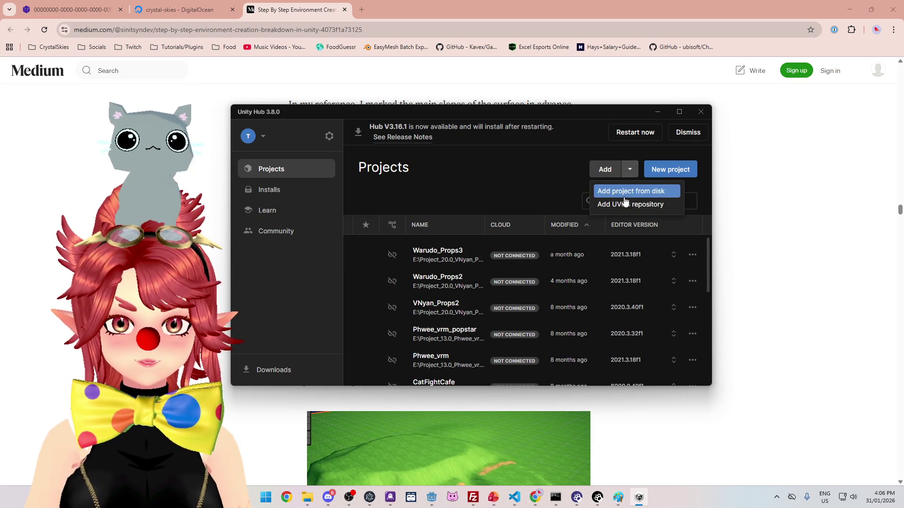
{"action": "left_click", "coordinate": [623, 192]}
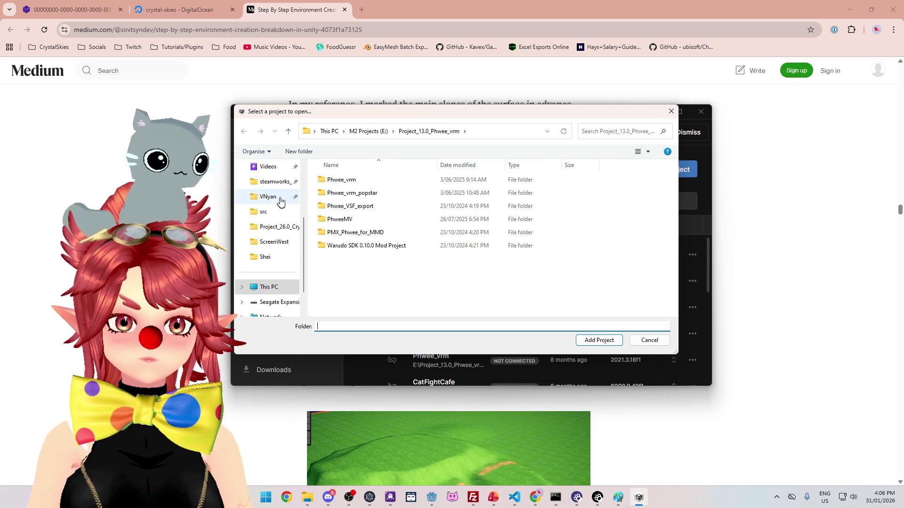
{"action": "double_click", "coordinate": [372, 220]}
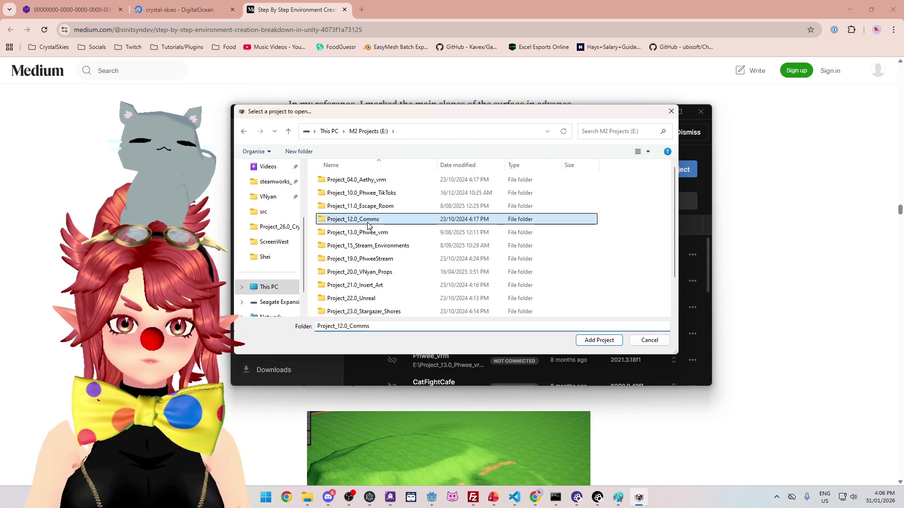
{"action": "left_click", "coordinate": [596, 341]}
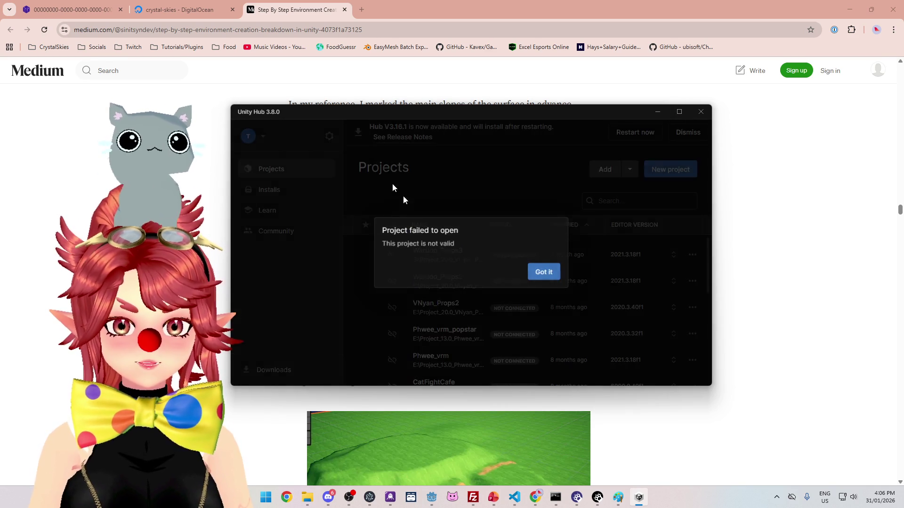
{"action": "left_click", "coordinate": [534, 278]}
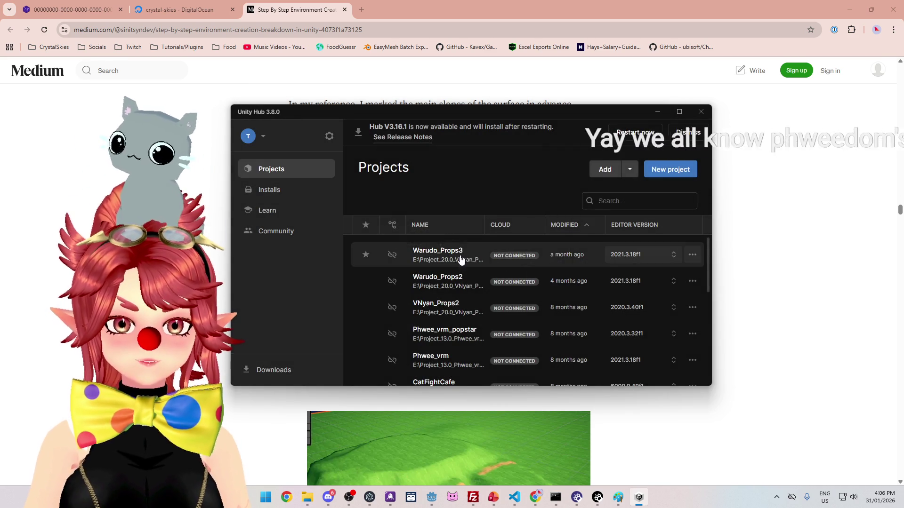
Step: Add AethyCardboardClinic from Project_12.0_Comms > Comm8_AethyCardClinic as a Unity Hub project from disk
{"action": "left_click", "coordinate": [633, 172]}
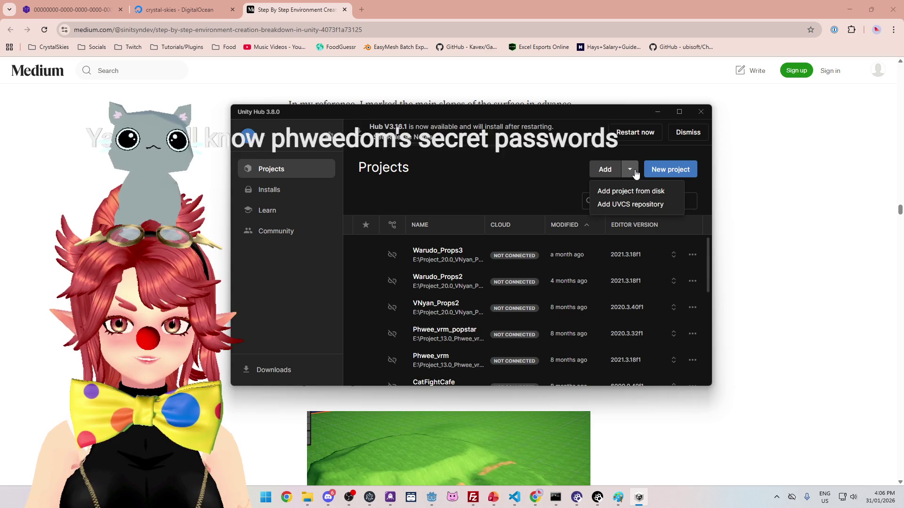
{"action": "left_click", "coordinate": [628, 191]}
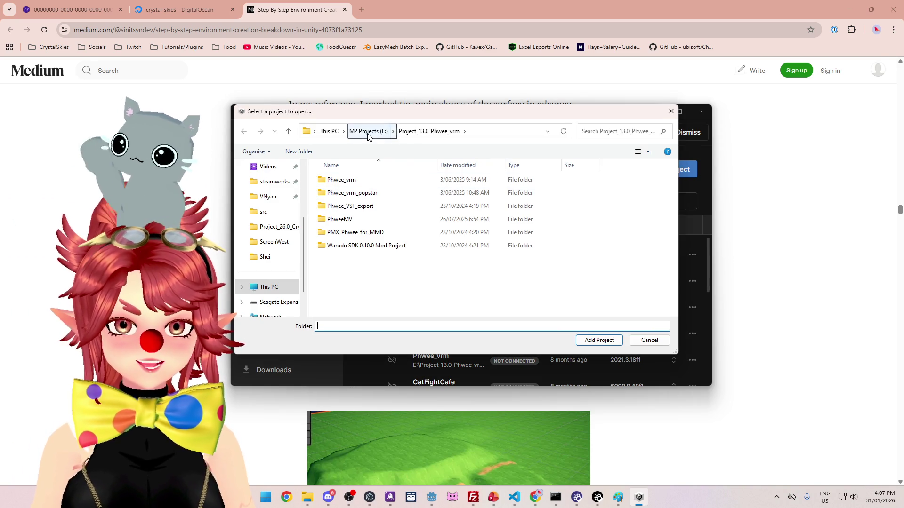
{"action": "left_click", "coordinate": [368, 131]}
{"action": "double_click", "coordinate": [356, 219]}
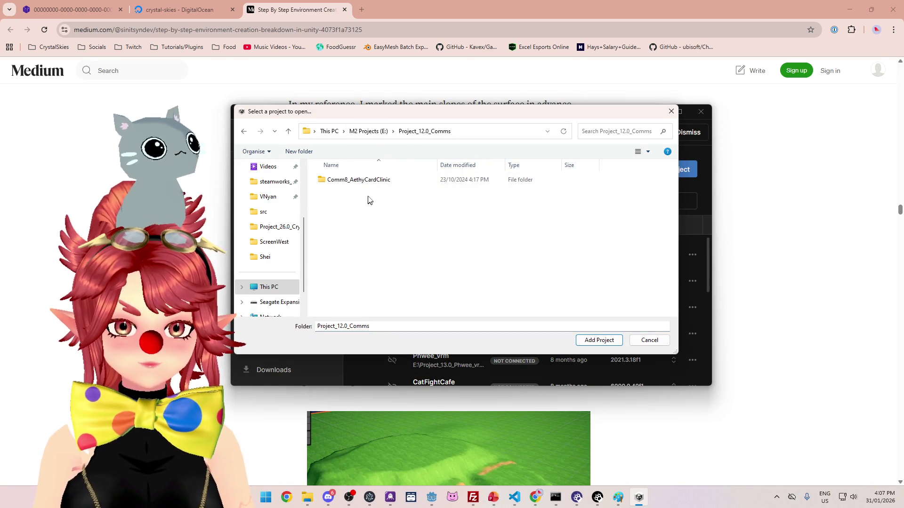
{"action": "double_click", "coordinate": [368, 181]}
{"action": "double_click", "coordinate": [368, 181]}
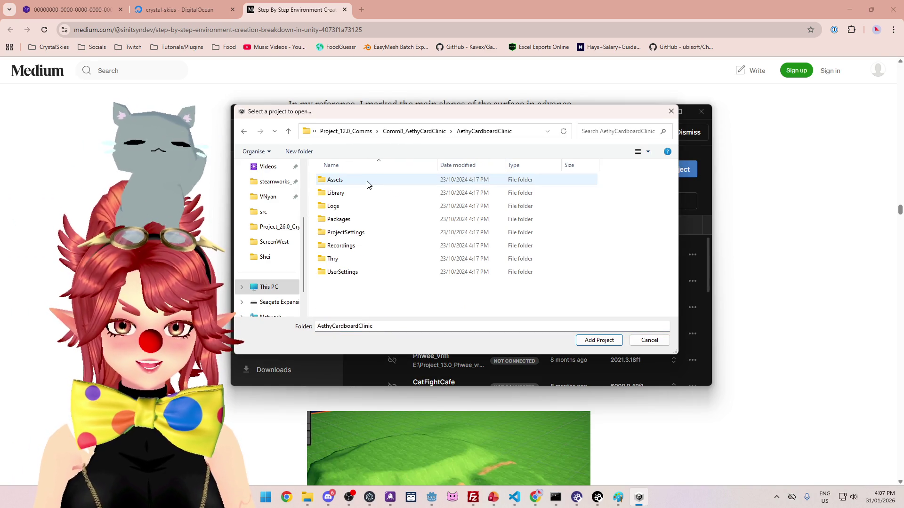
{"action": "left_click", "coordinate": [423, 131]}
{"action": "left_click", "coordinate": [599, 340]}
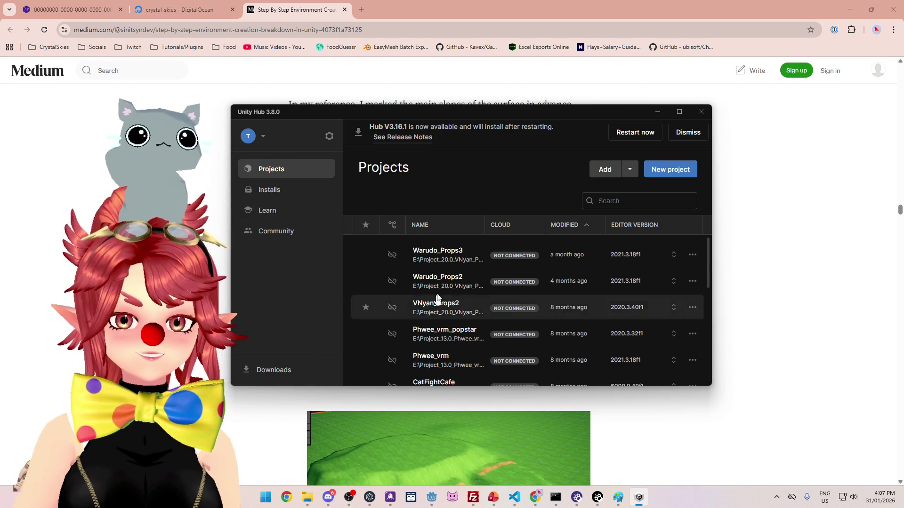
Step: Open AethyCardboardClinic from the Projects list and maximize the Unity 2021.3.16f1 editor window
{"action": "scroll", "coordinate": [475, 278], "scroll_direction": "down", "scroll_amount": 10}
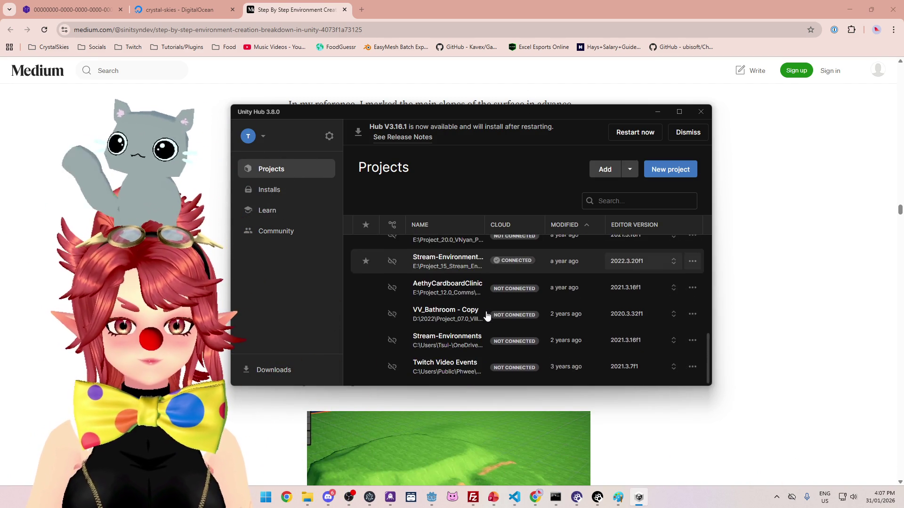
{"action": "scroll", "coordinate": [487, 316], "scroll_direction": "up", "scroll_amount": 3}
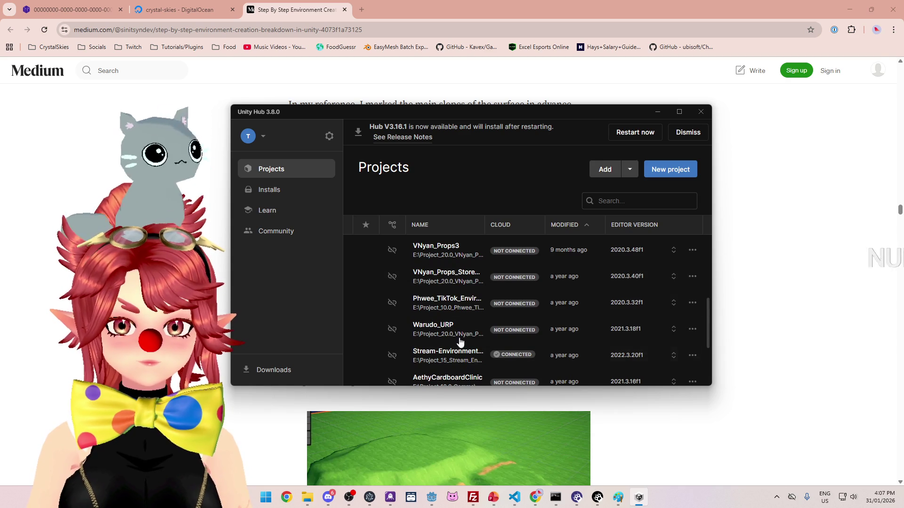
{"action": "scroll", "coordinate": [459, 343], "scroll_direction": "down", "scroll_amount": 2}
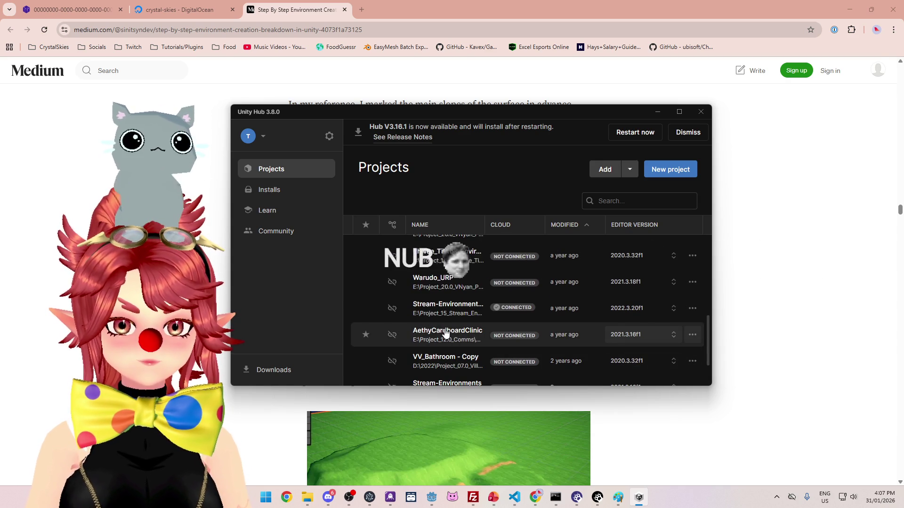
{"action": "scroll", "coordinate": [447, 333], "scroll_direction": "up", "scroll_amount": 3}
{"action": "scroll", "coordinate": [447, 330], "scroll_direction": "down", "scroll_amount": 5}
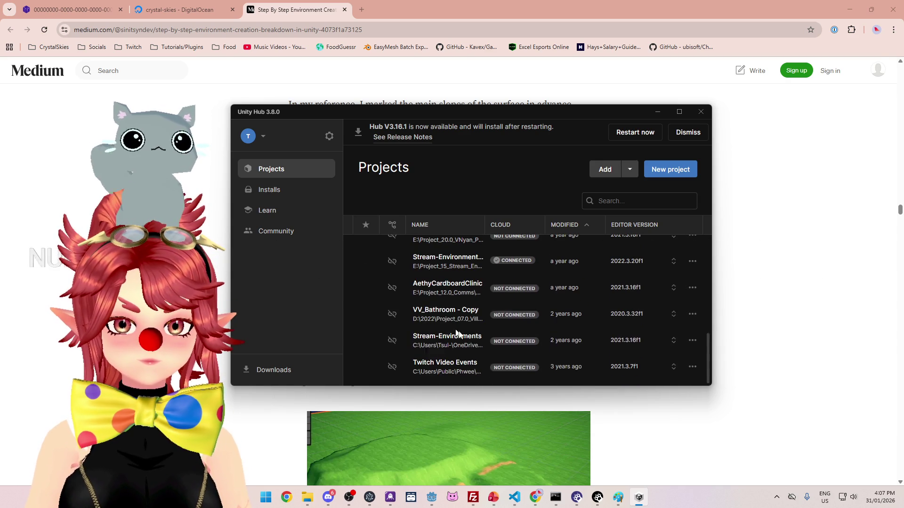
{"action": "left_click", "coordinate": [447, 291]}
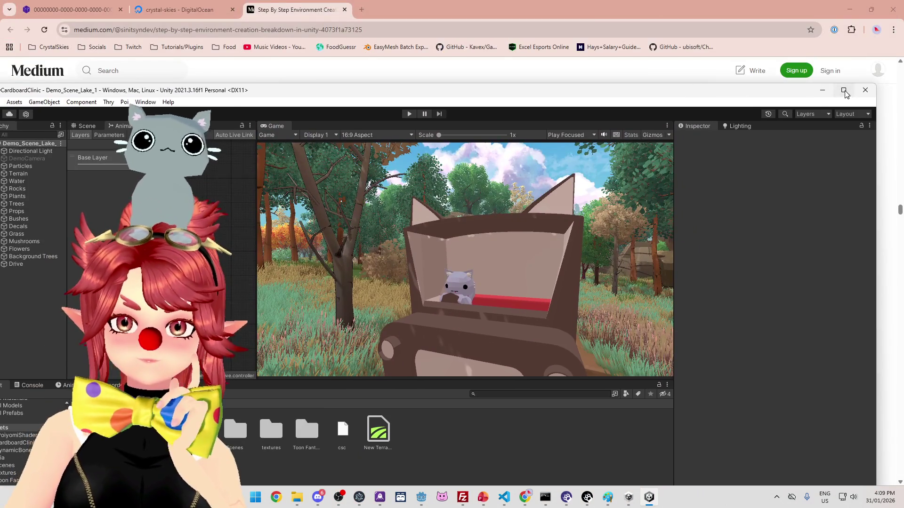
{"action": "left_click", "coordinate": [843, 90]}
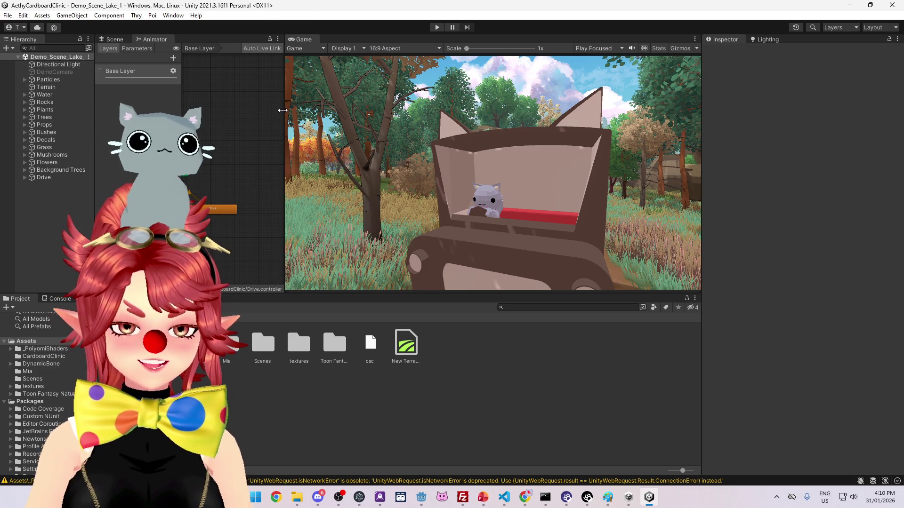
Step: Resize the Animator, Game, Inspector and Project panels and open the Assets' Scenes folder
{"action": "mouse_move", "coordinate": [283, 110]}
{"action": "left_mouse_down"}
{"action": "mouse_move", "coordinate": [338, 118]}
{"action": "mouse_move", "coordinate": [305, 122]}
{"action": "left_mouse_up"}
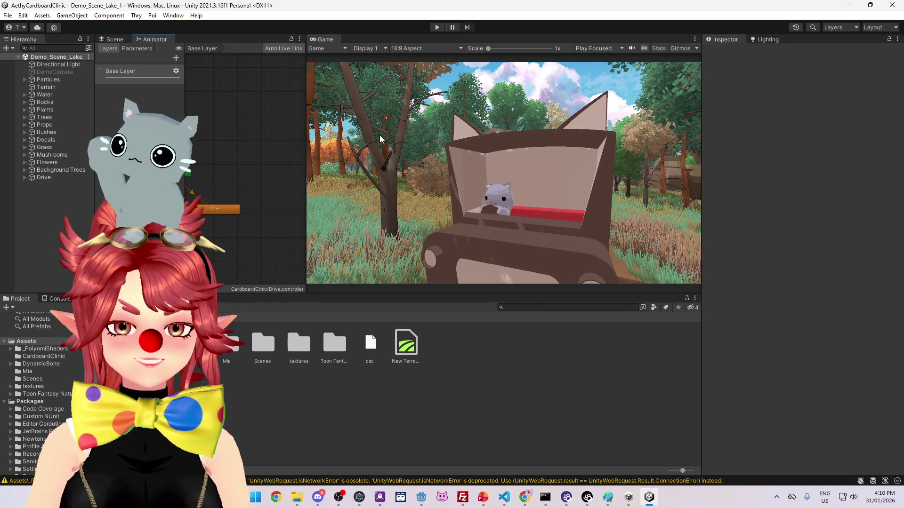
{"action": "left_click_drag", "start_coordinate": [700, 218], "coordinate": [794, 220]}
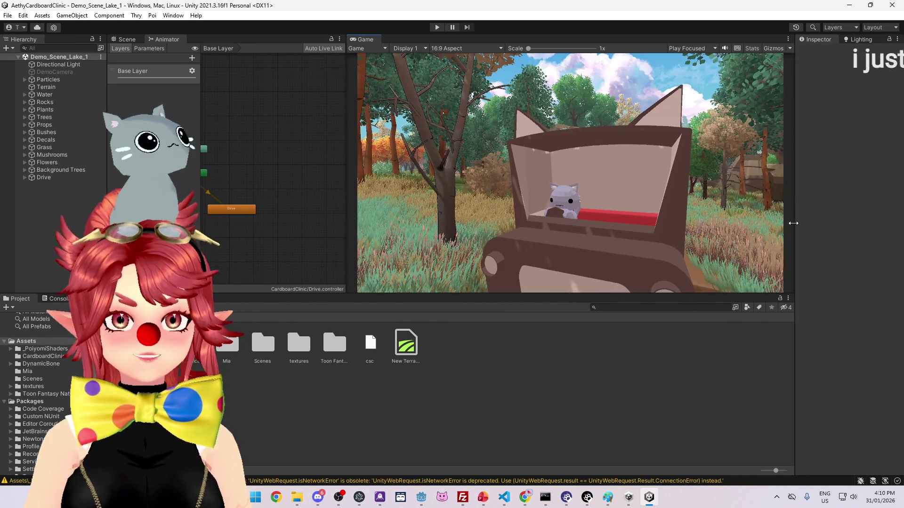
{"action": "left_click_drag", "start_coordinate": [552, 295], "coordinate": [555, 354]}
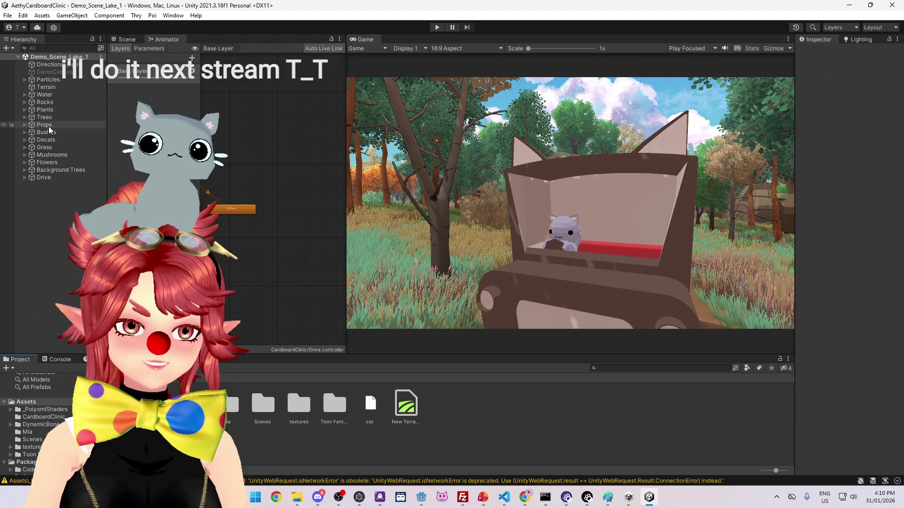
{"action": "left_click_drag", "start_coordinate": [332, 354], "coordinate": [332, 247]}
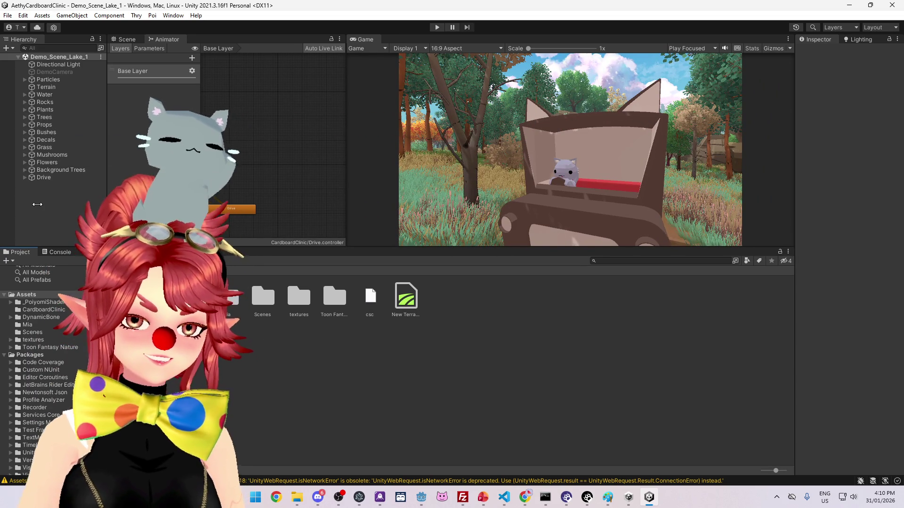
{"action": "left_click", "coordinate": [29, 332]}
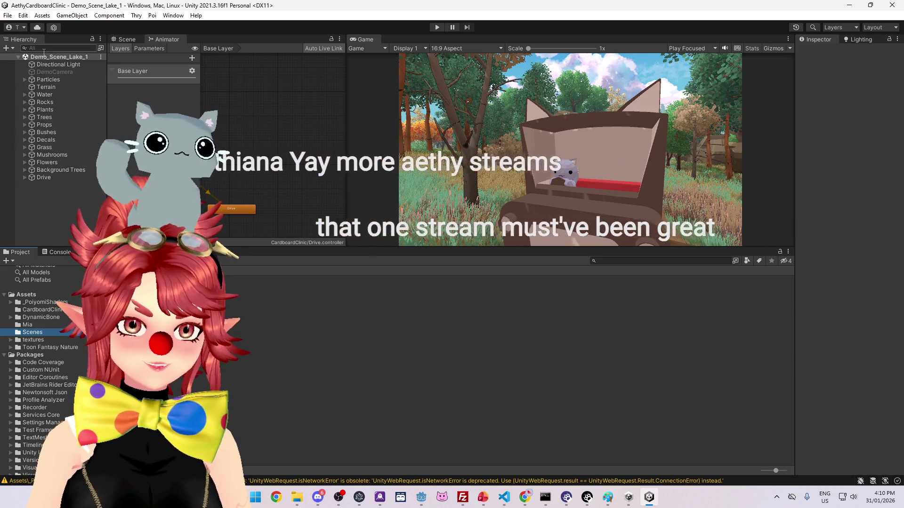
{"action": "left_click", "coordinate": [7, 15]}
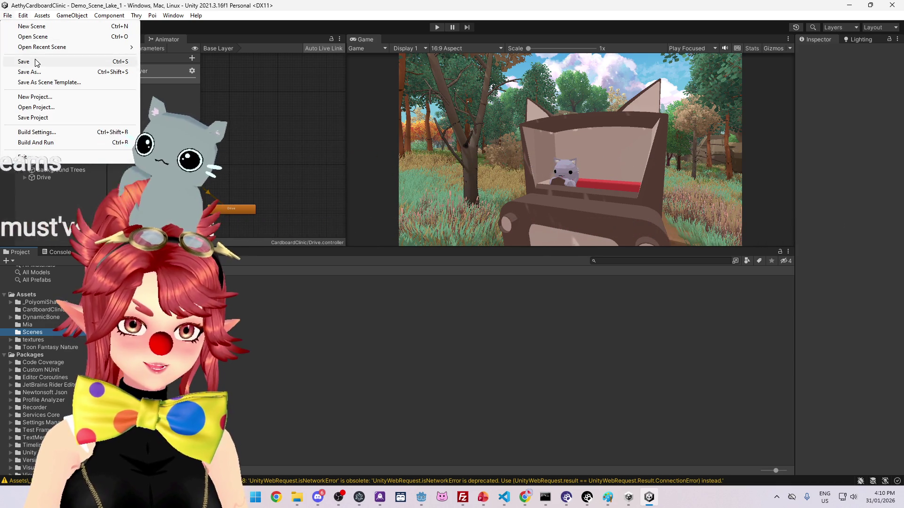
Step: Save the lake scene and create a new Test_Assets scene in the Scenes folder
{"action": "left_click", "coordinate": [28, 61]}
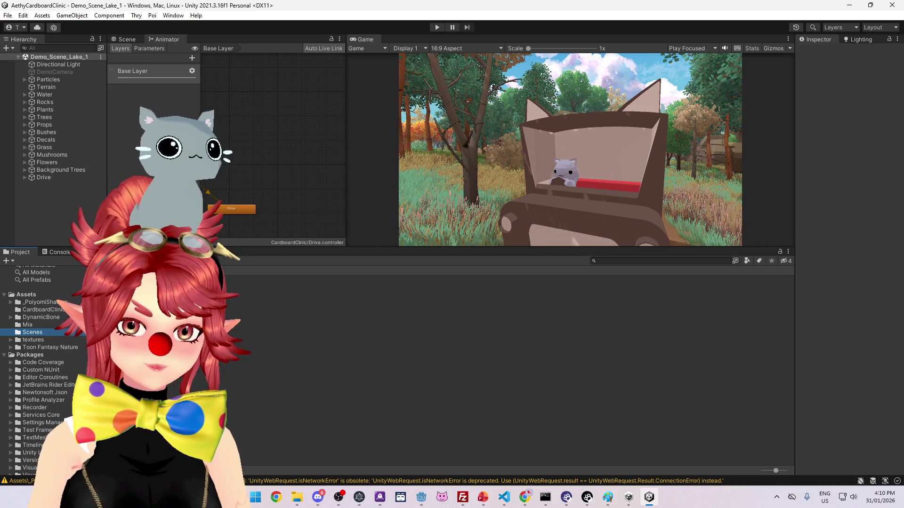
{"action": "right_click", "coordinate": [184, 309]}
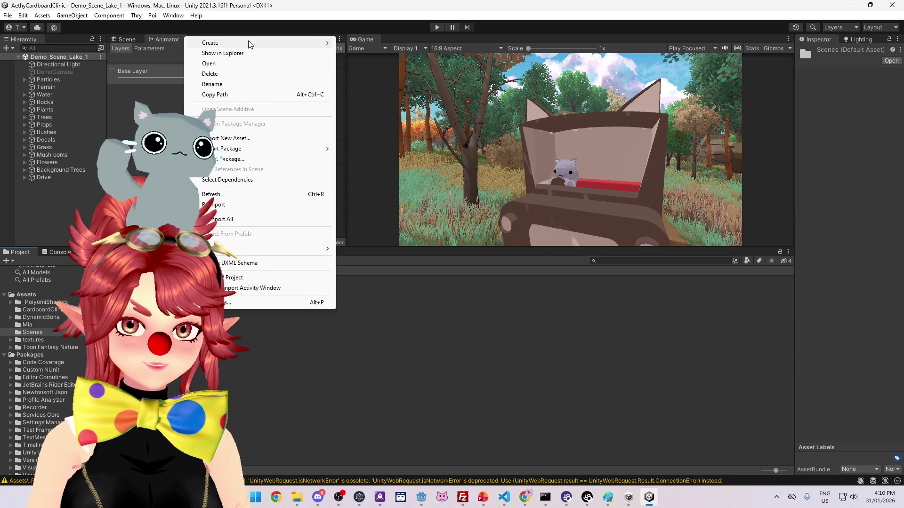
{"action": "mouse_move", "coordinate": [248, 42]}
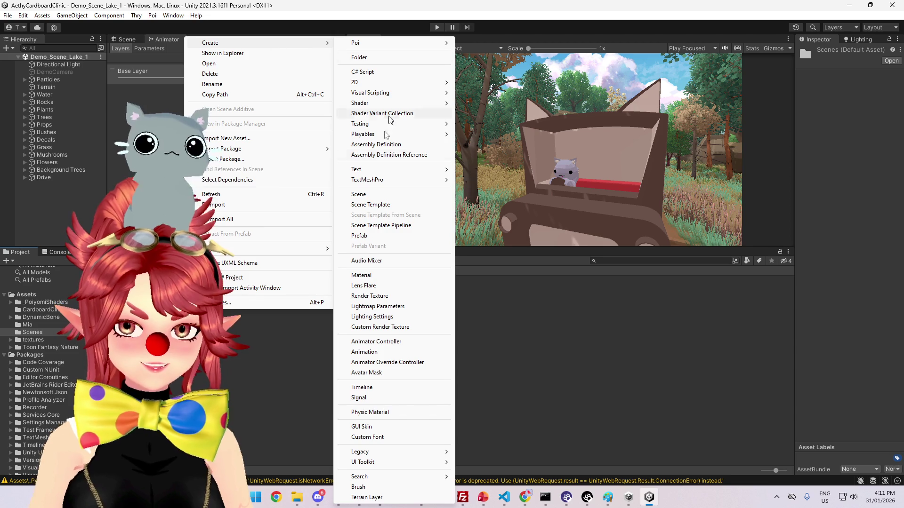
{"action": "left_click", "coordinate": [369, 194]}
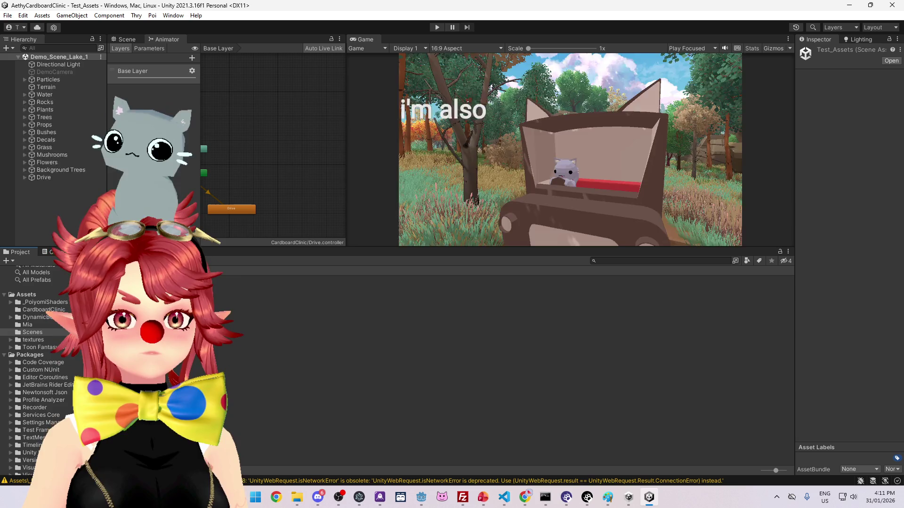
{"action": "mouse_move", "coordinate": [367, 247]}
{"action": "left_mouse_down"}
{"action": "mouse_move", "coordinate": [367, 363]}
{"action": "mouse_move", "coordinate": [368, 222]}
{"action": "left_mouse_up"}
Step: Show Toon Fantasy Nature's Prefabs folder and widen the Hierarchy panel
{"action": "left_click", "coordinate": [44, 335]}
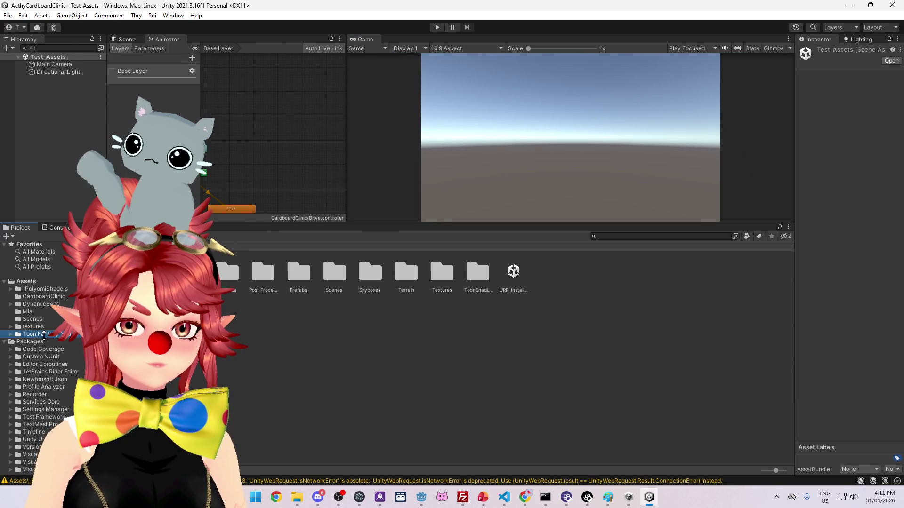
{"action": "double_click", "coordinate": [306, 279]}
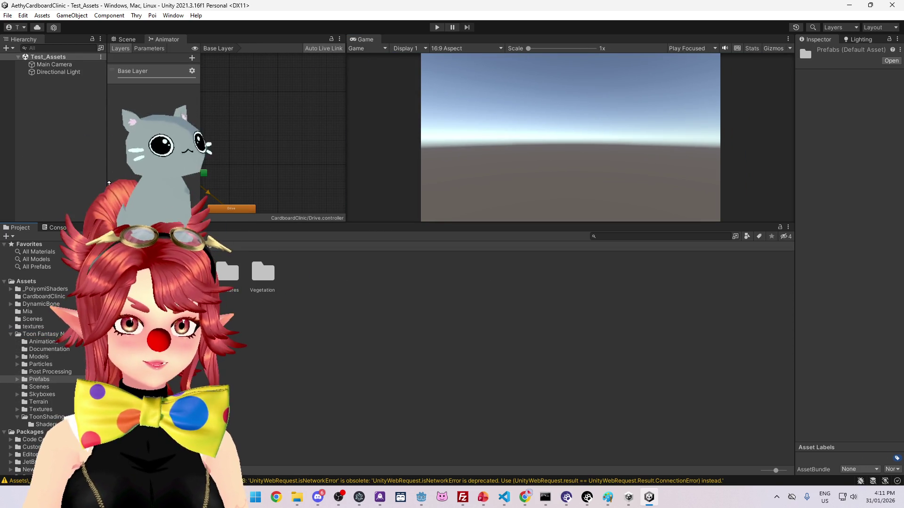
{"action": "left_click_drag", "start_coordinate": [104, 186], "coordinate": [230, 189]}
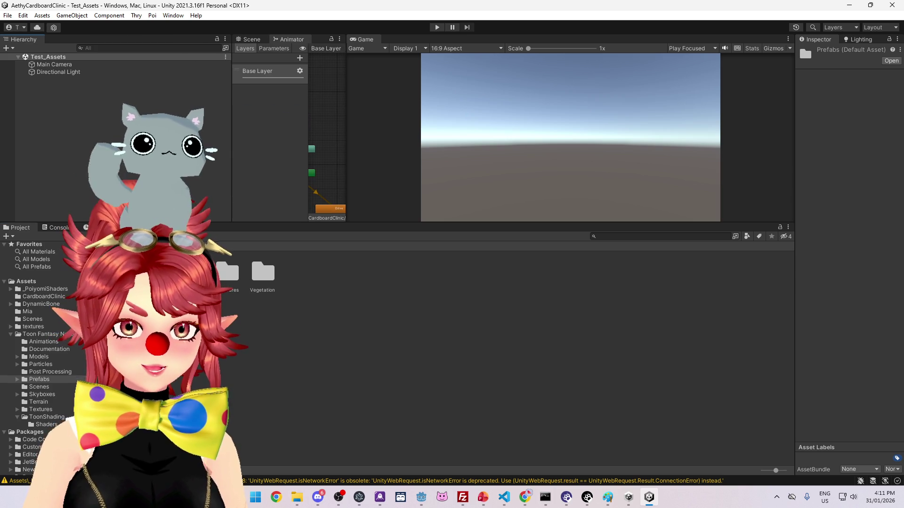
Step: Look through the Vegetation and Props prefabs, then open Toon Fantasy Nature's Particles folder
{"action": "double_click", "coordinate": [261, 277]}
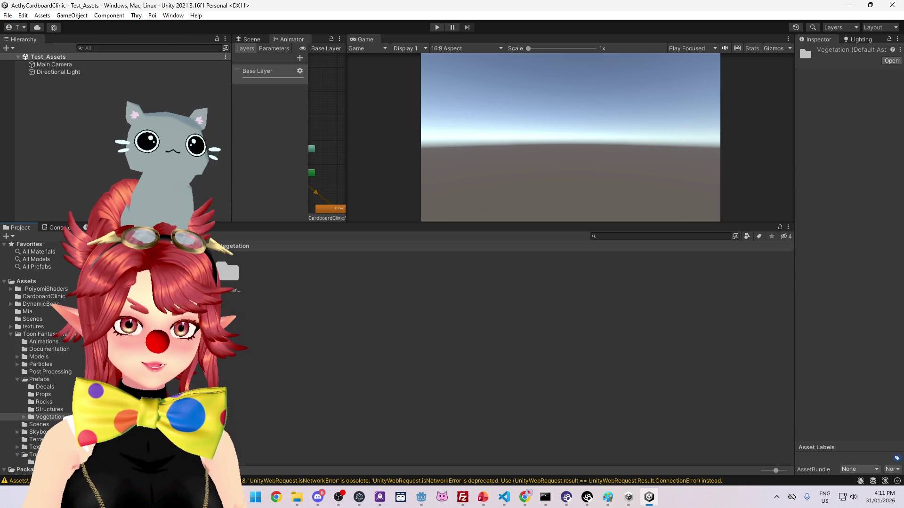
{"action": "left_click", "coordinate": [198, 245]}
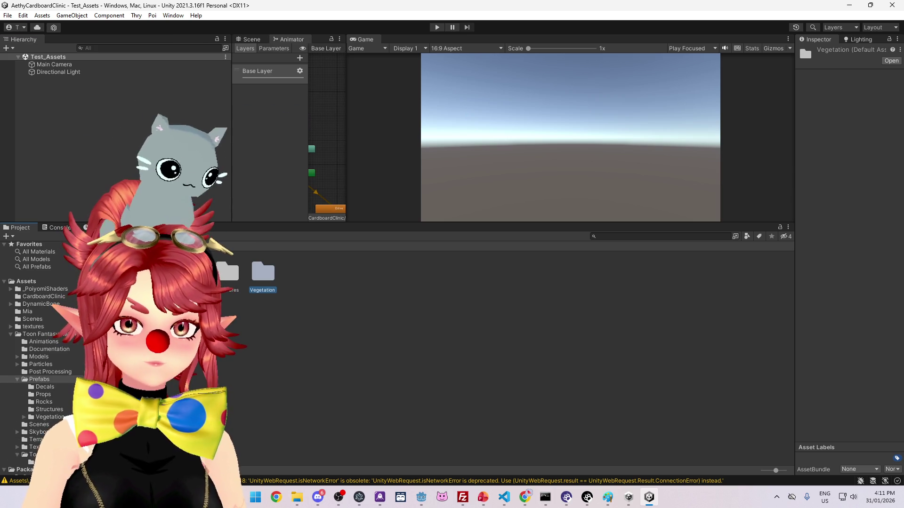
{"action": "double_click", "coordinate": [158, 272]}
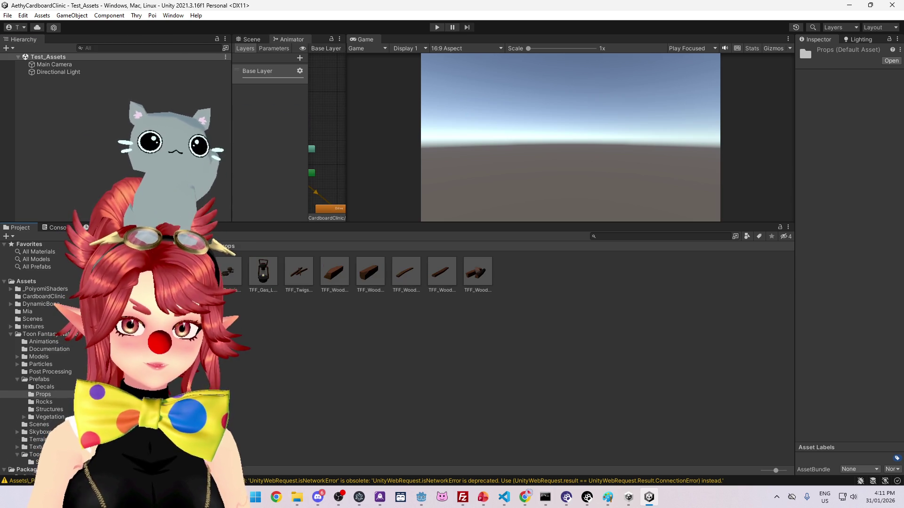
{"action": "left_click", "coordinate": [198, 246]}
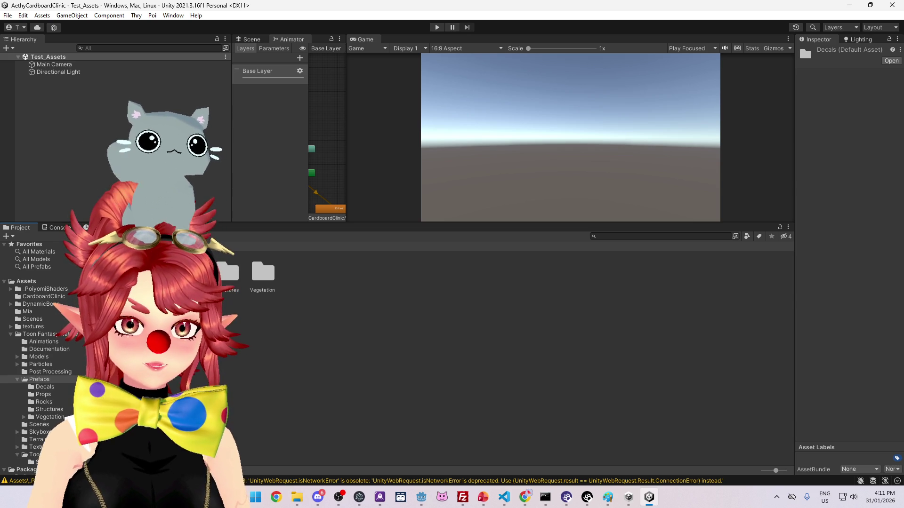
{"action": "left_click", "coordinate": [156, 246]}
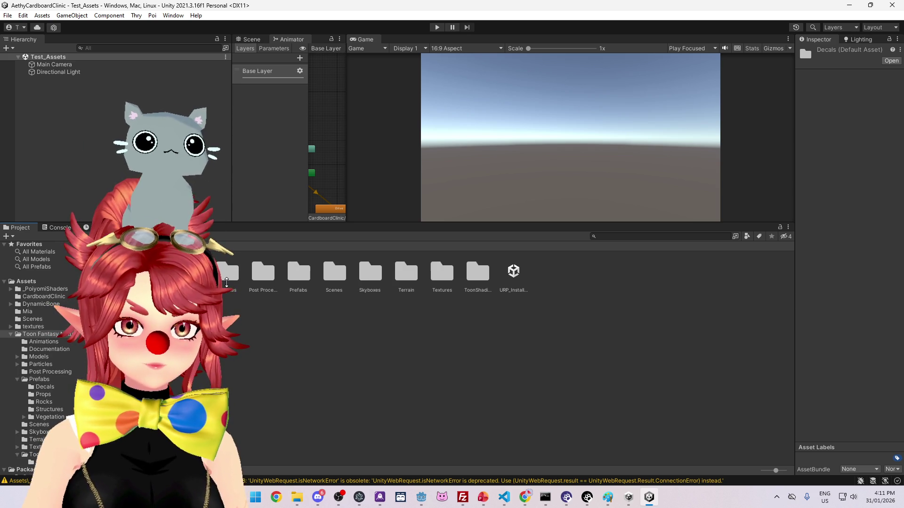
{"action": "double_click", "coordinate": [227, 277]}
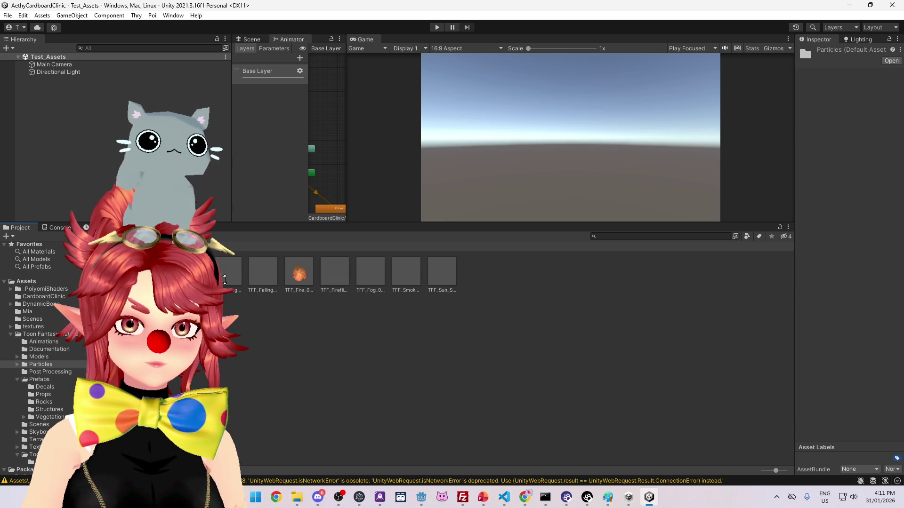
Step: Add TFF_Falling_Leaves_01A to the Test_Assets hierarchy and keep it selected
{"action": "left_click_drag", "start_coordinate": [224, 280], "coordinate": [85, 94]}
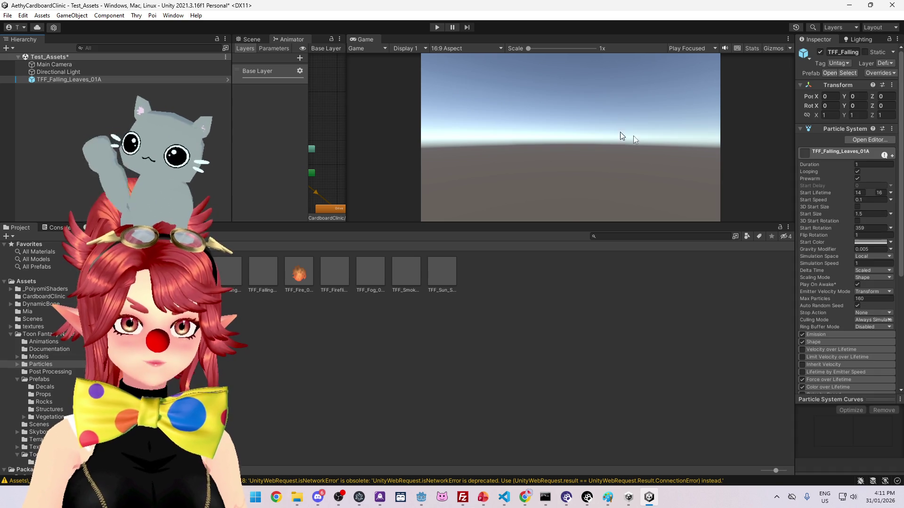
{"action": "left_click_drag", "start_coordinate": [562, 222], "coordinate": [551, 295]}
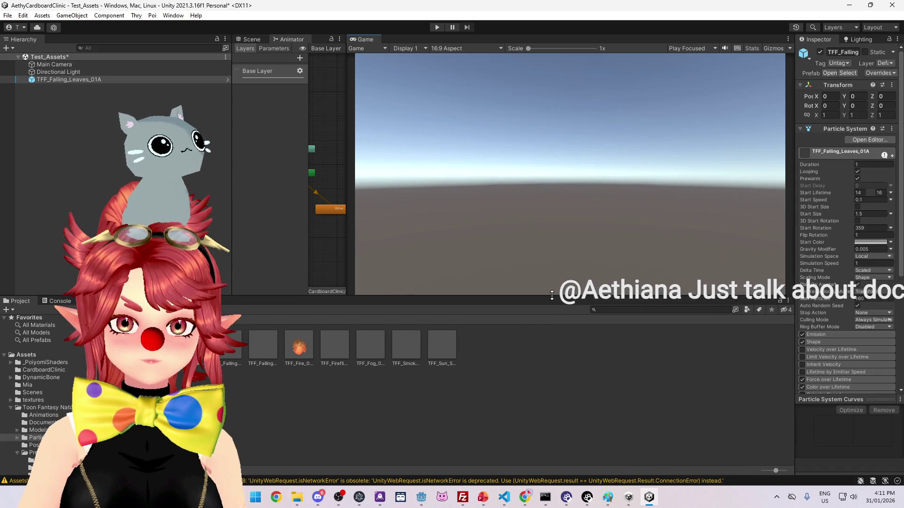
{"action": "left_click", "coordinate": [75, 71]}
{"action": "left_click", "coordinate": [71, 79]}
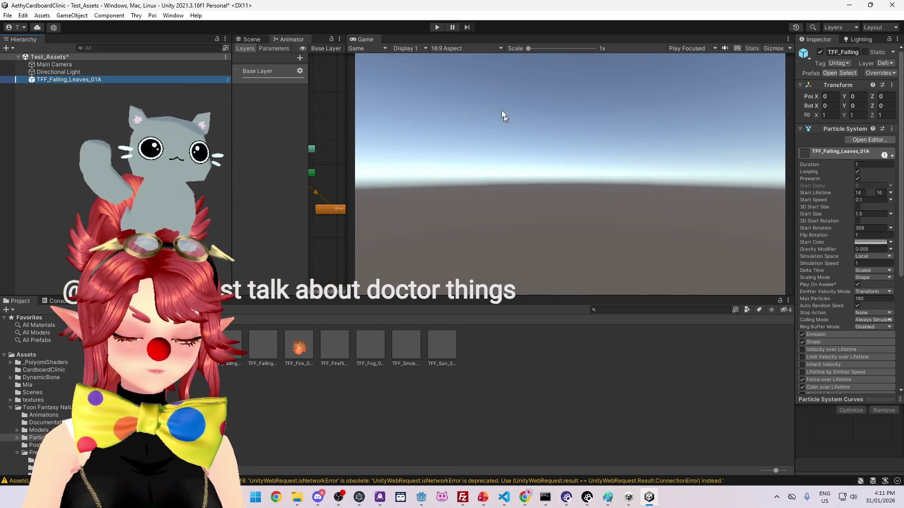
Step: Widen the Animator panel and bring up the Scene view beside the Game view
{"action": "left_click", "coordinate": [365, 40]}
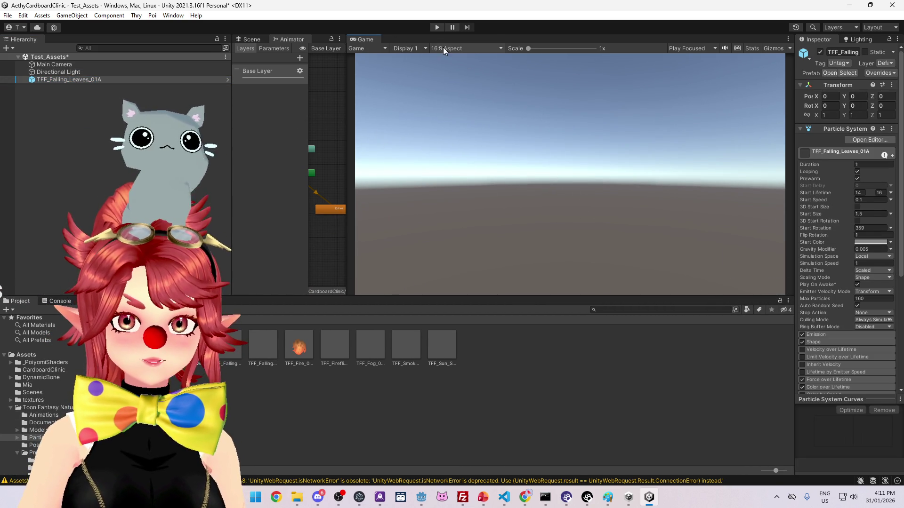
{"action": "left_click_drag", "start_coordinate": [344, 88], "coordinate": [425, 88]}
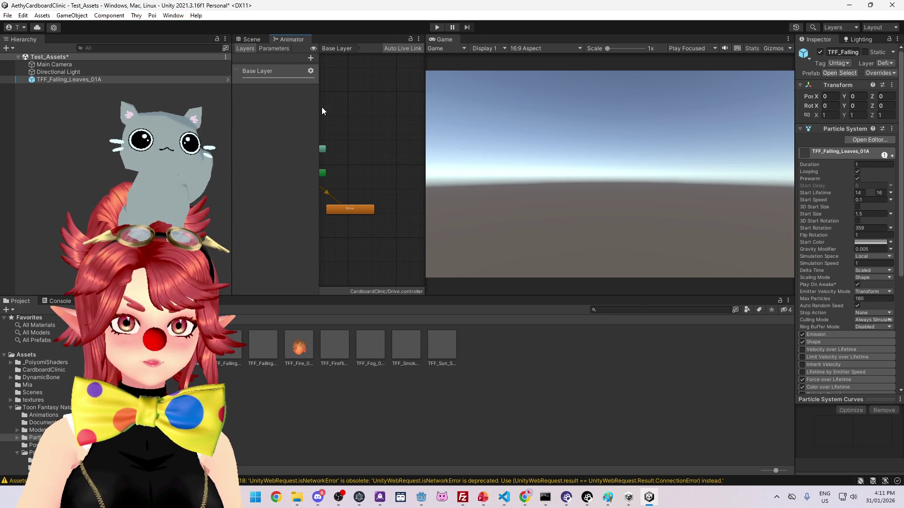
{"action": "left_click", "coordinate": [252, 39]}
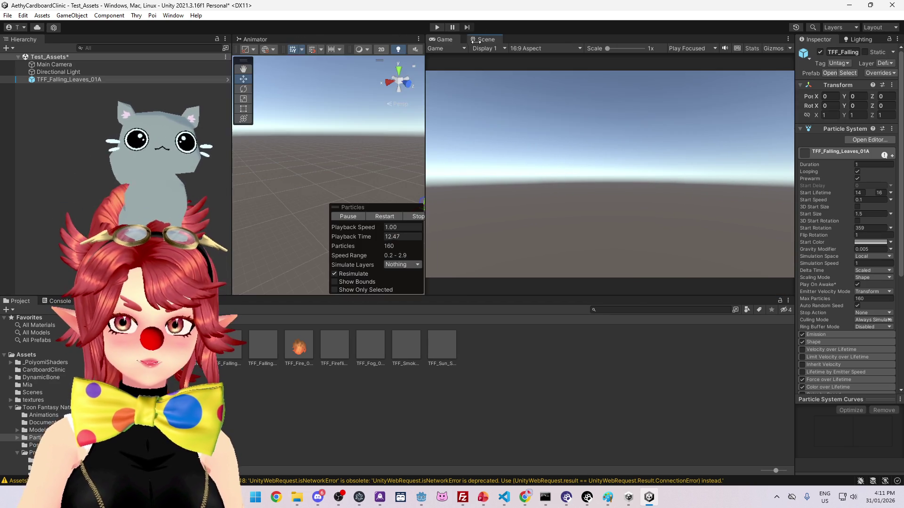
Step: Dock and widen the Scene view, orbit the camera, and replay the falling leaves
{"action": "left_click_drag", "start_coordinate": [252, 39], "coordinate": [532, 120]}
{"action": "left_click_drag", "start_coordinate": [423, 148], "coordinate": [392, 148]}
{"action": "mouse_move", "coordinate": [586, 197]}
{"action": "left_mouse_down", "text": "alt"}
{"action": "mouse_move", "coordinate": [656, 194]}
{"action": "mouse_move", "coordinate": [674, 182]}
{"action": "mouse_move", "coordinate": [634, 199]}
{"action": "mouse_move", "coordinate": [623, 190]}
{"action": "left_mouse_up", "text": "alt"}
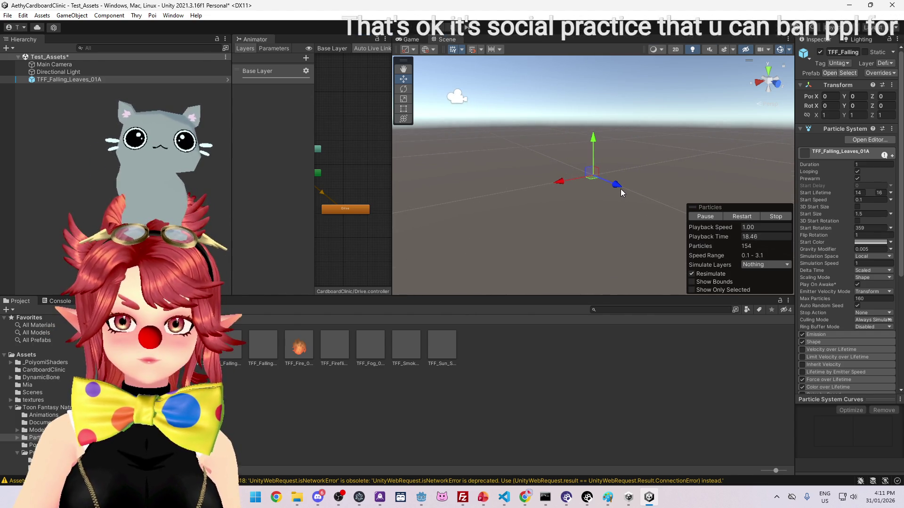
{"action": "left_click", "coordinate": [742, 216]}
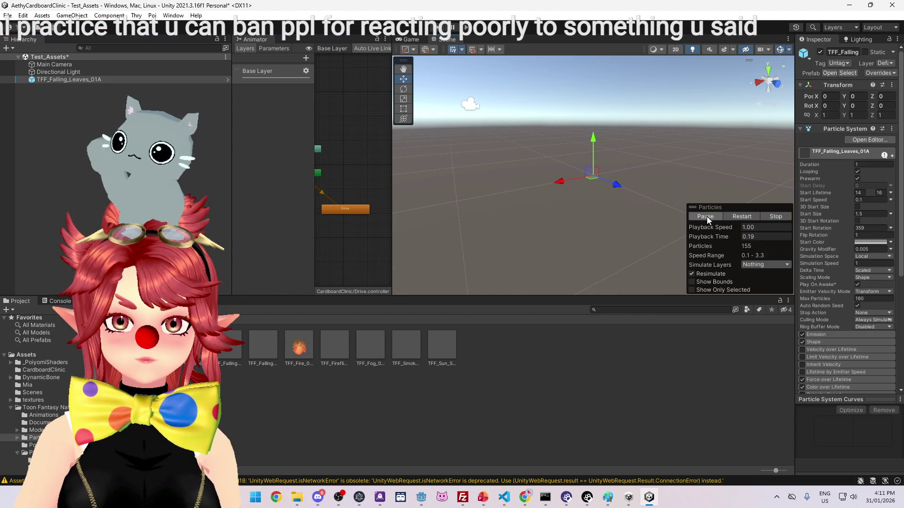
{"action": "mouse_move", "coordinate": [579, 188]}
{"action": "left_mouse_down", "text": "alt"}
{"action": "mouse_move", "coordinate": [609, 185]}
{"action": "mouse_move", "coordinate": [615, 194]}
{"action": "left_mouse_up", "text": "alt"}
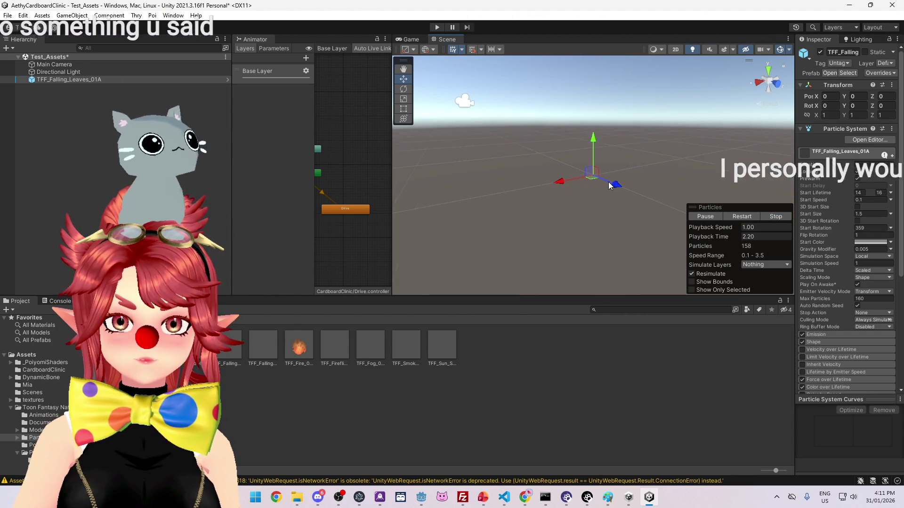
Step: Widen the Inspector for TFF_Falling_Leaves_01A and stretch its Scale X to 14.29
{"action": "left_click", "coordinate": [69, 79]}
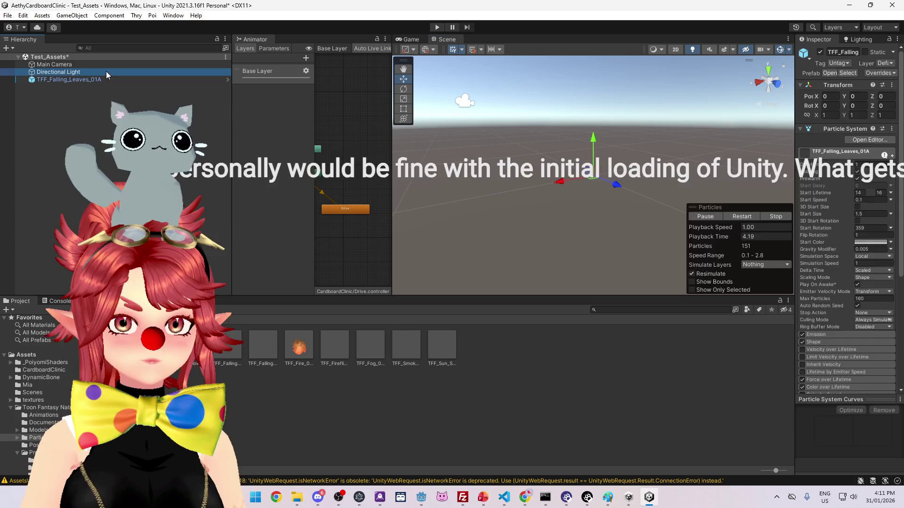
{"action": "left_click_drag", "start_coordinate": [795, 136], "coordinate": [594, 136]}
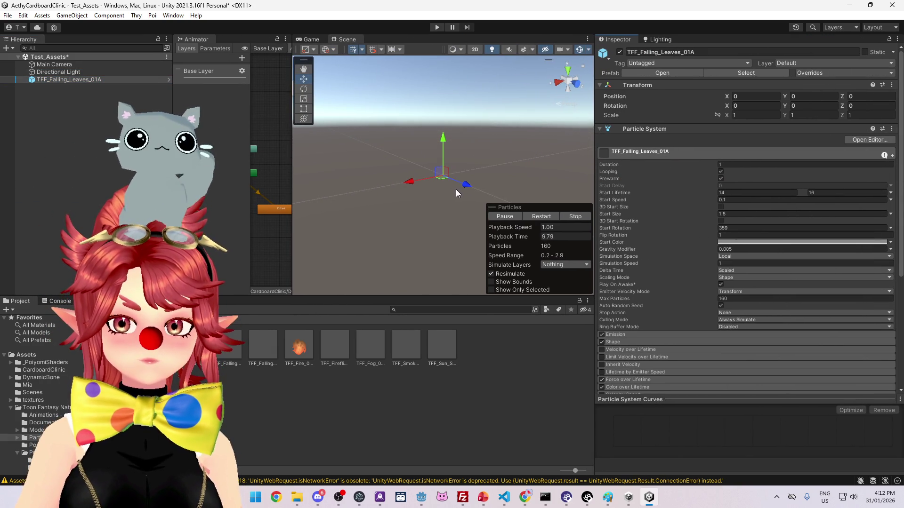
{"action": "left_click", "coordinate": [61, 72]}
{"action": "left_click", "coordinate": [67, 79]}
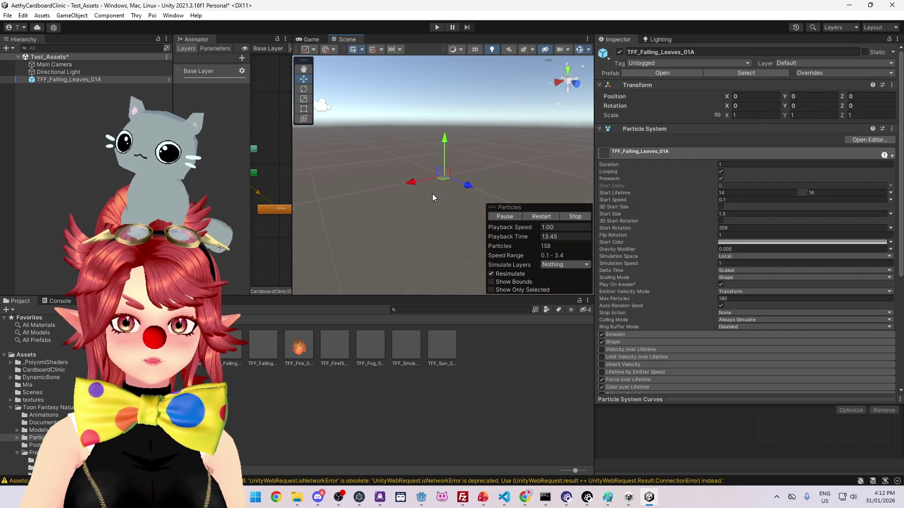
{"action": "left_click", "coordinate": [478, 171]}
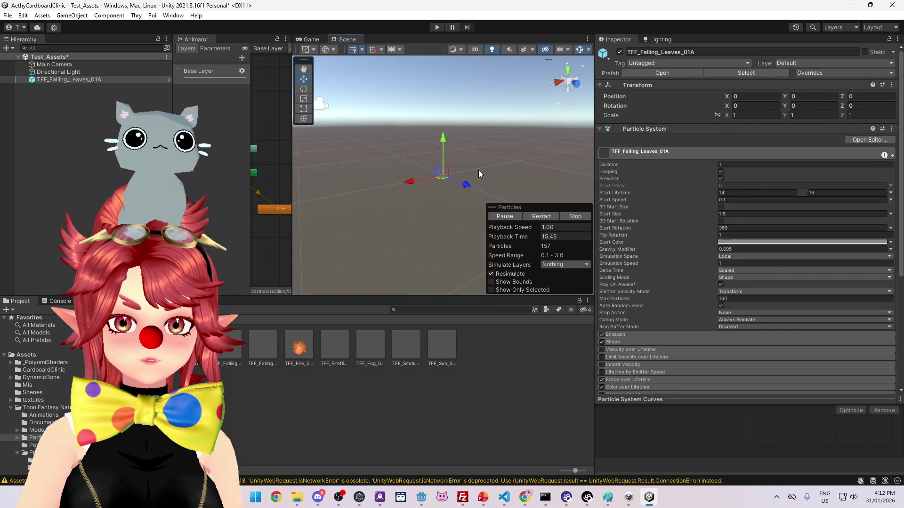
{"action": "left_click_drag", "start_coordinate": [728, 115], "coordinate": [802, 114]}
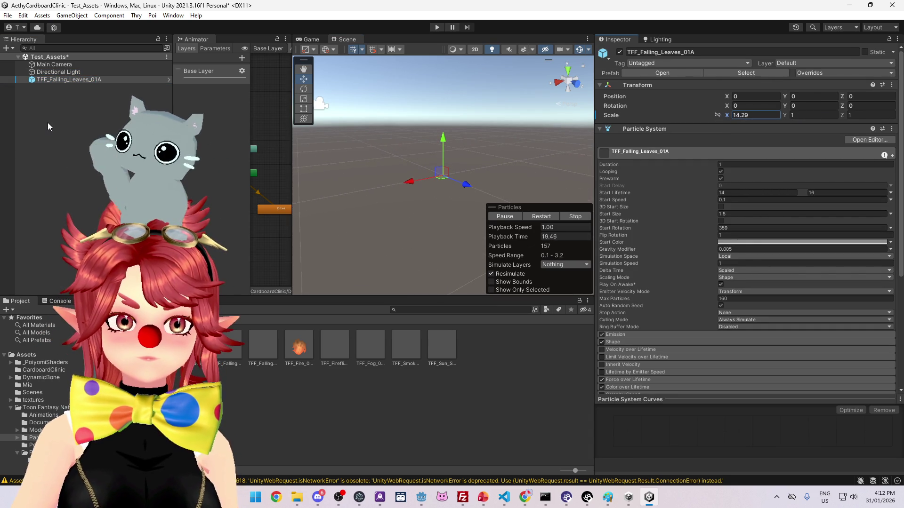
Step: Revert Scale X to 1 and expand the falling leaves' Emission module showing Rate over Time 20
{"action": "key", "text": "ctrl+z"}
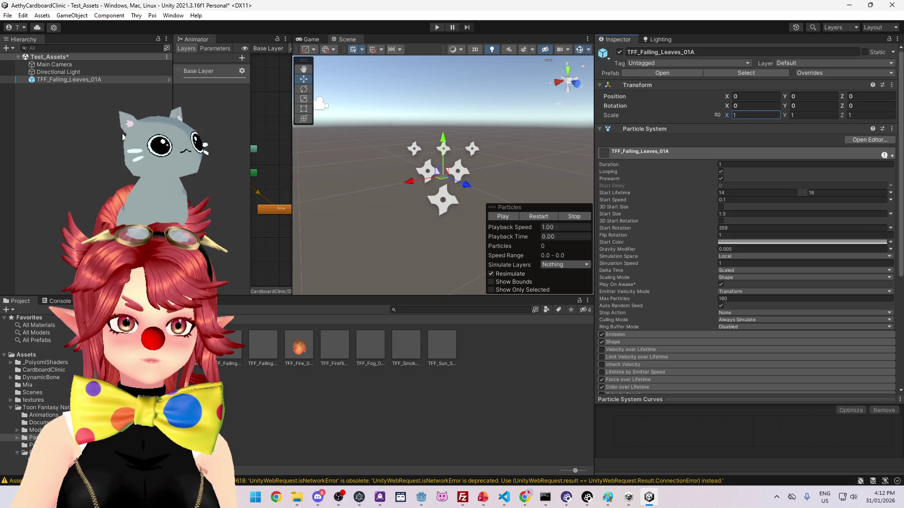
{"action": "left_click", "coordinate": [86, 78]}
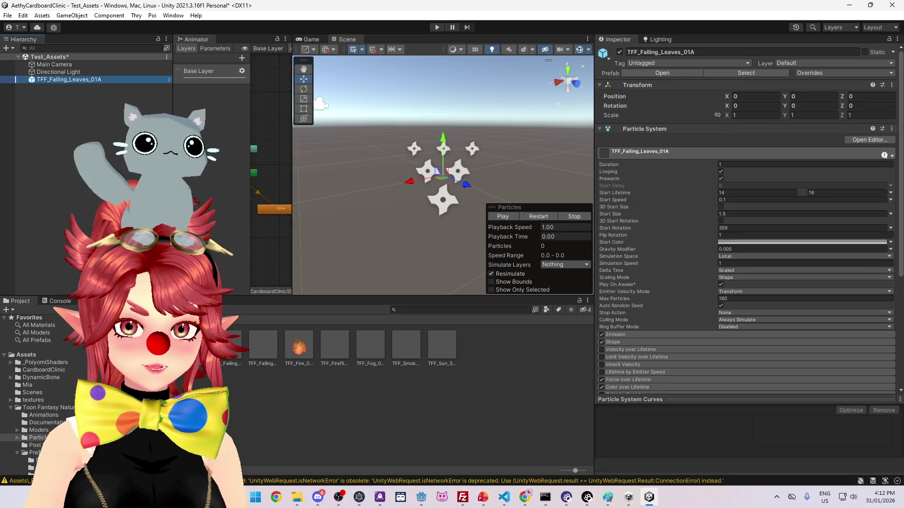
{"action": "left_click", "coordinate": [191, 346]}
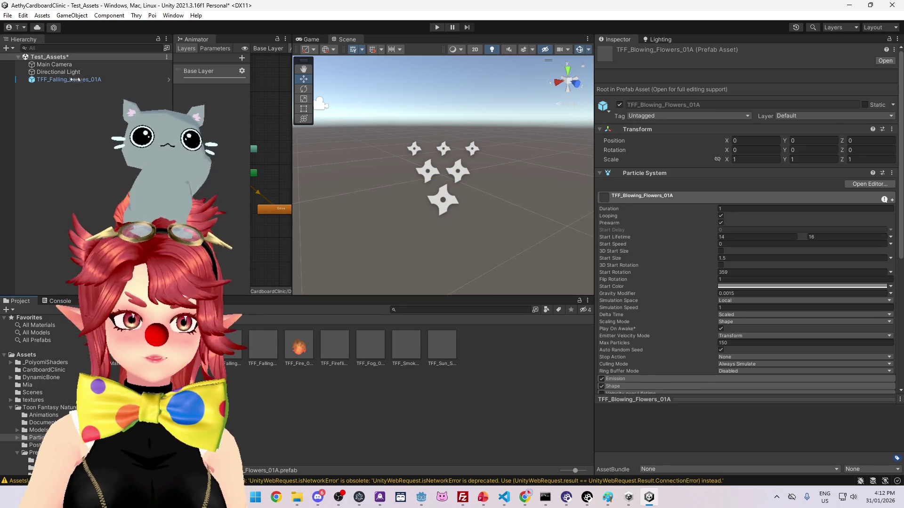
{"action": "left_click", "coordinate": [80, 81]}
{"action": "right_click", "coordinate": [139, 81]}
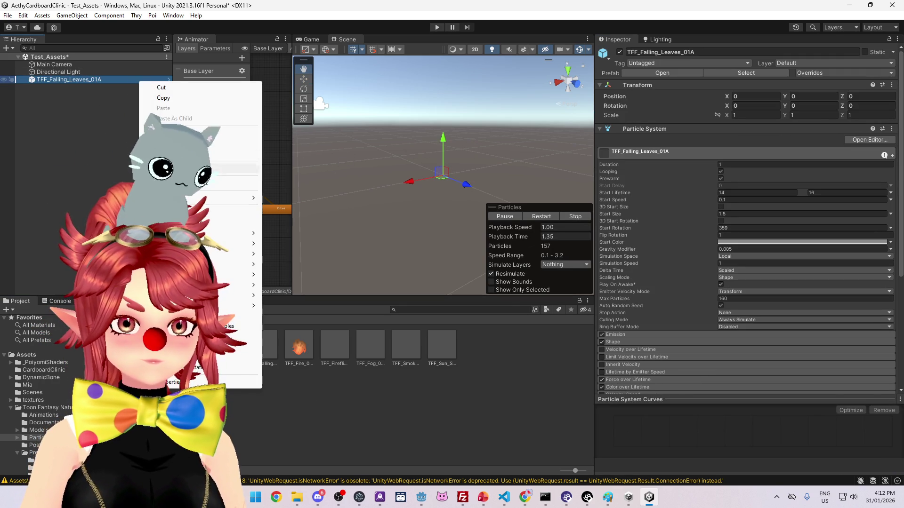
{"action": "left_click", "coordinate": [633, 337]}
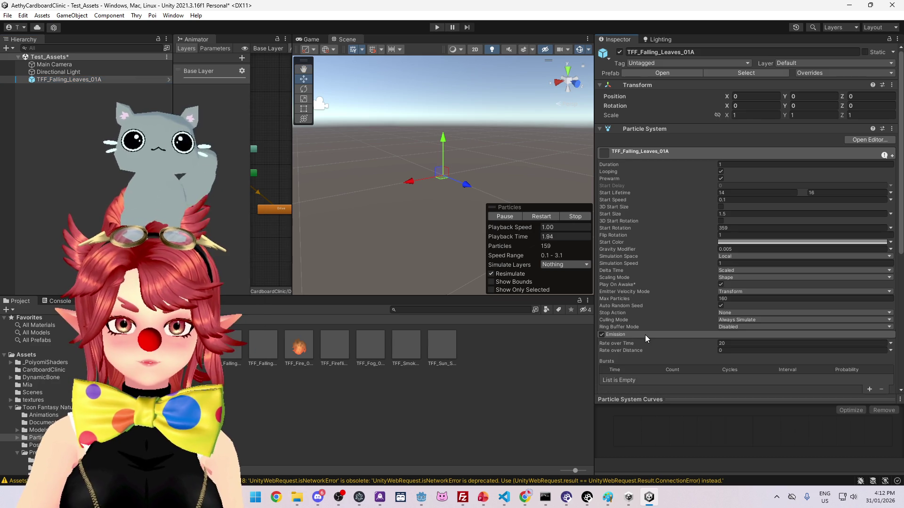
Step: Expand the leaf system's Renderer module to inspect its Mesh render mode and Missing (Mesh) slot
{"action": "scroll", "coordinate": [644, 334], "scroll_direction": "down", "scroll_amount": 5}
{"action": "scroll", "coordinate": [637, 282], "scroll_direction": "down", "scroll_amount": 2}
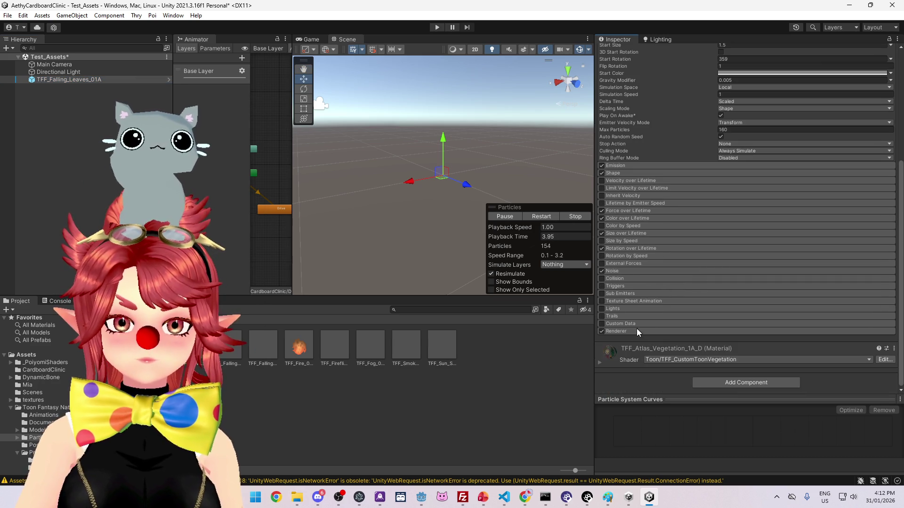
{"action": "left_click", "coordinate": [632, 329]}
{"action": "scroll", "coordinate": [712, 317], "scroll_direction": "down", "scroll_amount": 4}
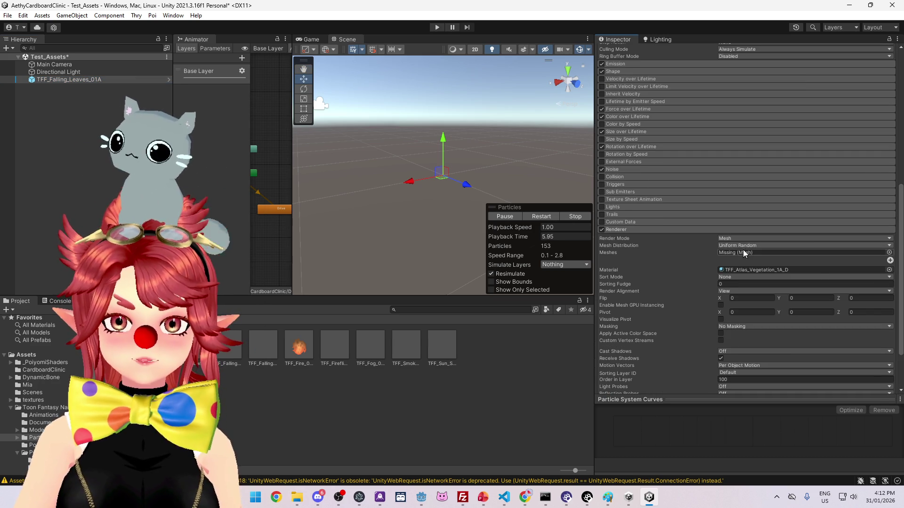
{"action": "left_click", "coordinate": [877, 258]}
{"action": "left_click", "coordinate": [854, 255]}
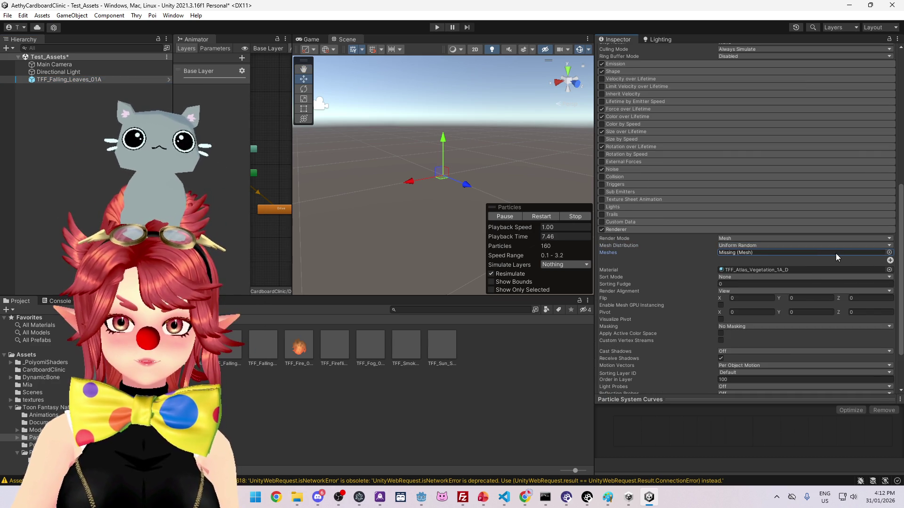
{"action": "scroll", "coordinate": [701, 351], "scroll_direction": "down", "scroll_amount": 3}
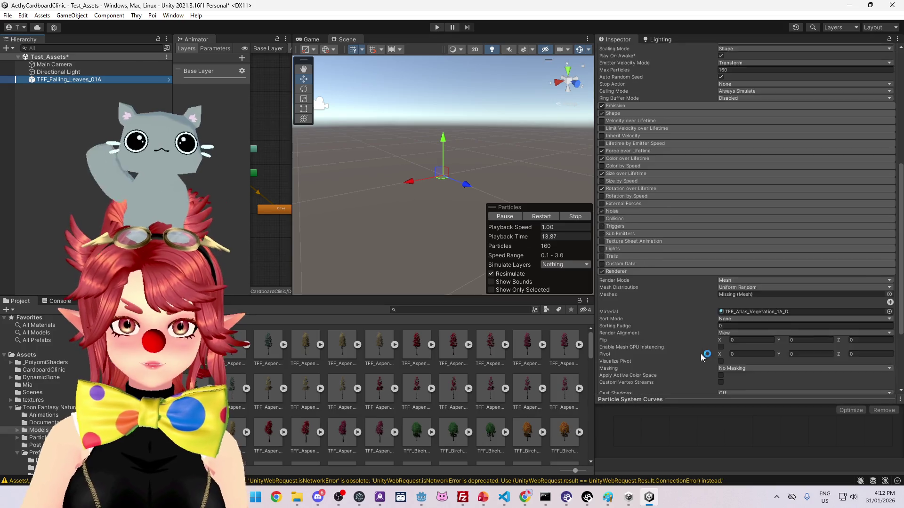
Step: Drag the TFF_Atlas_Vegetation_1A_D vegetation material onto the leaf Renderer's mesh slot
{"action": "left_click_drag", "start_coordinate": [738, 212], "coordinate": [751, 194]}
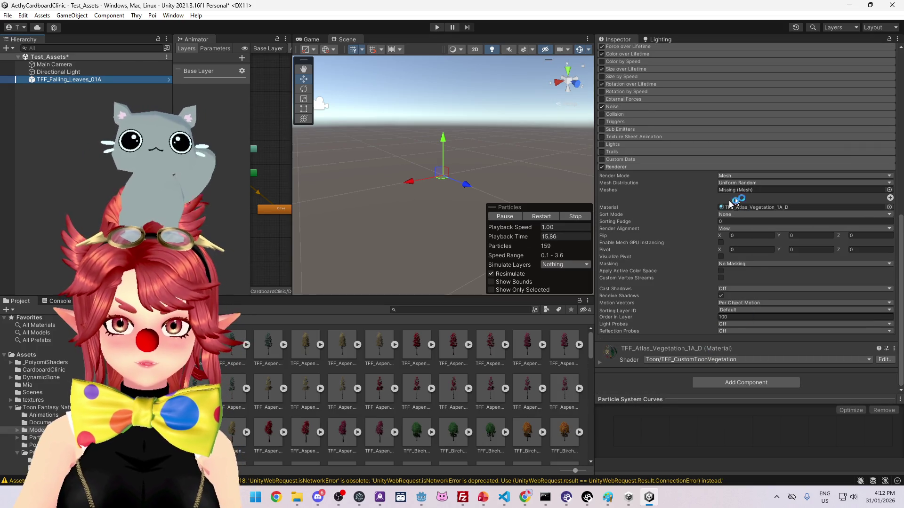
{"action": "scroll", "coordinate": [297, 387], "scroll_direction": "down", "scroll_amount": 8}
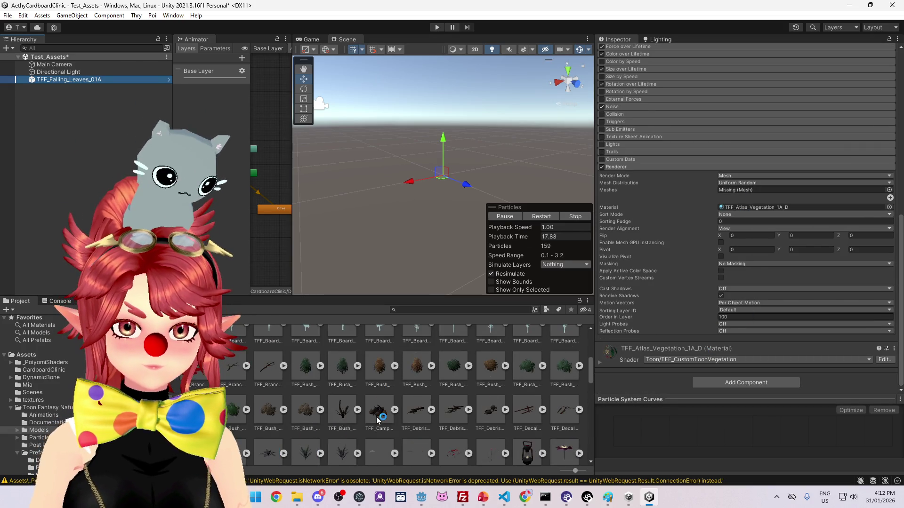
{"action": "scroll", "coordinate": [417, 431], "scroll_direction": "down", "scroll_amount": 2}
{"action": "scroll", "coordinate": [293, 404], "scroll_direction": "down", "scroll_amount": 10}
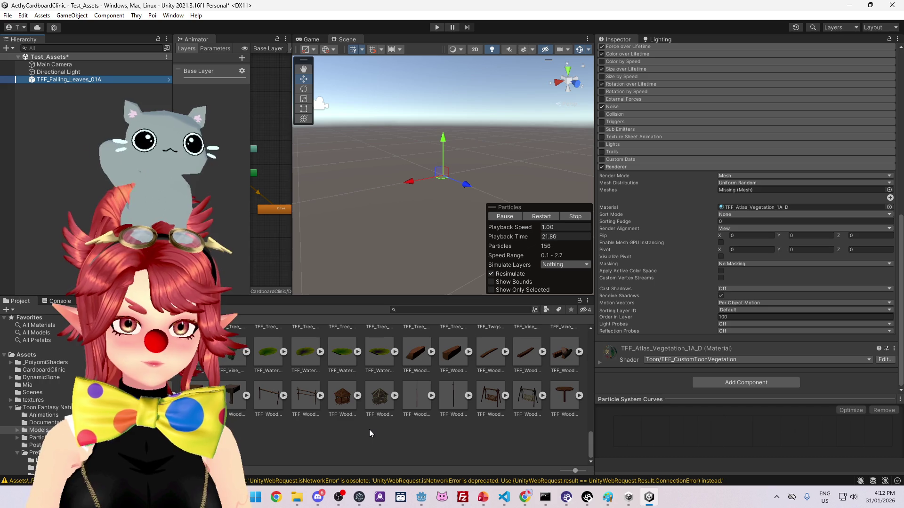
Step: Browse the Toon Fantasy Nature Models prefabs for a suitable leaf mesh
{"action": "scroll", "coordinate": [368, 429], "scroll_direction": "up", "scroll_amount": 1}
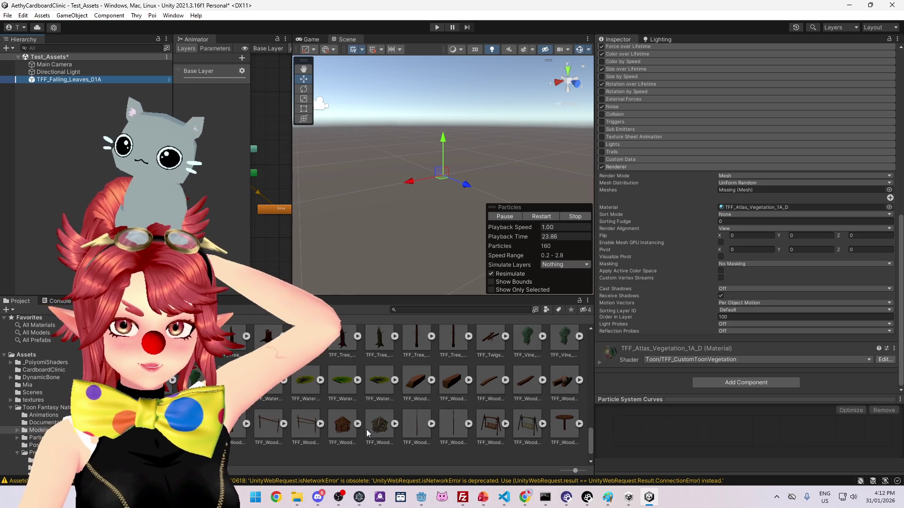
{"action": "scroll", "coordinate": [367, 430], "scroll_direction": "up", "scroll_amount": 5}
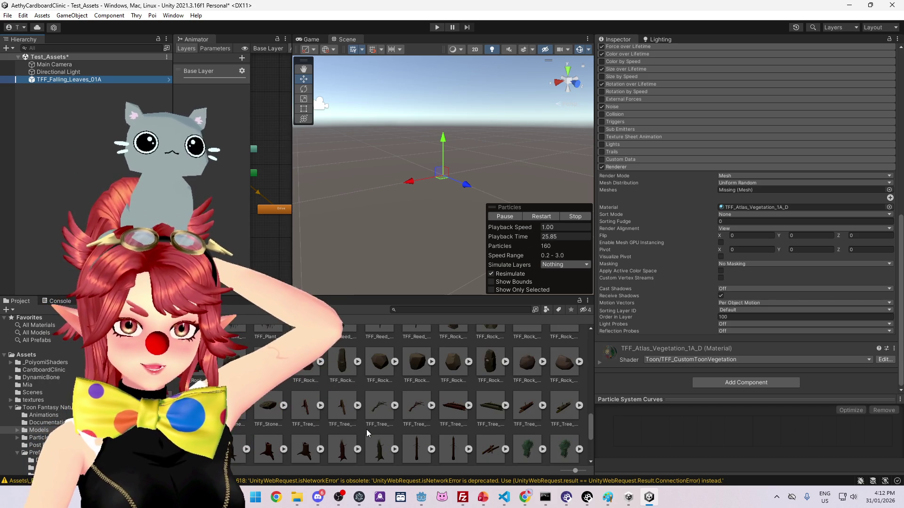
{"action": "scroll", "coordinate": [366, 430], "scroll_direction": "up", "scroll_amount": 5}
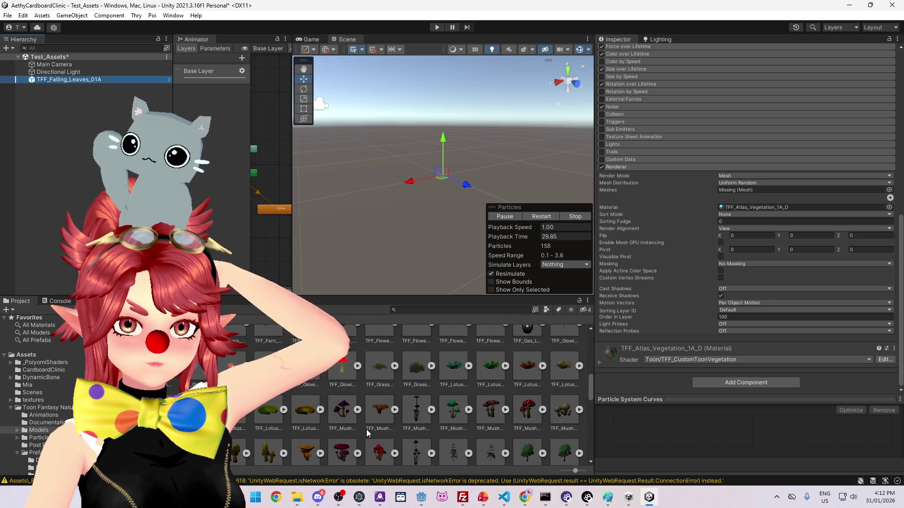
{"action": "scroll", "coordinate": [367, 430], "scroll_direction": "up", "scroll_amount": 2}
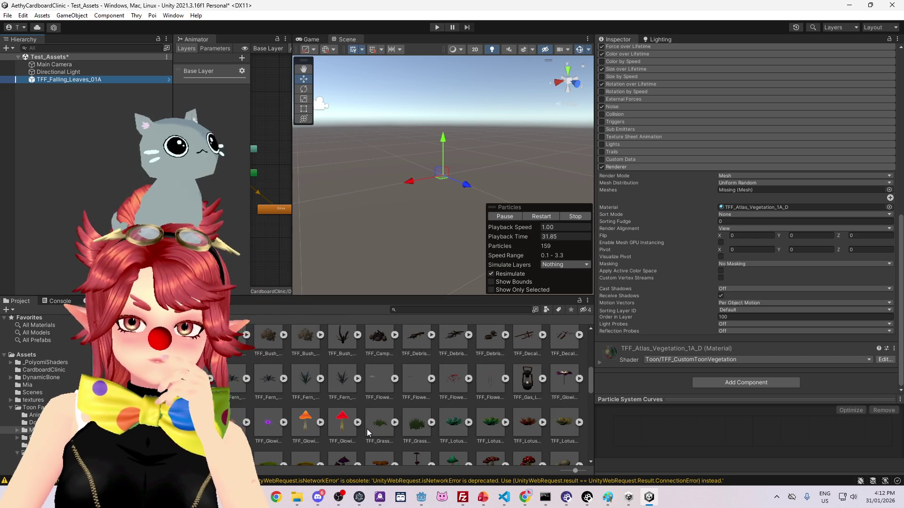
{"action": "scroll", "coordinate": [366, 428], "scroll_direction": "down", "scroll_amount": 1}
{"action": "scroll", "coordinate": [366, 429], "scroll_direction": "up", "scroll_amount": 2}
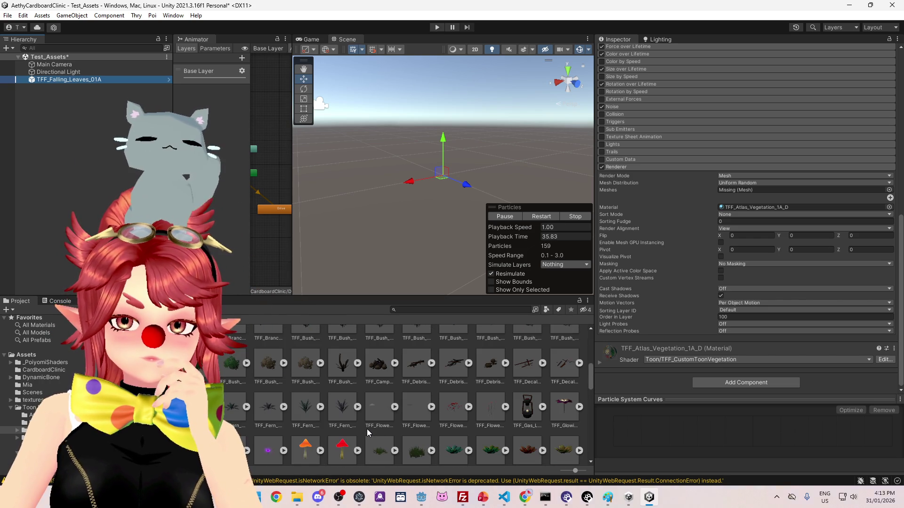
{"action": "scroll", "coordinate": [366, 428], "scroll_direction": "up", "scroll_amount": 5}
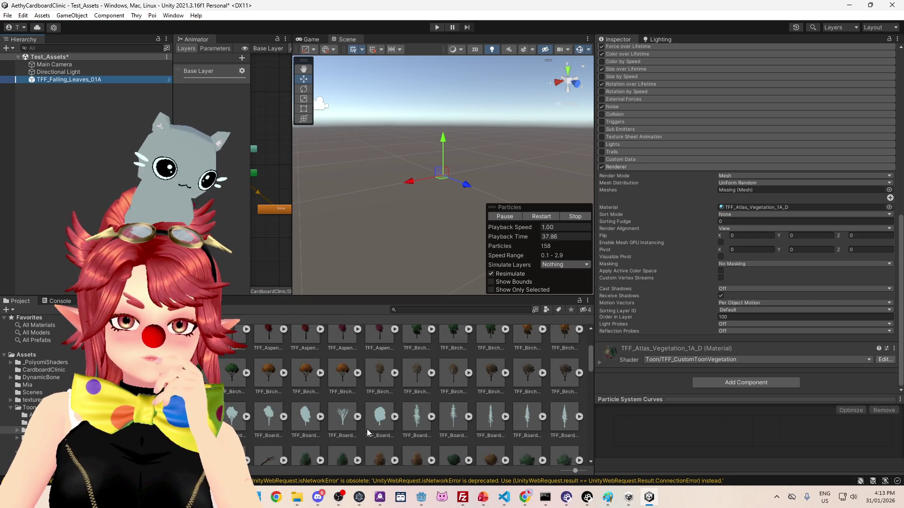
{"action": "scroll", "coordinate": [367, 428], "scroll_direction": "up", "scroll_amount": 3}
{"action": "scroll", "coordinate": [367, 428], "scroll_direction": "down", "scroll_amount": 5}
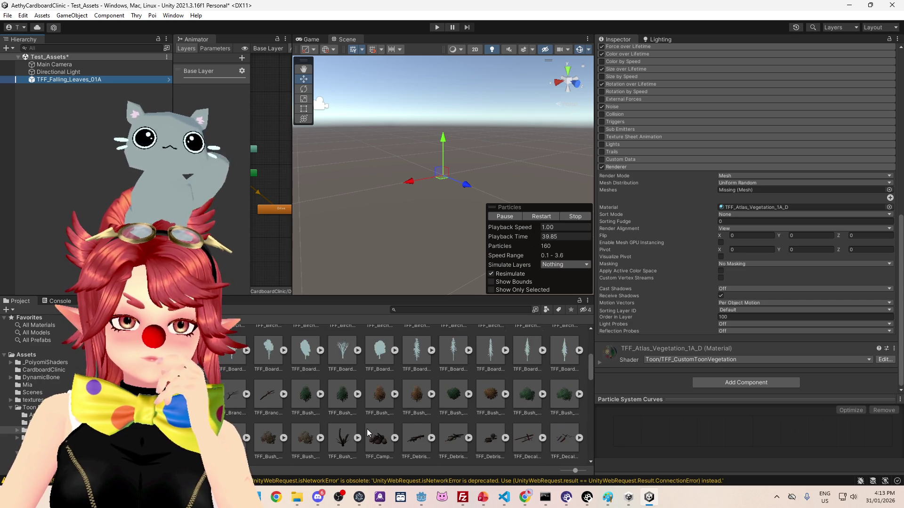
{"action": "scroll", "coordinate": [366, 429], "scroll_direction": "down", "scroll_amount": 10}
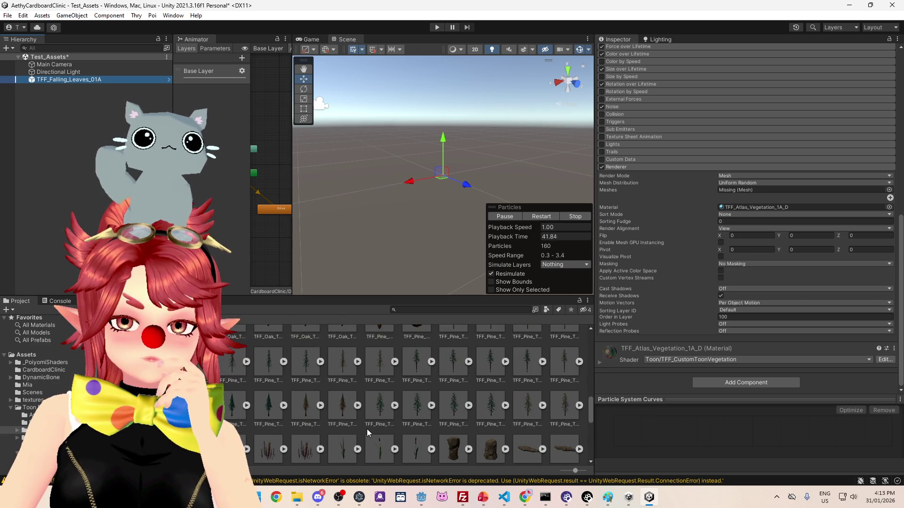
{"action": "scroll", "coordinate": [366, 429], "scroll_direction": "down", "scroll_amount": 10}
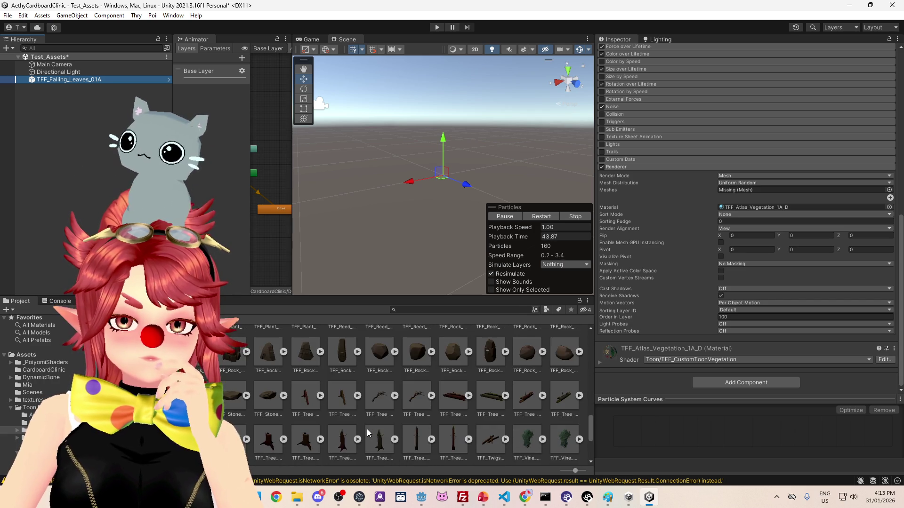
{"action": "scroll", "coordinate": [368, 432], "scroll_direction": "down", "scroll_amount": 2}
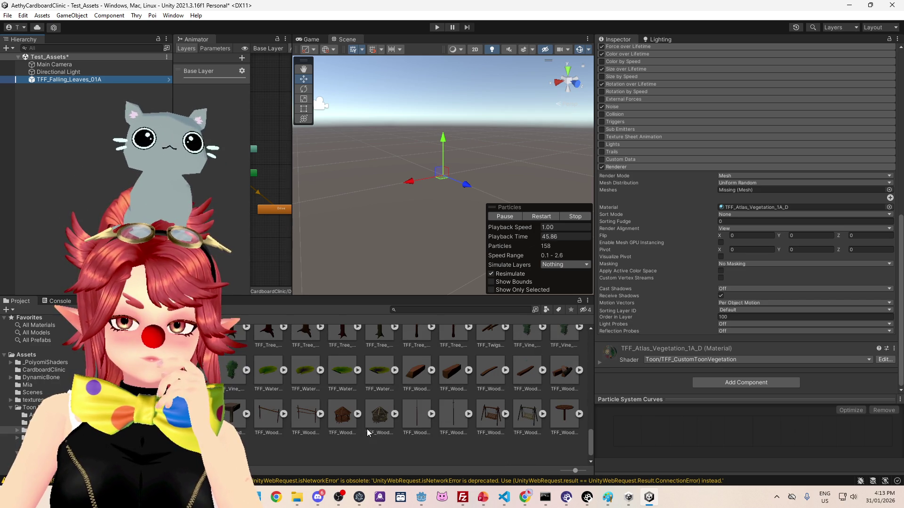
{"action": "scroll", "coordinate": [367, 428], "scroll_direction": "up", "scroll_amount": 5}
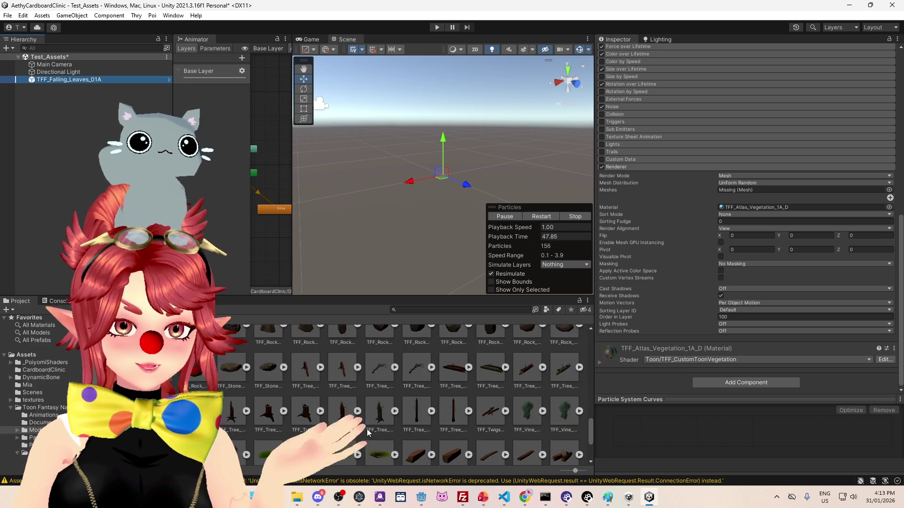
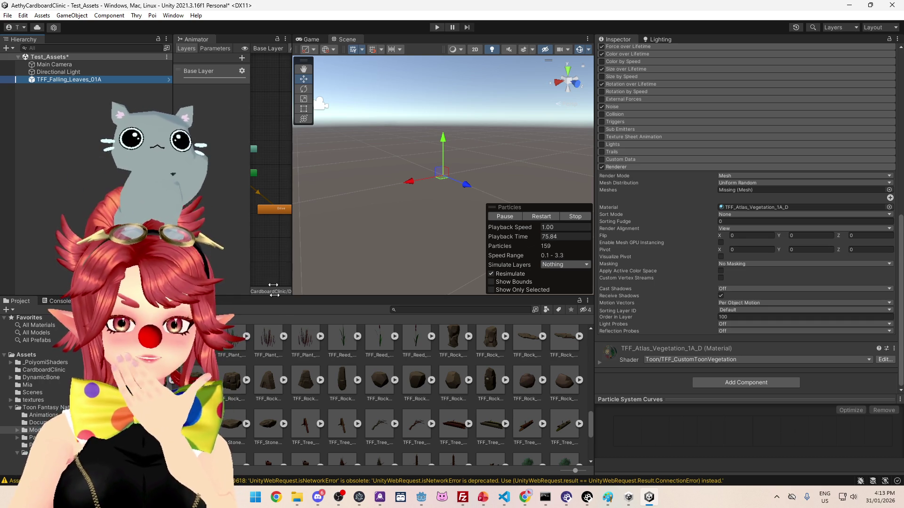
Step: Widen Unity's scene view and asset grid, then bring the Assets File Explorer window forward
{"action": "scroll", "coordinate": [378, 397], "scroll_direction": "down", "scroll_amount": 6}
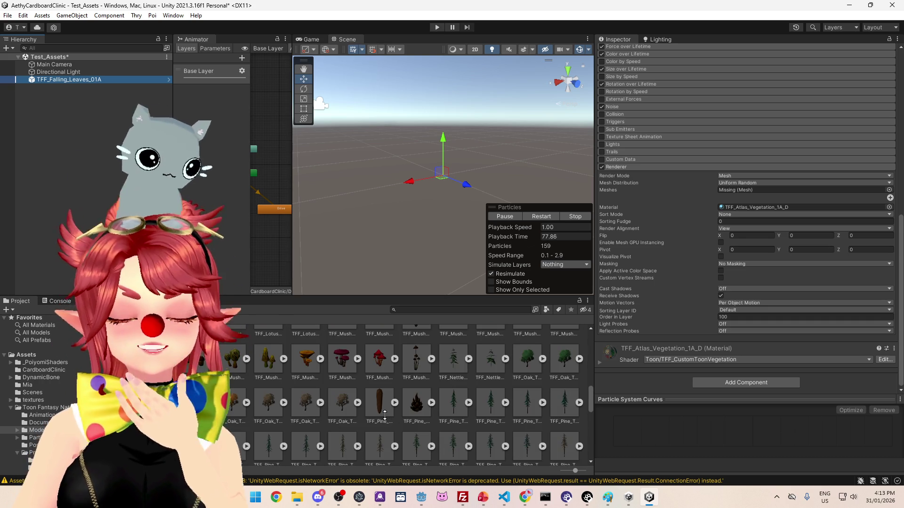
{"action": "scroll", "coordinate": [384, 414], "scroll_direction": "up", "scroll_amount": 4}
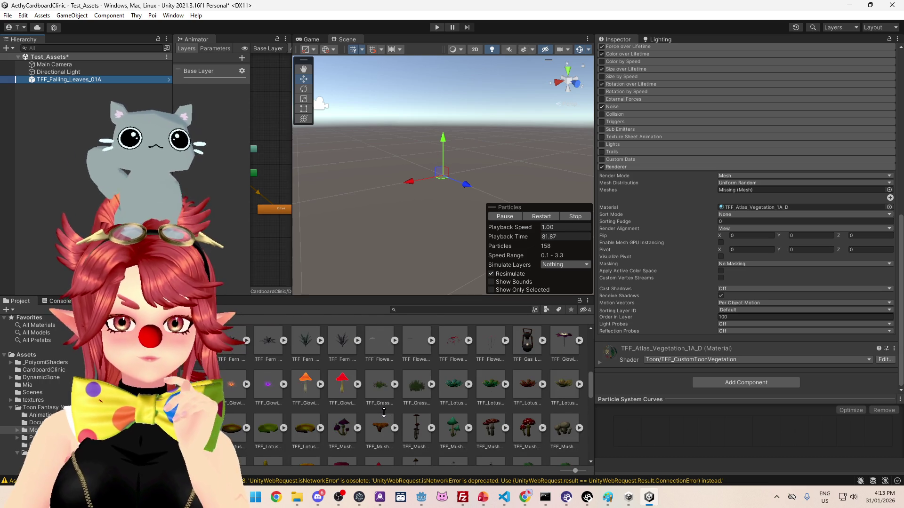
{"action": "scroll", "coordinate": [384, 412], "scroll_direction": "up", "scroll_amount": 2}
{"action": "left_click_drag", "start_coordinate": [594, 359], "coordinate": [757, 359]}
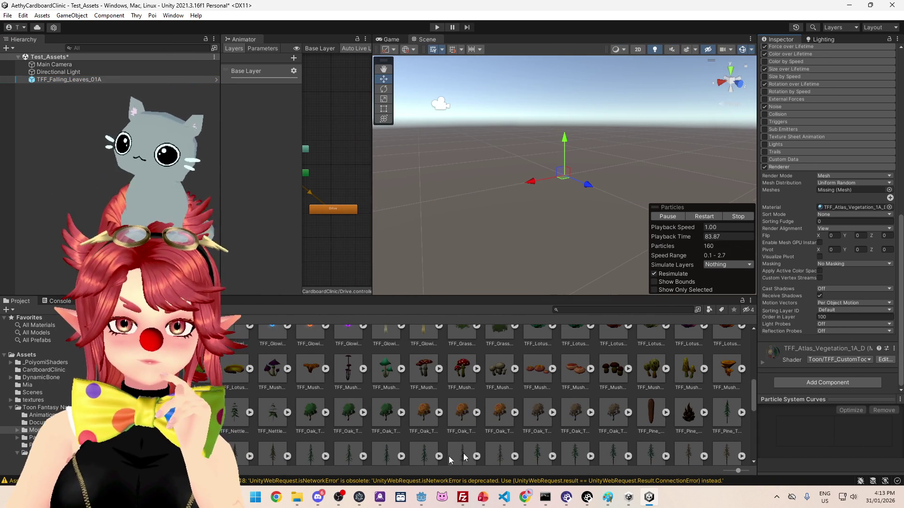
{"action": "mouse_move", "coordinate": [296, 499]}
{"action": "left_click", "coordinate": [305, 466]}
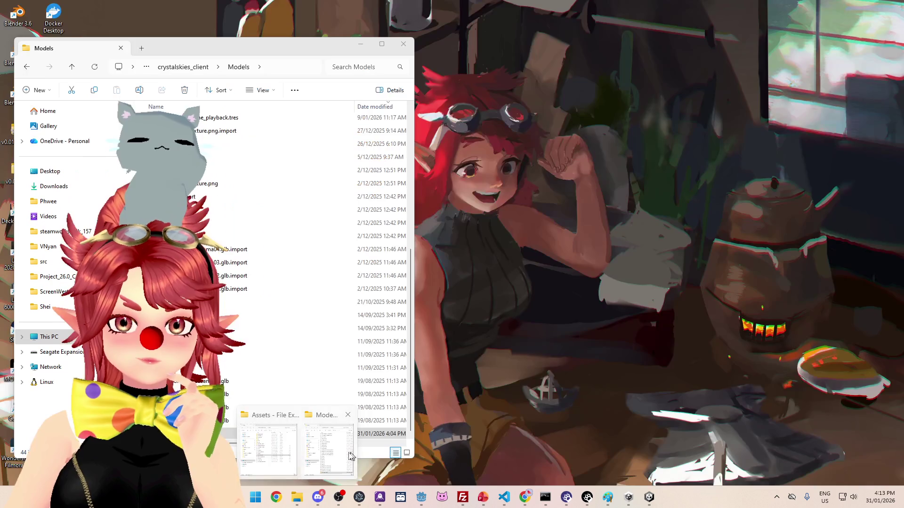
Step: Navigate File Explorer into the project's Toon Fantasy Nature > Models folder
{"action": "left_click", "coordinate": [301, 442]}
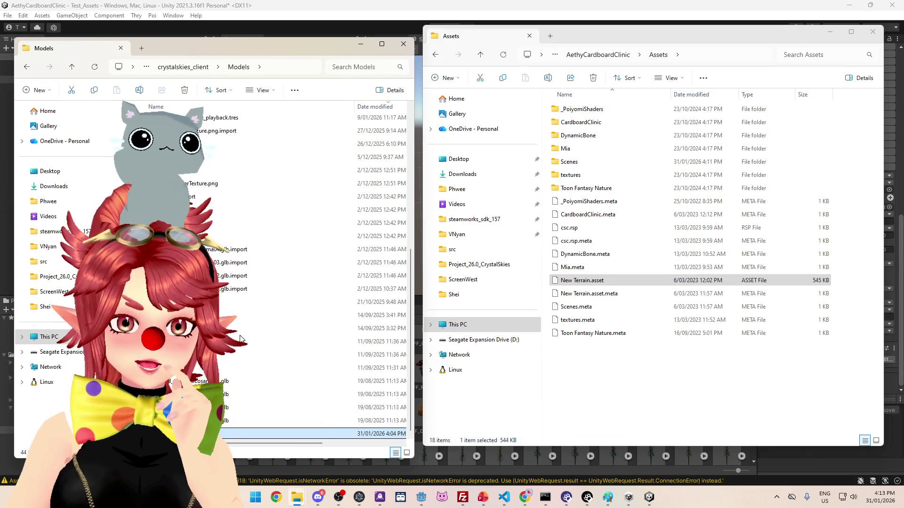
{"action": "key", "text": "Return"}
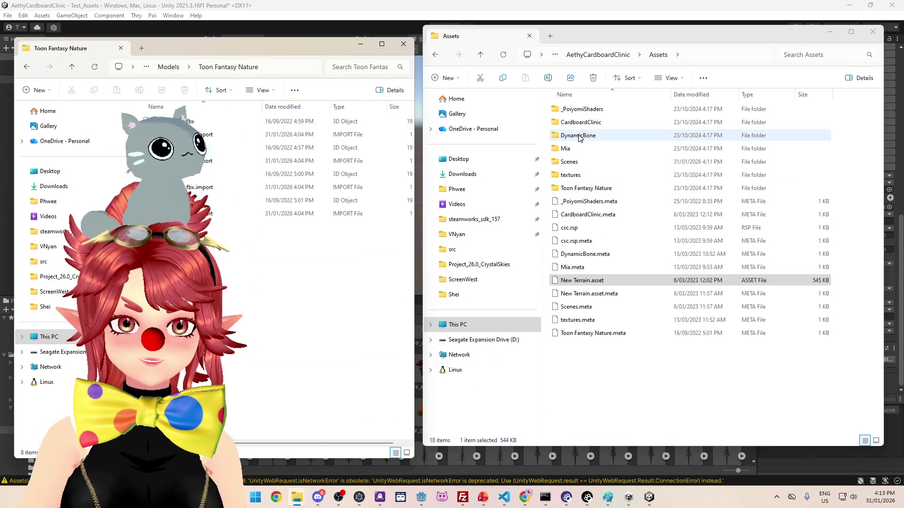
{"action": "double_click", "coordinate": [581, 189]}
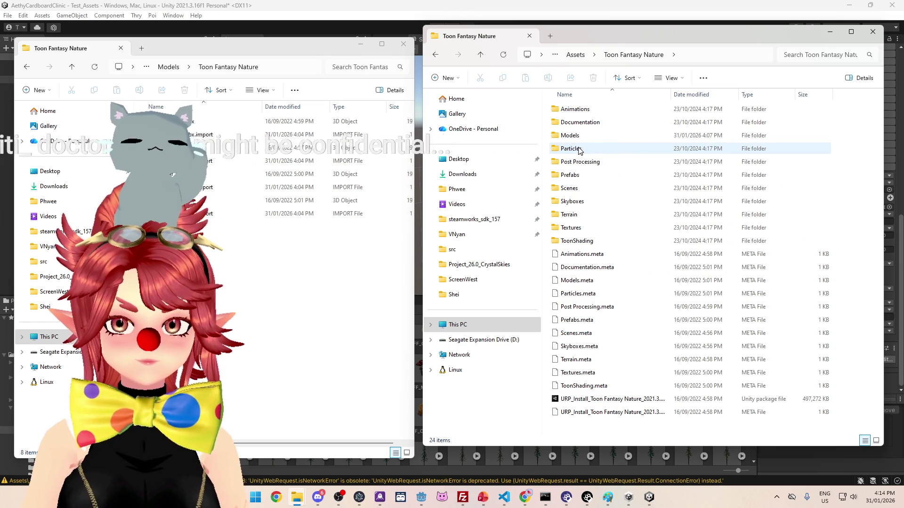
{"action": "double_click", "coordinate": [578, 138]}
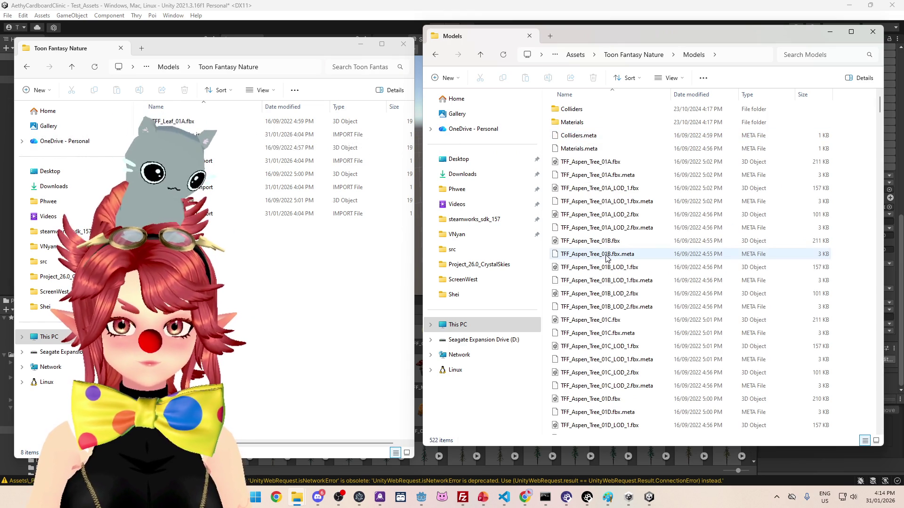
Step: Move the eight TFF_Leaf model files into the Models folder and return to Unity
{"action": "left_click_drag", "start_coordinate": [233, 265], "coordinate": [184, 132]}
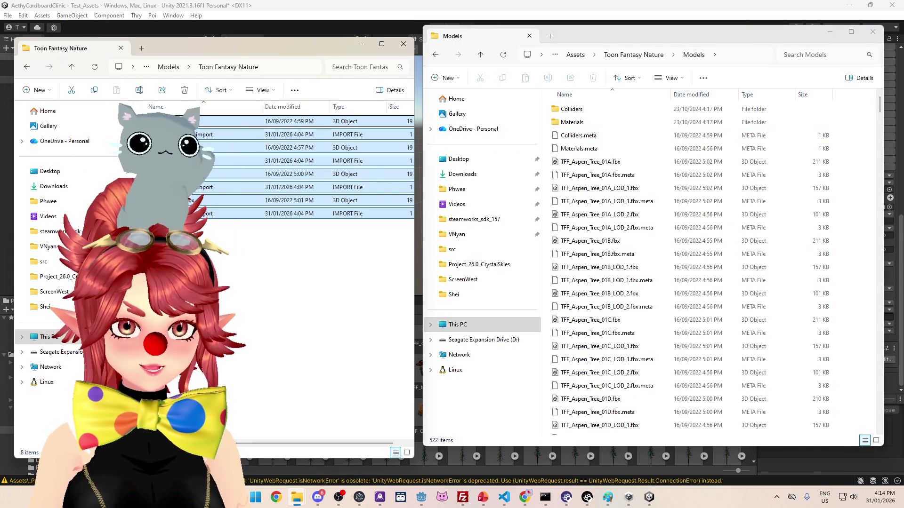
{"action": "left_click_drag", "start_coordinate": [644, 256], "coordinate": [644, 258]}
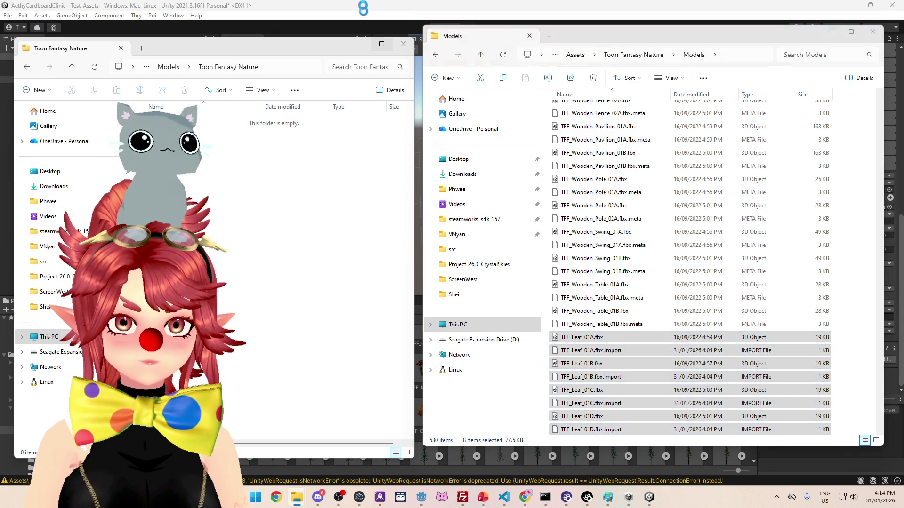
{"action": "left_click", "coordinate": [436, 481]}
{"action": "scroll", "coordinate": [580, 392], "scroll_direction": "up", "scroll_amount": 1}
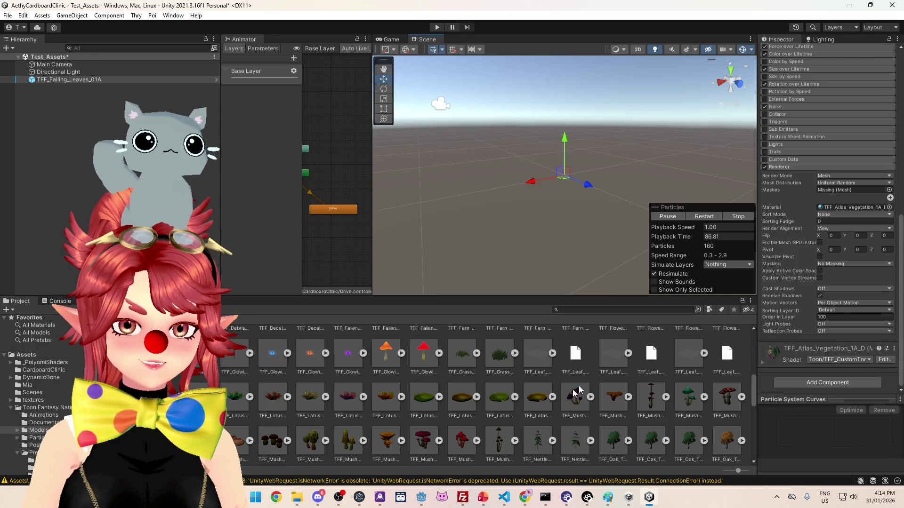
Step: Show TFF_Leaf_01A's import settings in a wider Inspector and focus the vegetation material slot
{"action": "left_click", "coordinate": [532, 353]}
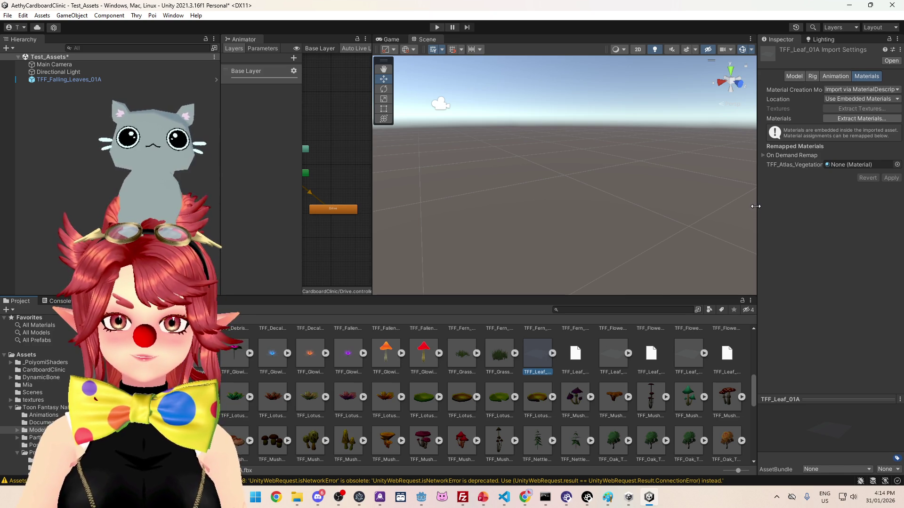
{"action": "mouse_move", "coordinate": [756, 206]}
{"action": "left_mouse_down"}
{"action": "mouse_move", "coordinate": [670, 196]}
{"action": "mouse_move", "coordinate": [685, 189]}
{"action": "left_mouse_up"}
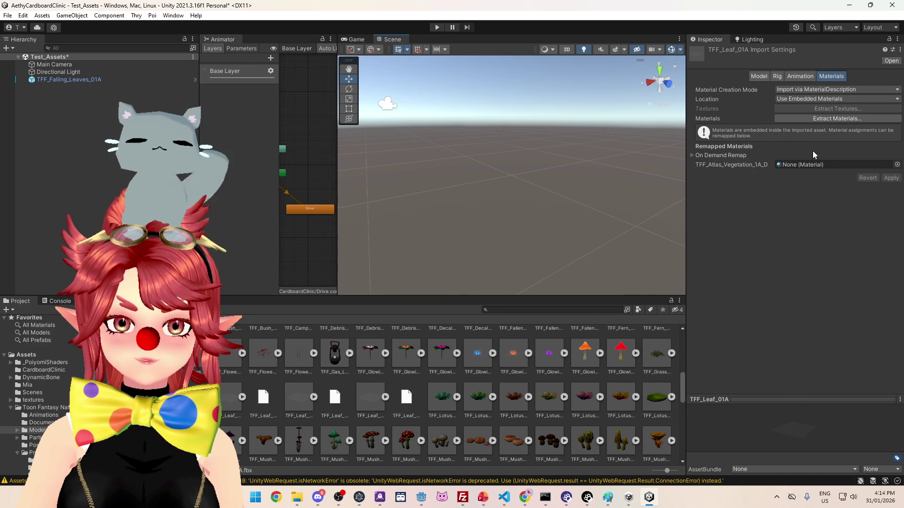
{"action": "left_click", "coordinate": [813, 165]}
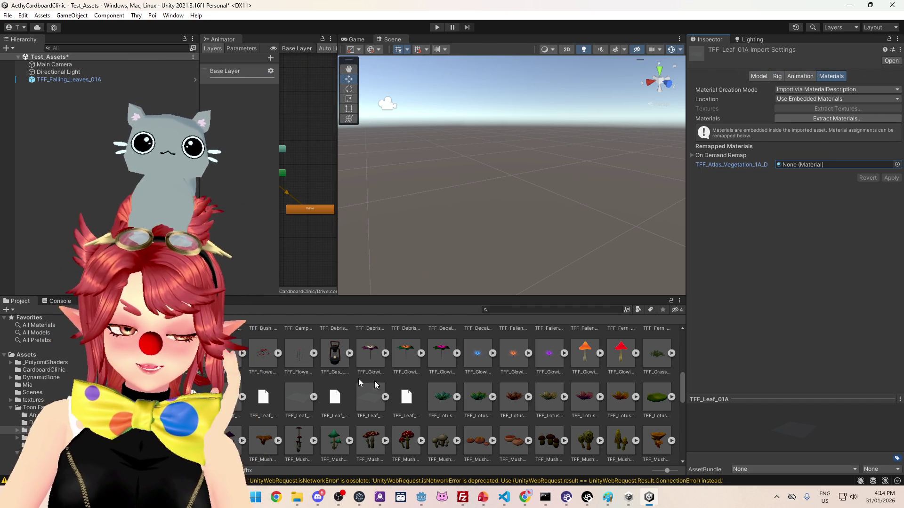
{"action": "scroll", "coordinate": [56, 382], "scroll_direction": "down", "scroll_amount": 2}
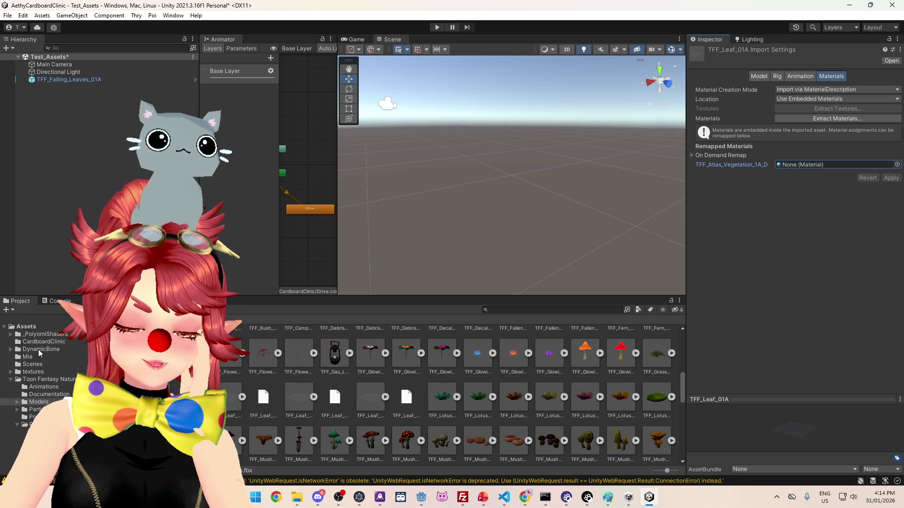
Step: Select TFF_Leaf_01D and open the material picker for its TFF_Atlas_Vegetation_1A_D slot
{"action": "left_click", "coordinate": [370, 398]}
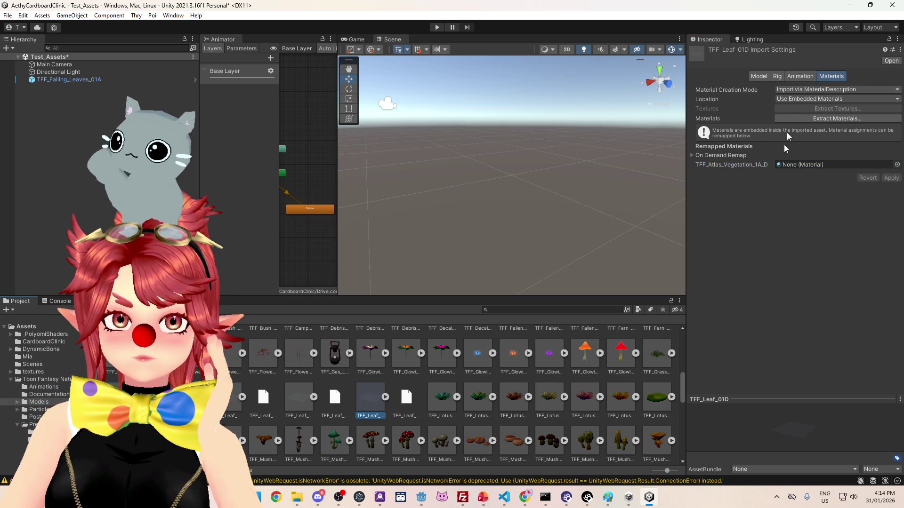
{"action": "left_click", "coordinate": [433, 408]}
{"action": "left_click", "coordinate": [372, 408]}
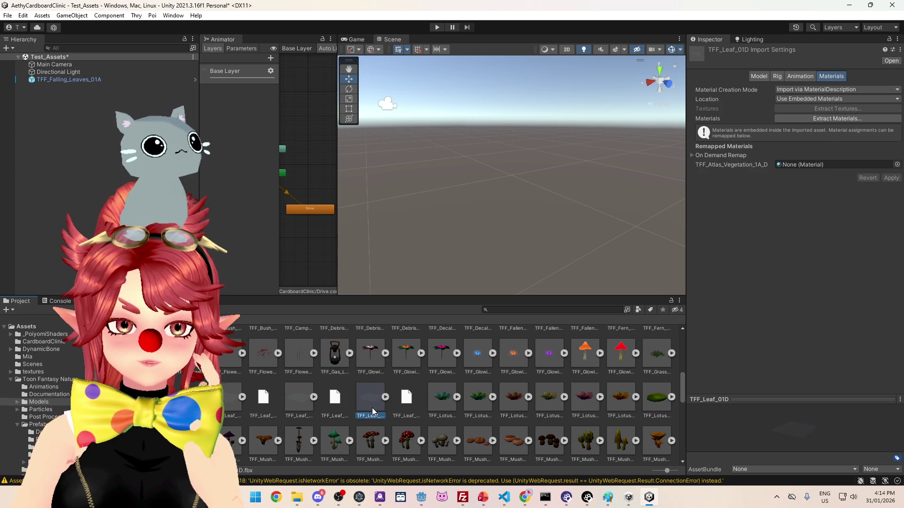
{"action": "left_click", "coordinate": [897, 165]}
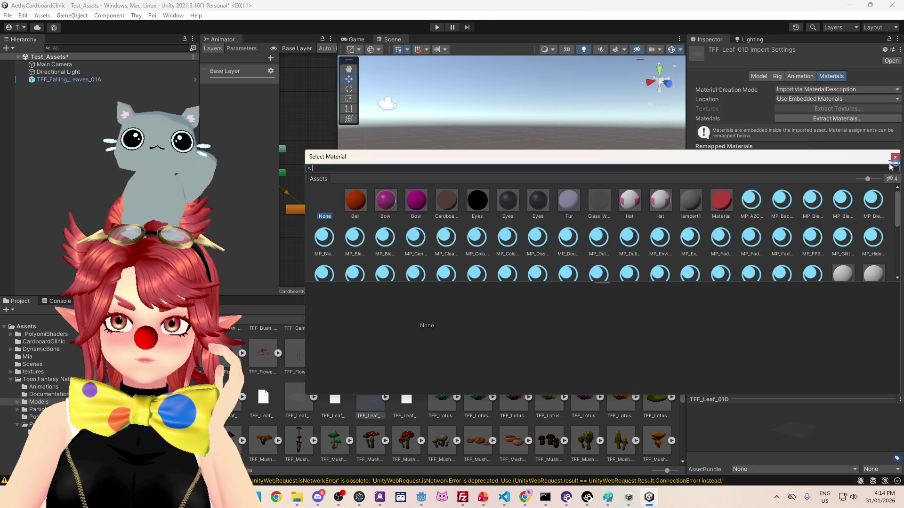
Step: Close the picker and browse Models > Materials, inspecting materials up to TFF_Atlas_Vegetation_1A_D
{"action": "left_click", "coordinate": [895, 157]}
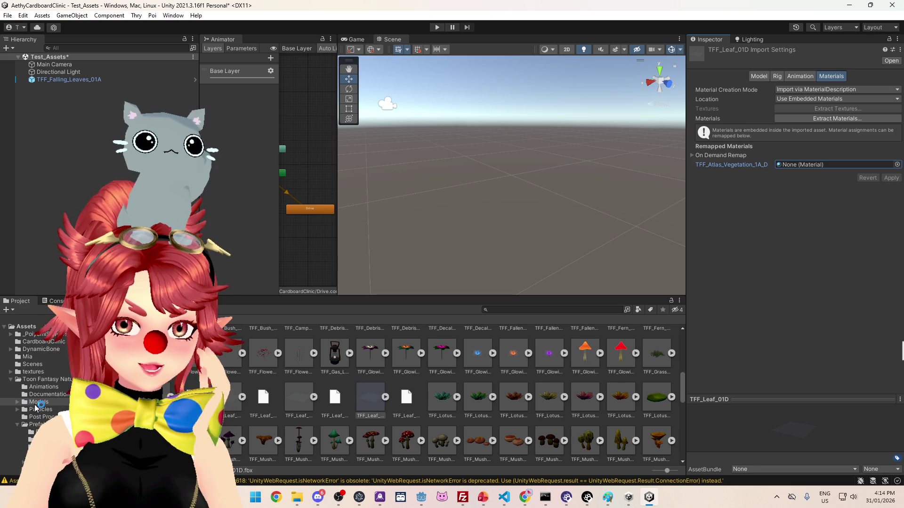
{"action": "left_click", "coordinate": [17, 402]}
{"action": "left_click", "coordinate": [32, 417]}
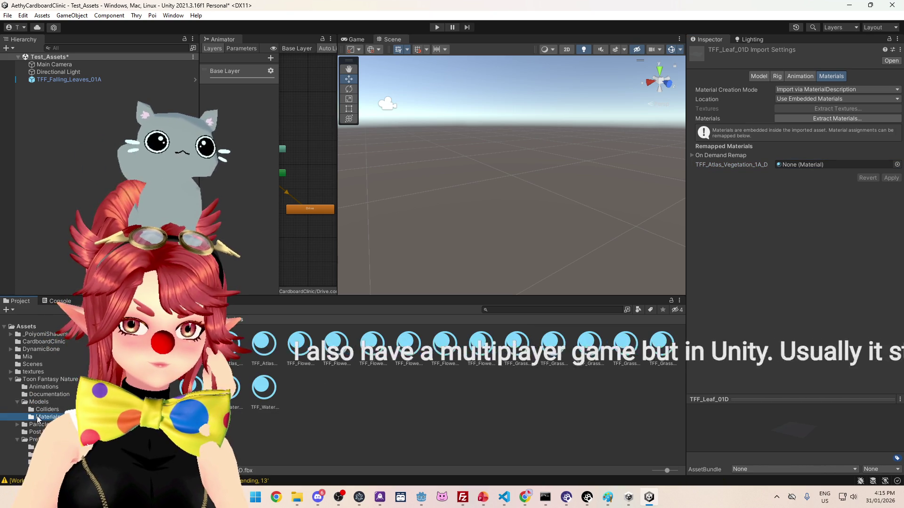
{"action": "left_click", "coordinate": [300, 346]}
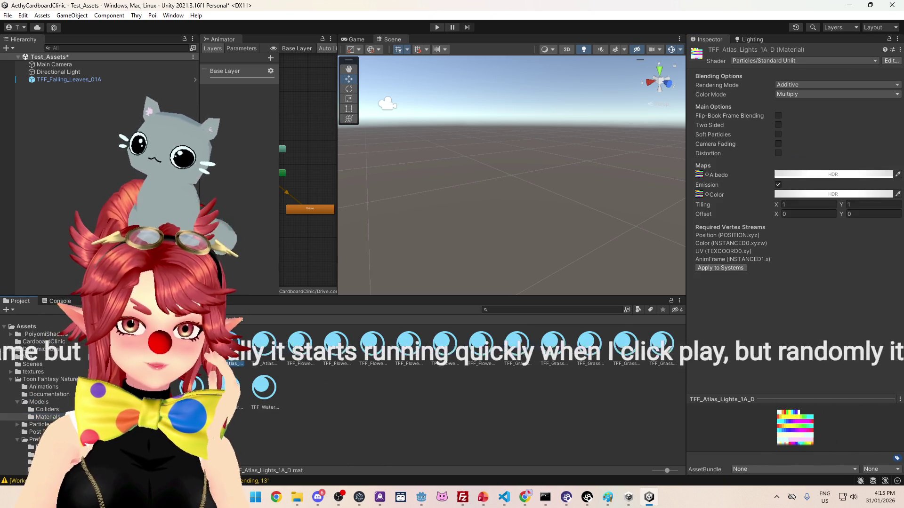
{"action": "left_click", "coordinate": [336, 346]}
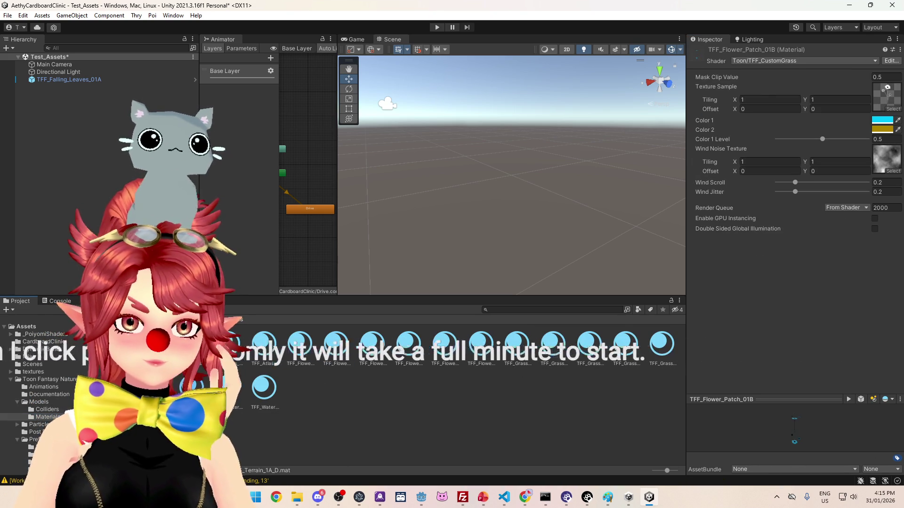
{"action": "left_click", "coordinate": [229, 387]}
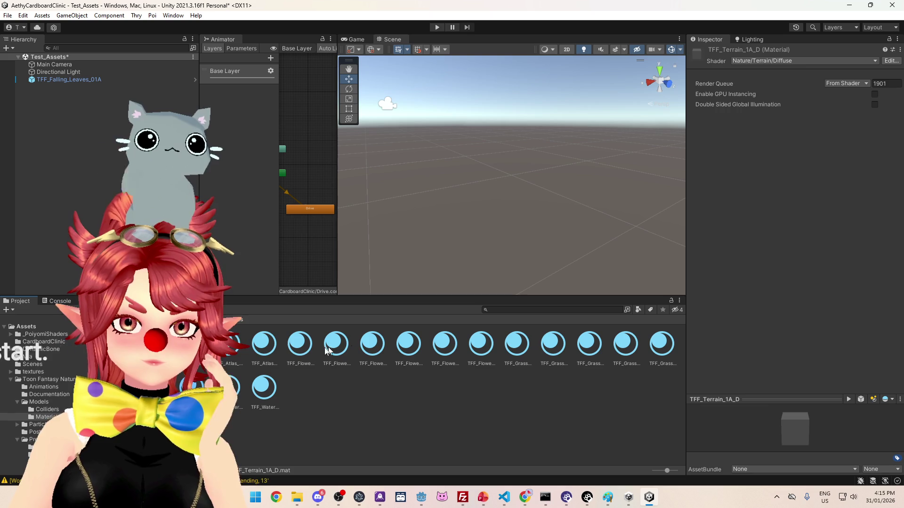
{"action": "left_click", "coordinate": [262, 349]}
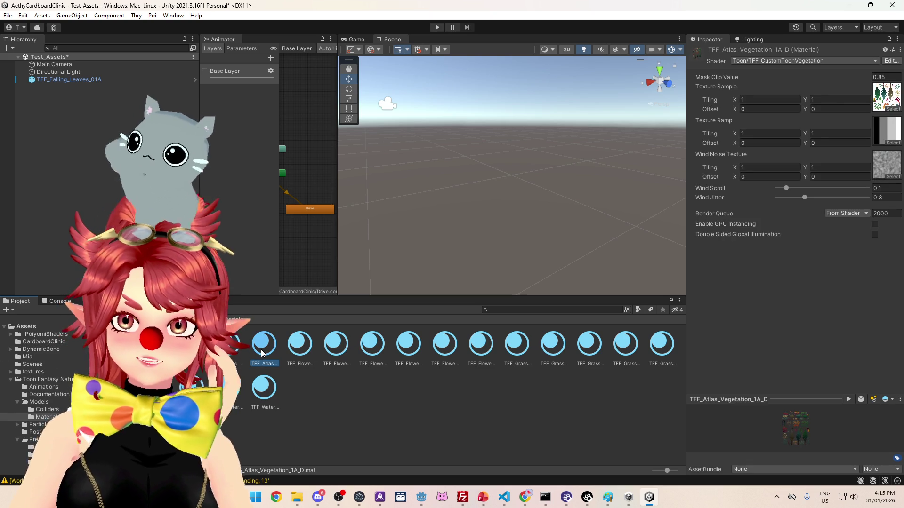
Step: Select TFF_Falling_Leaves_01A, recheck the vegetation and flower materials, and open the Particles folder
{"action": "left_click", "coordinate": [120, 80]}
{"action": "scroll", "coordinate": [801, 276], "scroll_direction": "down", "scroll_amount": 10}
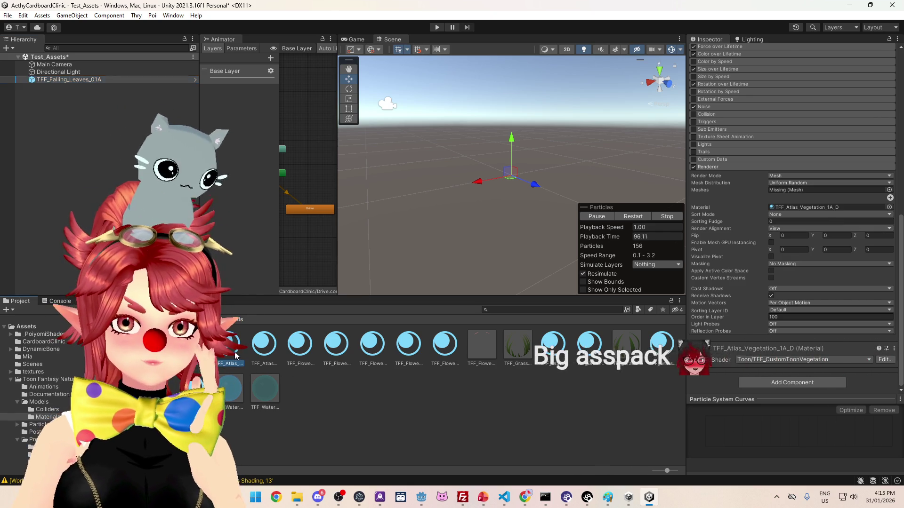
{"action": "left_click", "coordinate": [256, 363]}
{"action": "left_click", "coordinate": [300, 346]}
{"action": "left_click", "coordinate": [265, 346]}
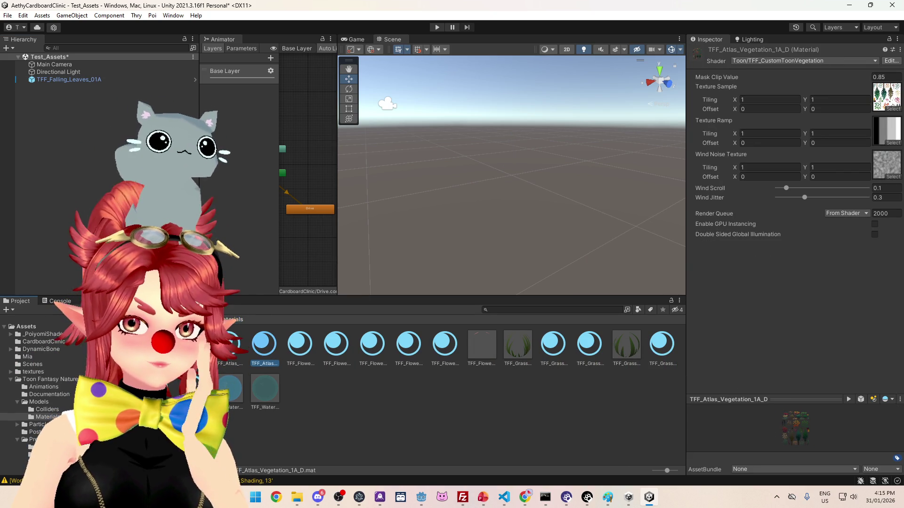
{"action": "left_click", "coordinate": [38, 424]}
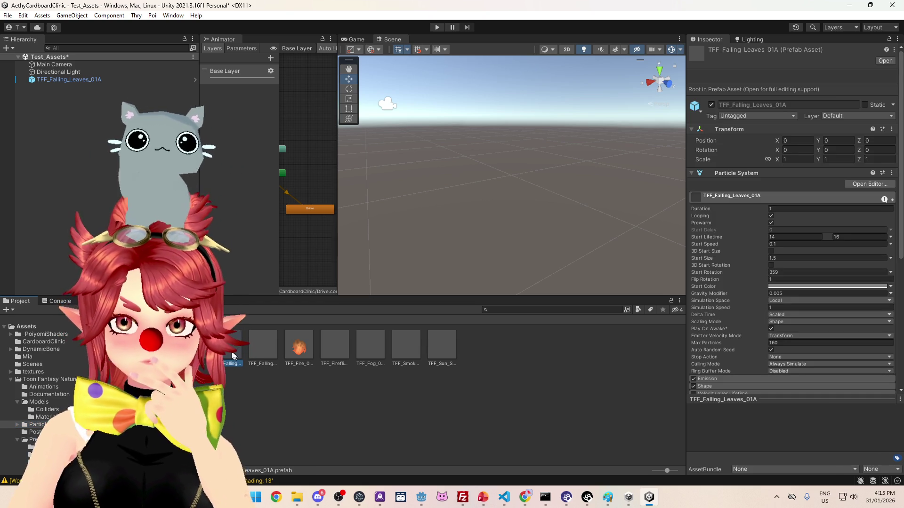
Step: Expand the falling-leaves particle system's Renderer module, whose mesh reads Missing
{"action": "scroll", "coordinate": [859, 292], "scroll_direction": "down", "scroll_amount": 4}
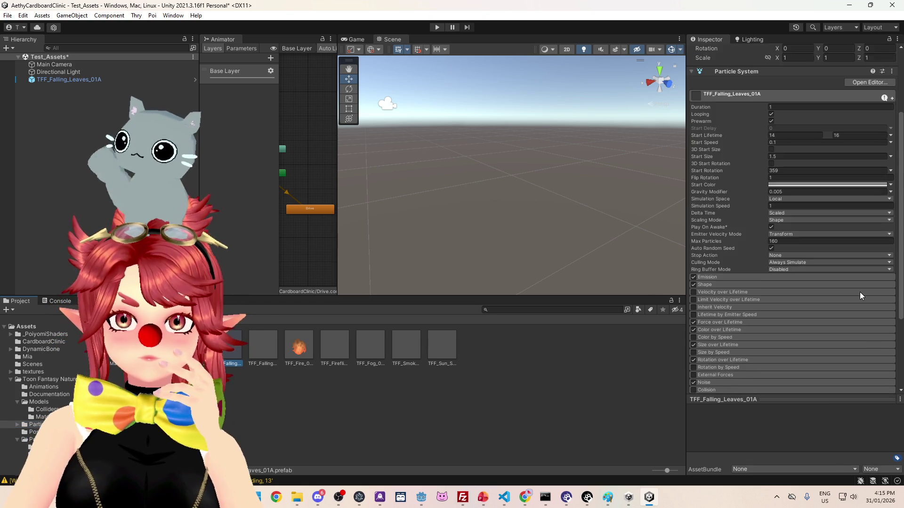
{"action": "scroll", "coordinate": [859, 291], "scroll_direction": "down", "scroll_amount": 4}
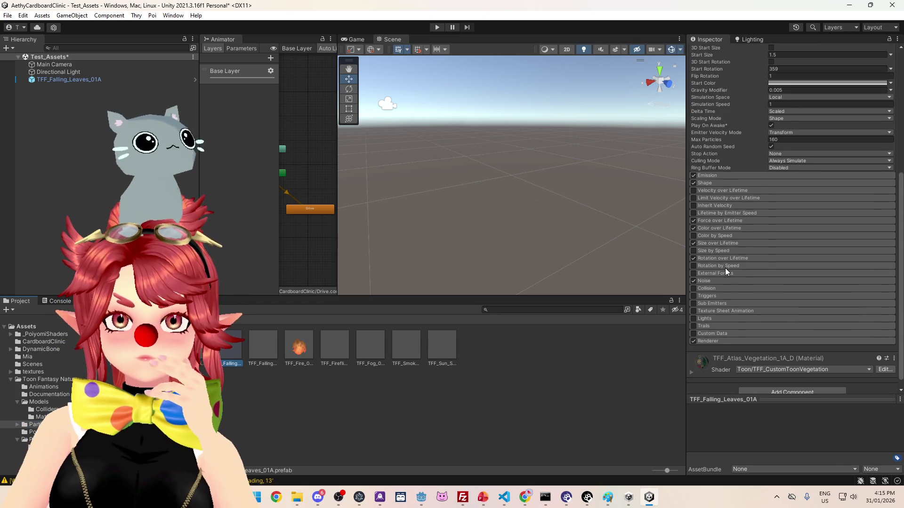
{"action": "left_click", "coordinate": [722, 331]}
{"action": "scroll", "coordinate": [752, 296], "scroll_direction": "down", "scroll_amount": 5}
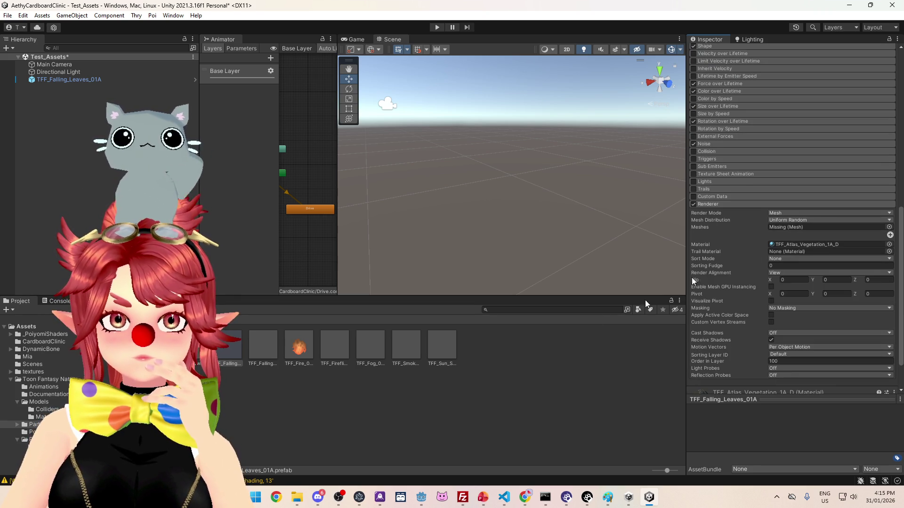
{"action": "scroll", "coordinate": [42, 377], "scroll_direction": "down", "scroll_amount": 3}
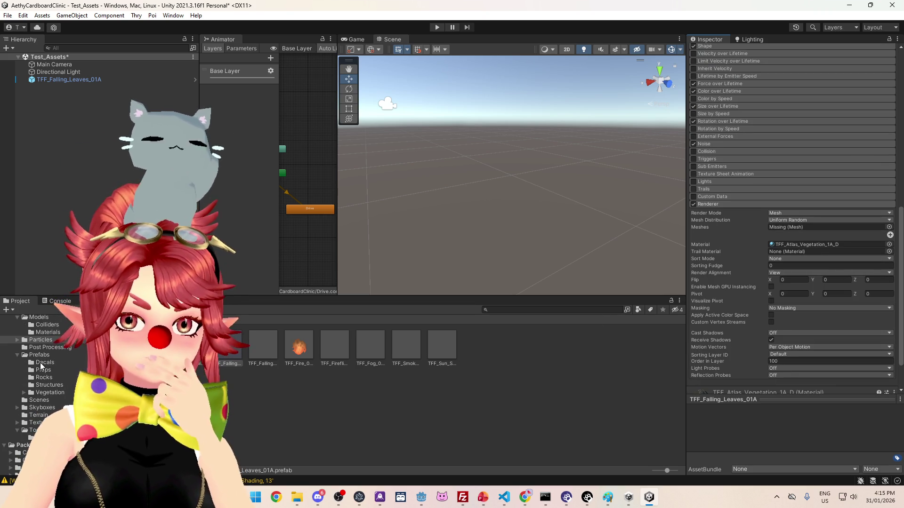
{"action": "scroll", "coordinate": [41, 362], "scroll_direction": "up", "scroll_amount": 1}
Step: List the Toon Fantasy Nature Models folder and show TFF_Leaf_01A's import settings
{"action": "left_click", "coordinate": [38, 346]}
{"action": "scroll", "coordinate": [454, 417], "scroll_direction": "down", "scroll_amount": 10}
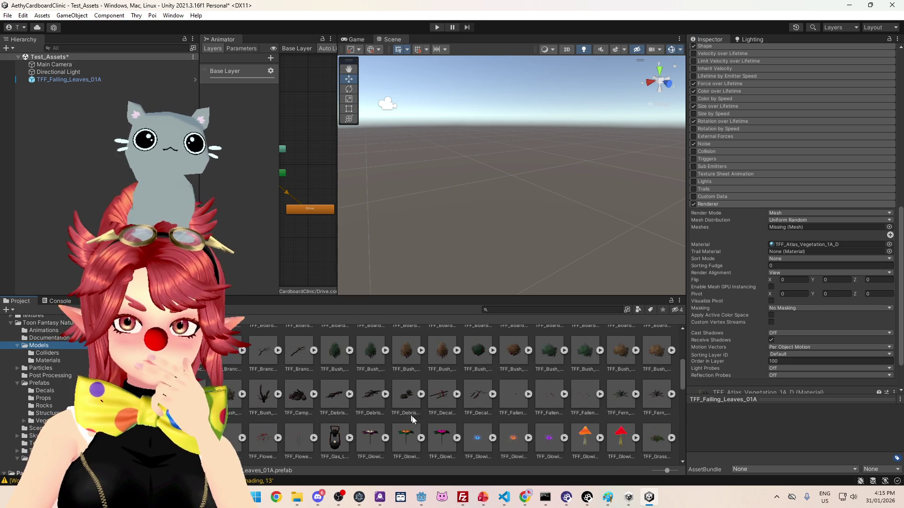
{"action": "scroll", "coordinate": [454, 415], "scroll_direction": "up", "scroll_amount": 5}
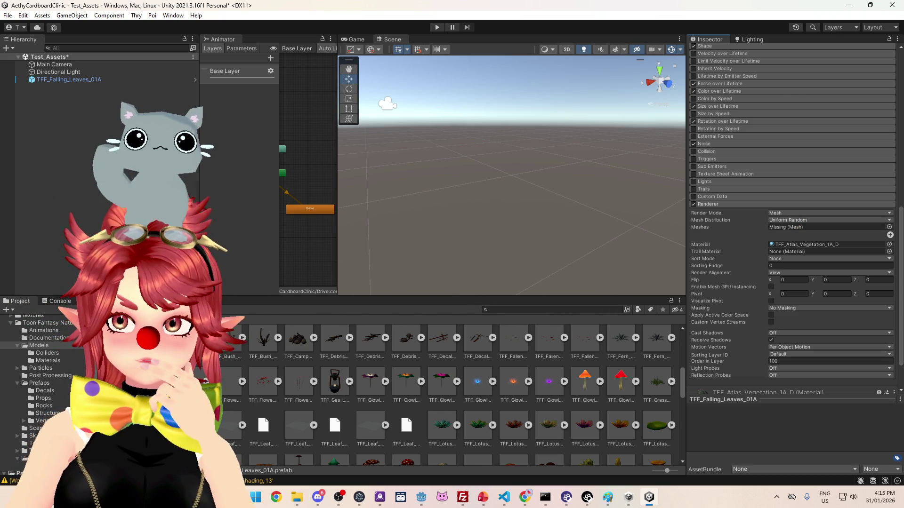
{"action": "left_click", "coordinate": [230, 426]}
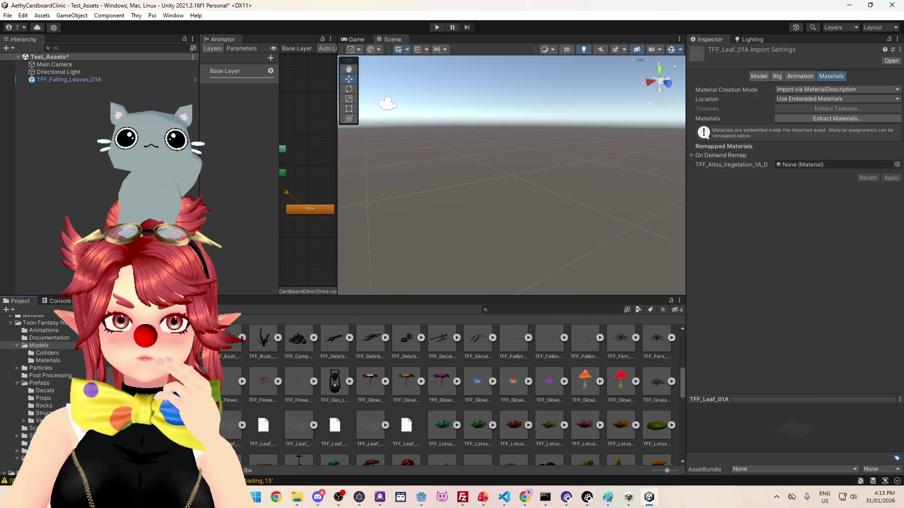
Step: Remap TFF_Leaf_01A's material to TFF_Atlas_Vegetation_1A_D, apply, and stop the falling-leaves playback
{"action": "left_click", "coordinate": [43, 361]}
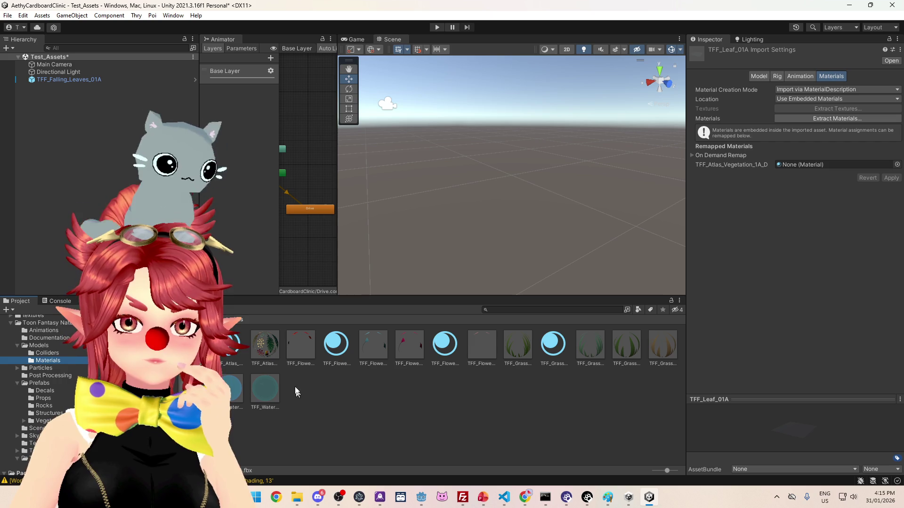
{"action": "left_click_drag", "start_coordinate": [845, 177], "coordinate": [825, 167]}
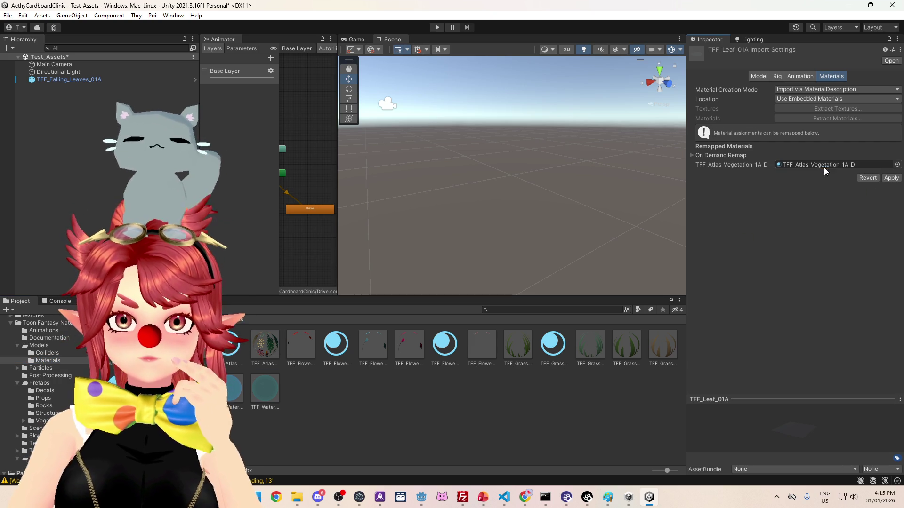
{"action": "left_click", "coordinate": [891, 178]}
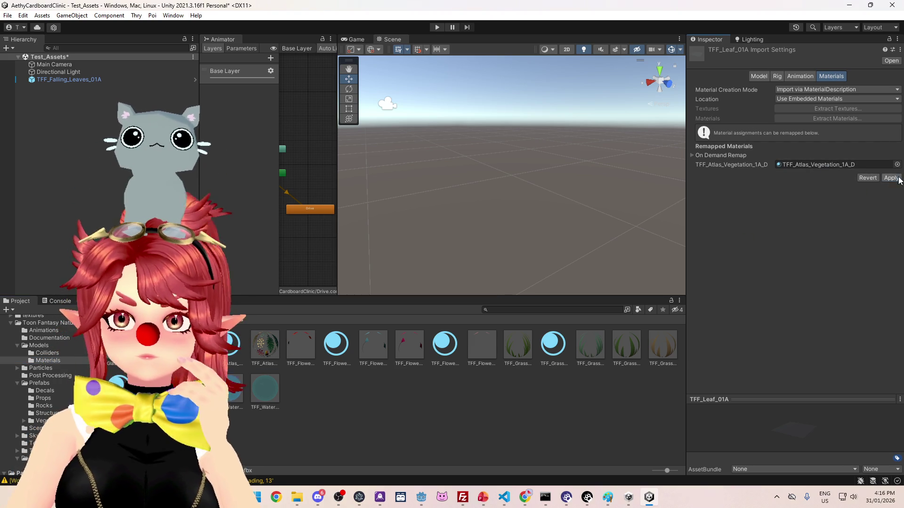
{"action": "left_click", "coordinate": [97, 80]}
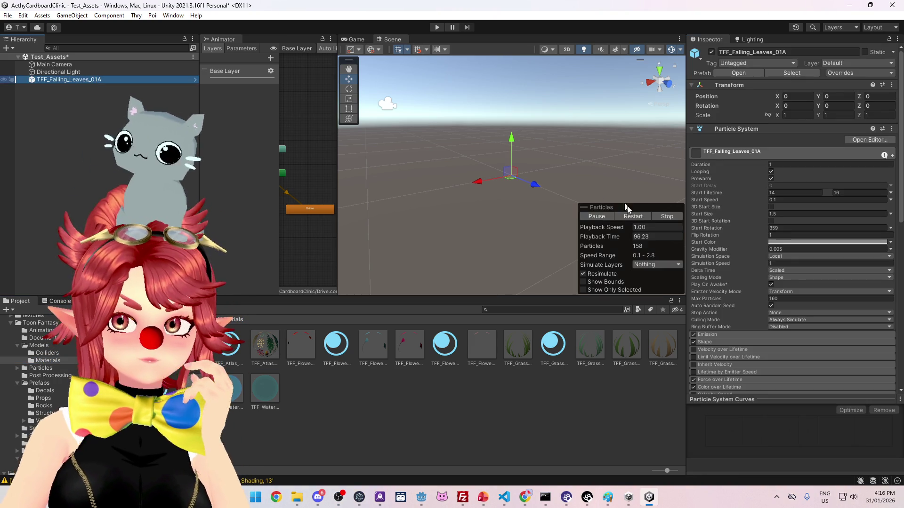
{"action": "left_click_drag", "start_coordinate": [527, 168], "coordinate": [539, 160]}
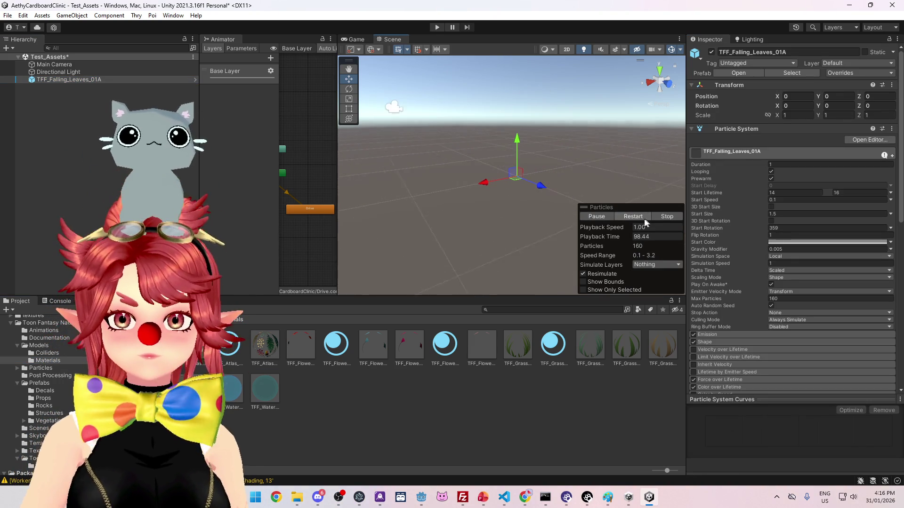
{"action": "left_click", "coordinate": [670, 218]}
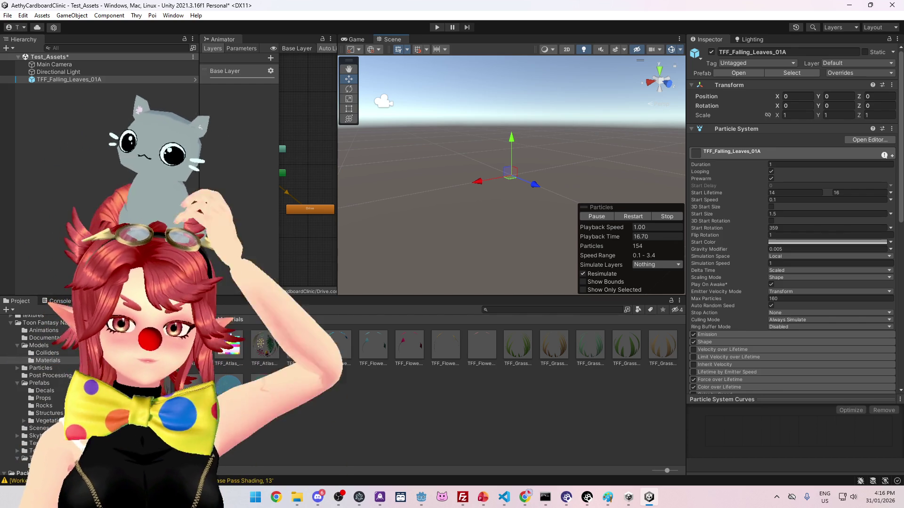
Step: Review the vegetation material's properties and reopen TFF_Leaf_01A's import settings
{"action": "left_click", "coordinate": [267, 349]}
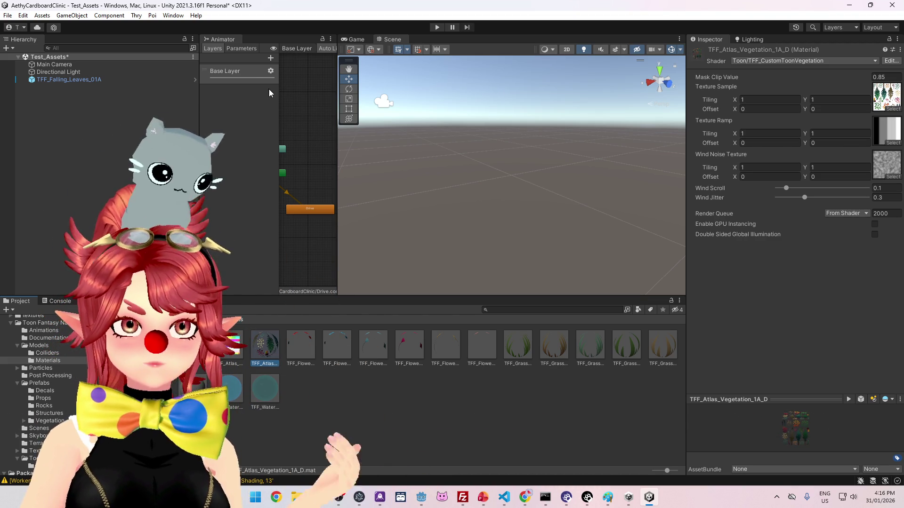
{"action": "left_click", "coordinate": [54, 346]}
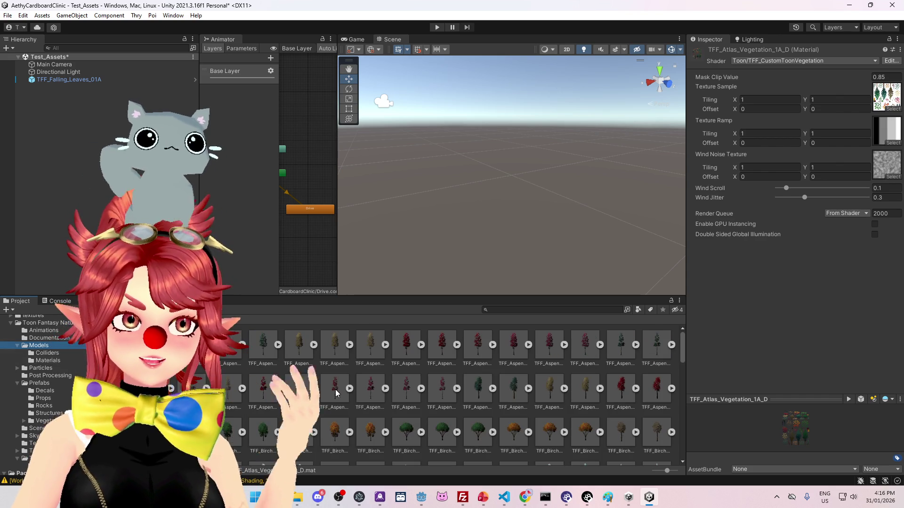
{"action": "scroll", "coordinate": [335, 389], "scroll_direction": "down", "scroll_amount": 10}
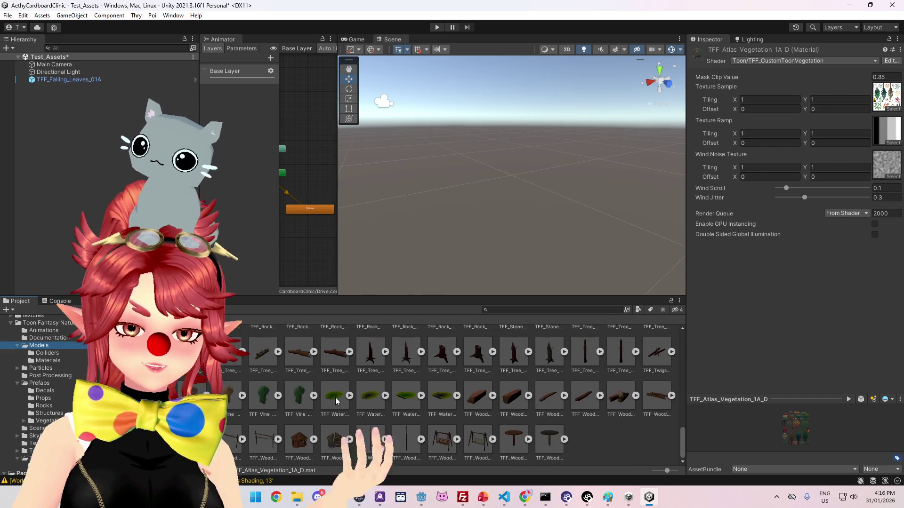
{"action": "scroll", "coordinate": [337, 397], "scroll_direction": "up", "scroll_amount": 5}
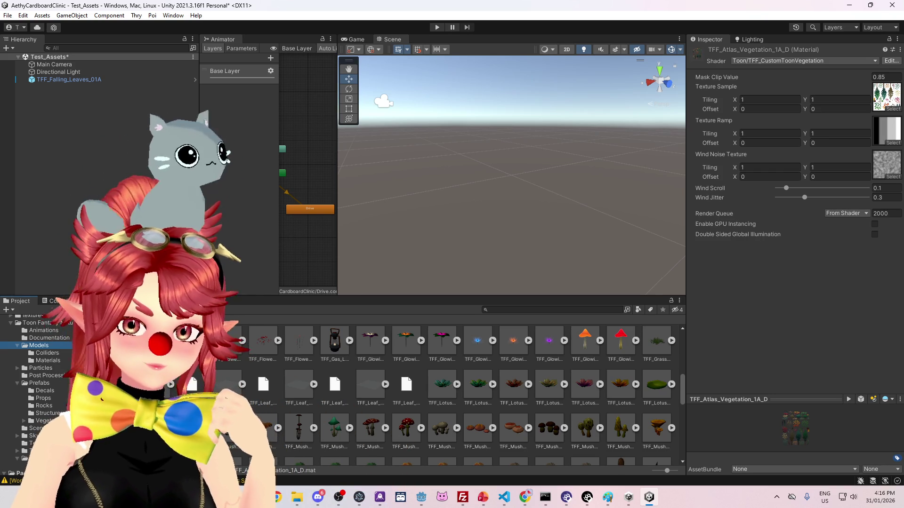
{"action": "left_click", "coordinate": [228, 384]}
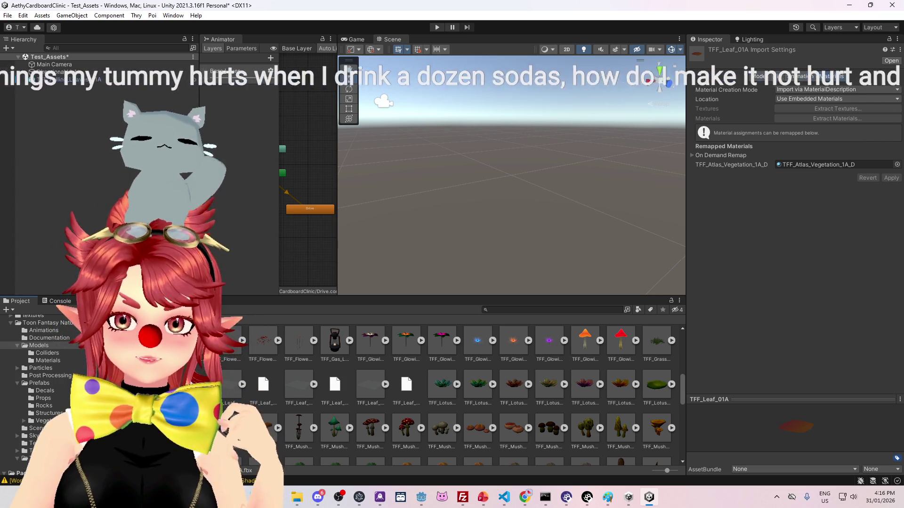
Step: Inspect TFF_Atlas_Vegetation_1A_D and its atlas texture's import settings, then switch to Godot
{"action": "left_click", "coordinate": [44, 360]}
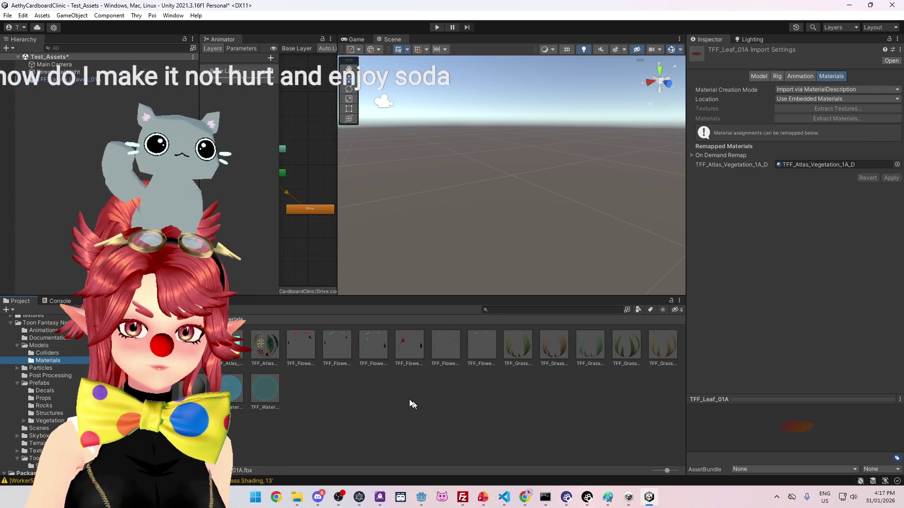
{"action": "left_click", "coordinate": [264, 346]}
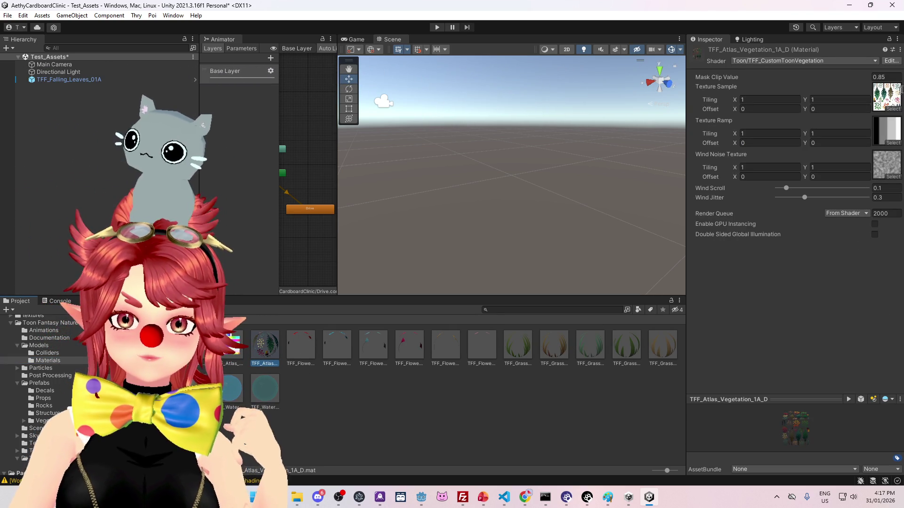
{"action": "left_click", "coordinate": [886, 95]}
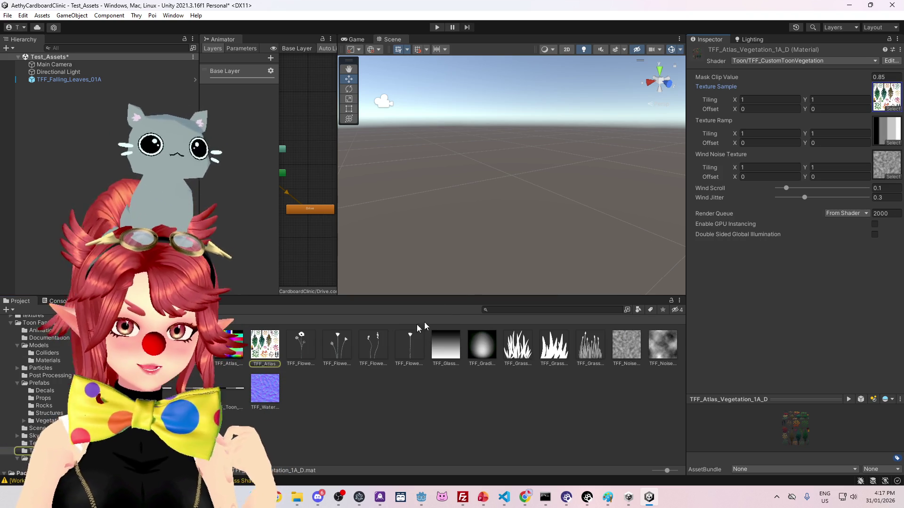
{"action": "left_click", "coordinate": [264, 354]}
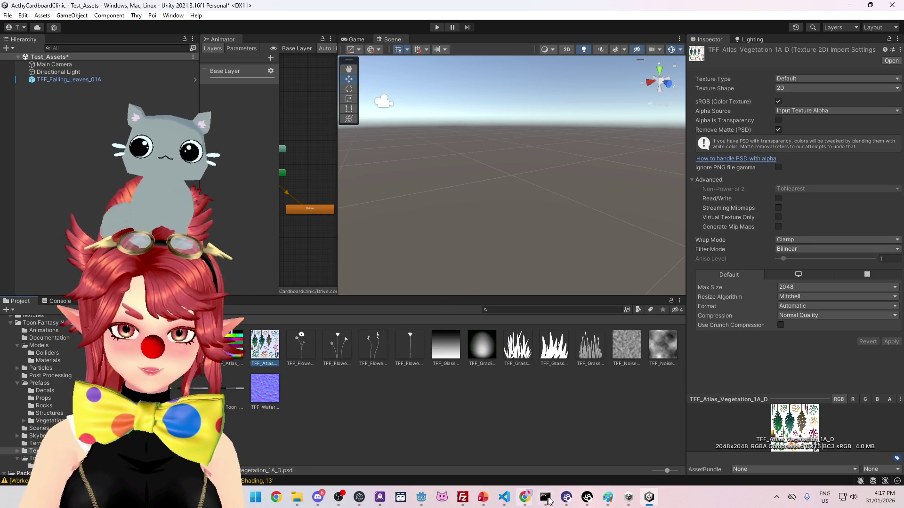
{"action": "left_click", "coordinate": [420, 501]}
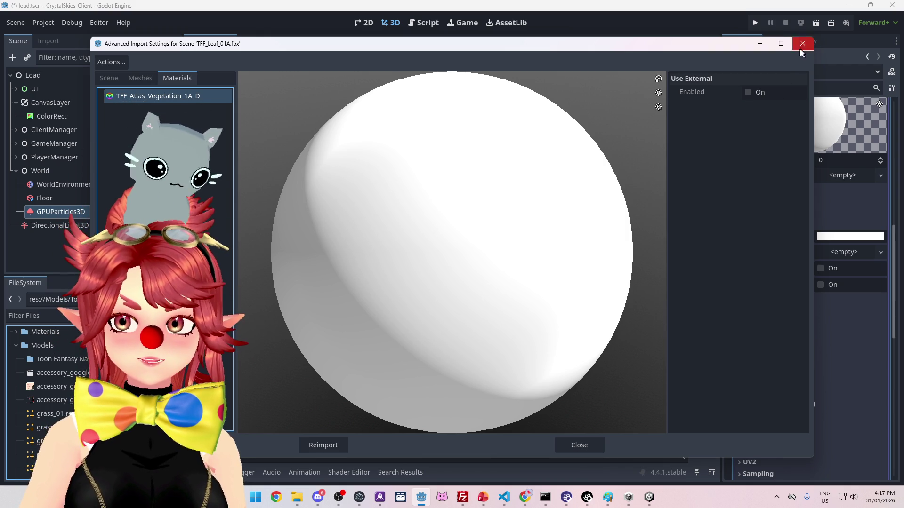
Step: Enable Use External for the leaf model's atlas material and close Advanced Import Settings
{"action": "left_click", "coordinate": [745, 94]}
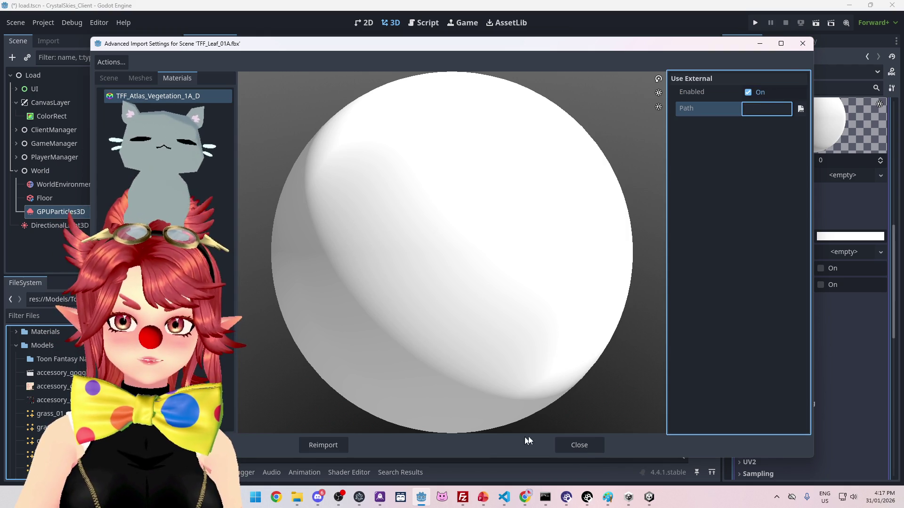
{"action": "left_click", "coordinate": [585, 449]}
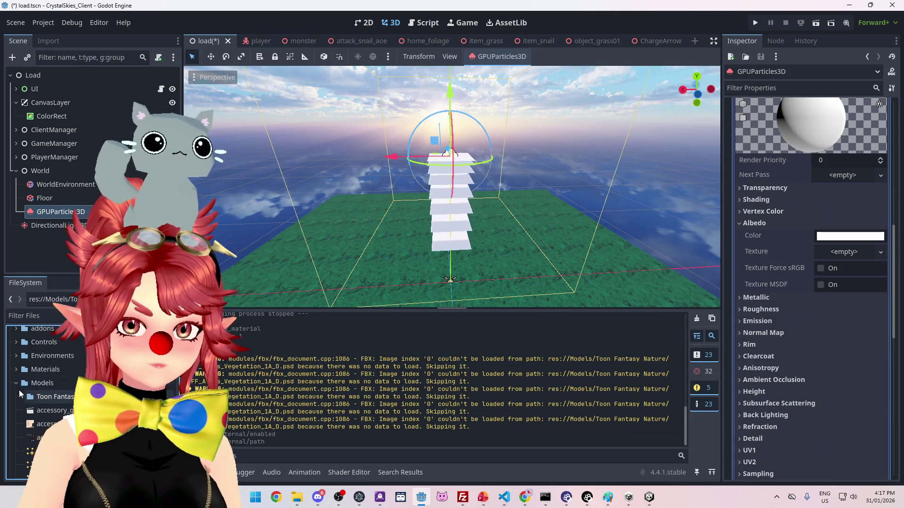
{"action": "left_click", "coordinate": [16, 383]}
Step: Browse to Models > Toon Fantasy Nature in the FileSystem dock, then bring File Explorer forward
{"action": "left_click", "coordinate": [15, 369]}
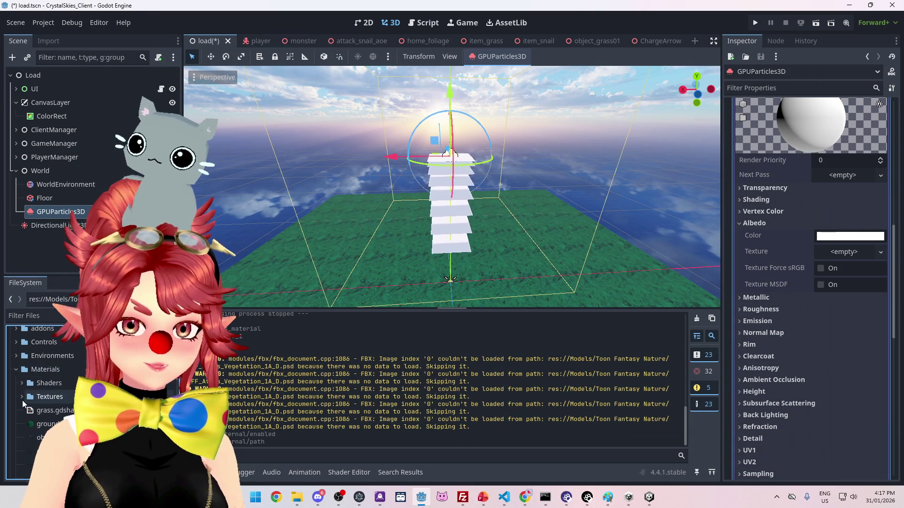
{"action": "left_click", "coordinate": [17, 369]}
{"action": "left_click", "coordinate": [17, 383]}
{"action": "left_click", "coordinate": [49, 397]}
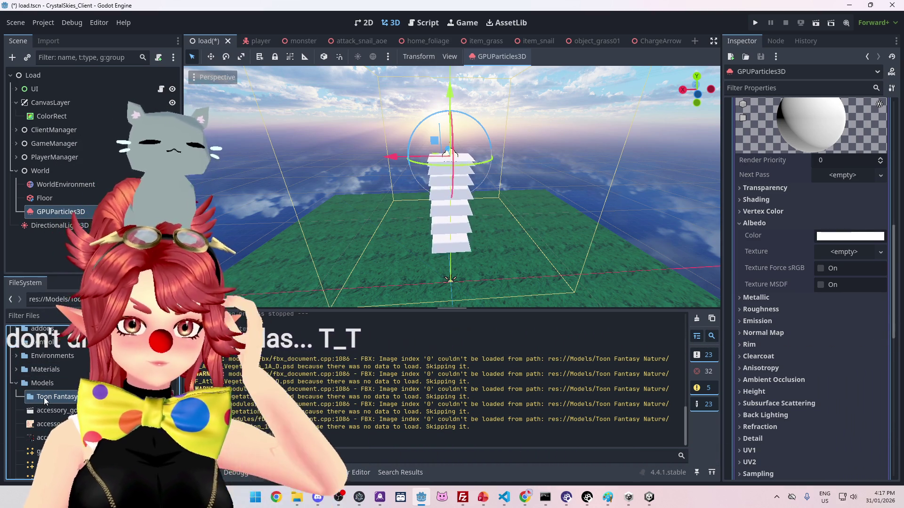
{"action": "right_click", "coordinate": [43, 397]}
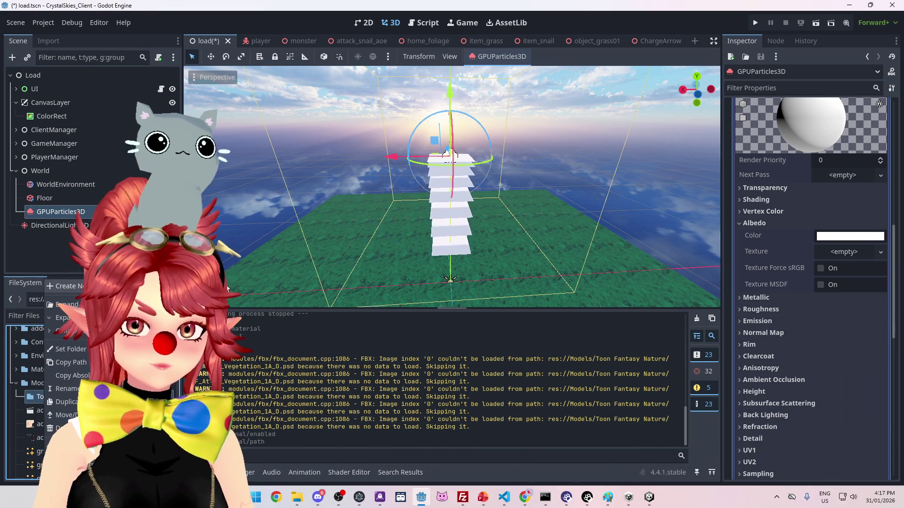
{"action": "left_click", "coordinate": [35, 398]}
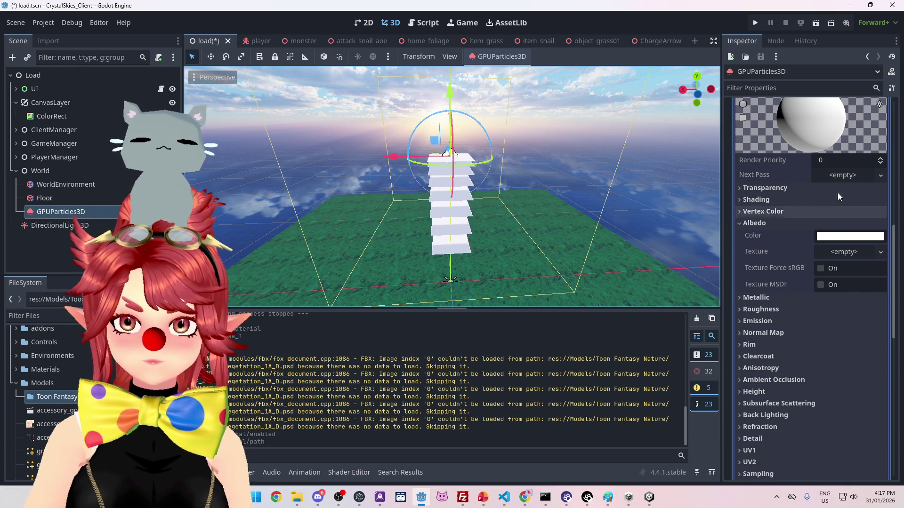
{"action": "scroll", "coordinate": [775, 227], "scroll_direction": "up", "scroll_amount": 3}
{"action": "scroll", "coordinate": [871, 309], "scroll_direction": "down", "scroll_amount": 2}
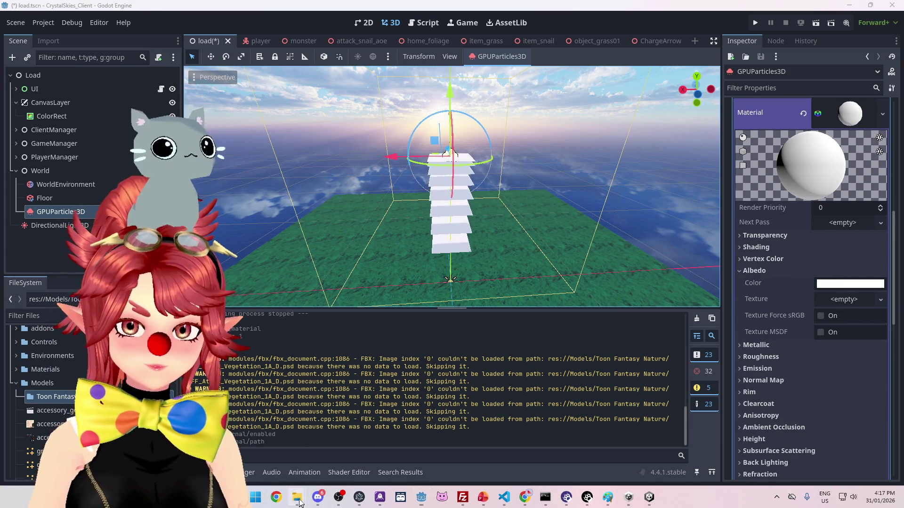
{"action": "left_click", "coordinate": [282, 464]}
Step: Locate TFF_Atlas_Vegetation_1A_D.psd in the Toon Fantasy Nature Textures folder, then return to Godot
{"action": "mouse_move", "coordinate": [297, 497]}
{"action": "left_click", "coordinate": [319, 462]}
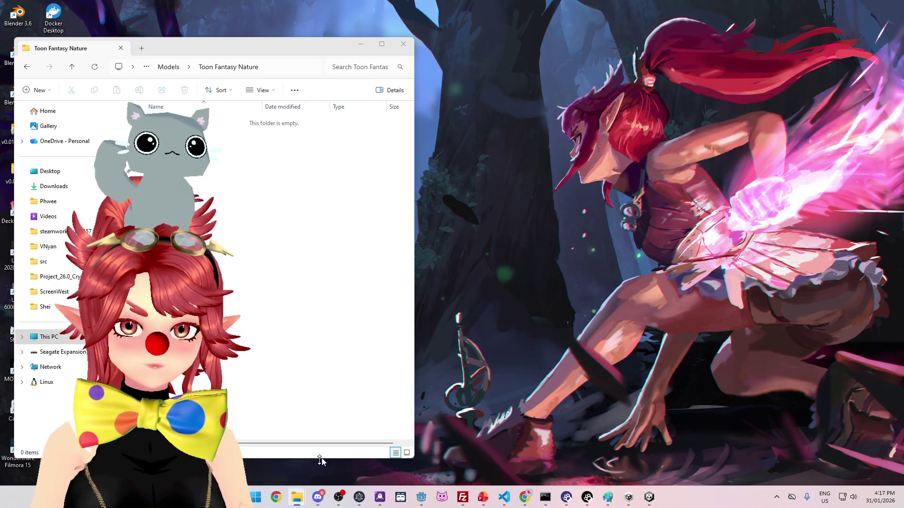
{"action": "left_click", "coordinate": [633, 55]}
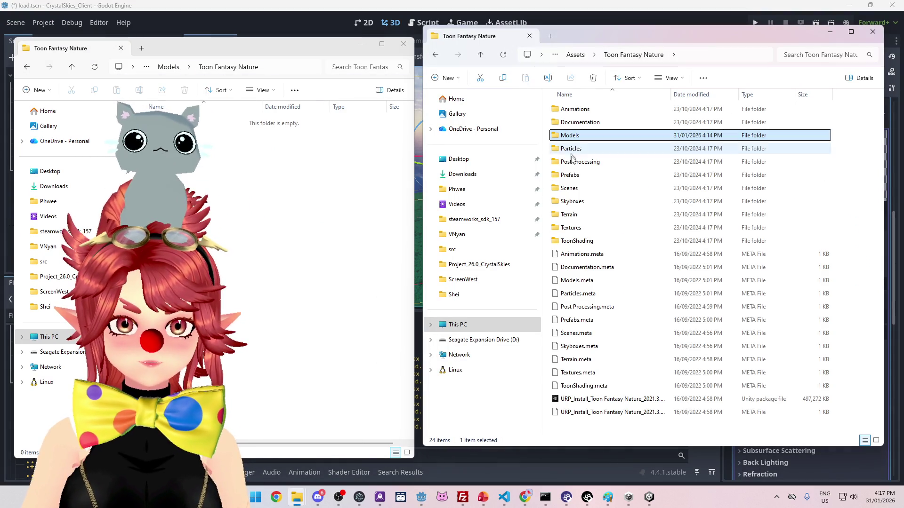
{"action": "double_click", "coordinate": [571, 227]}
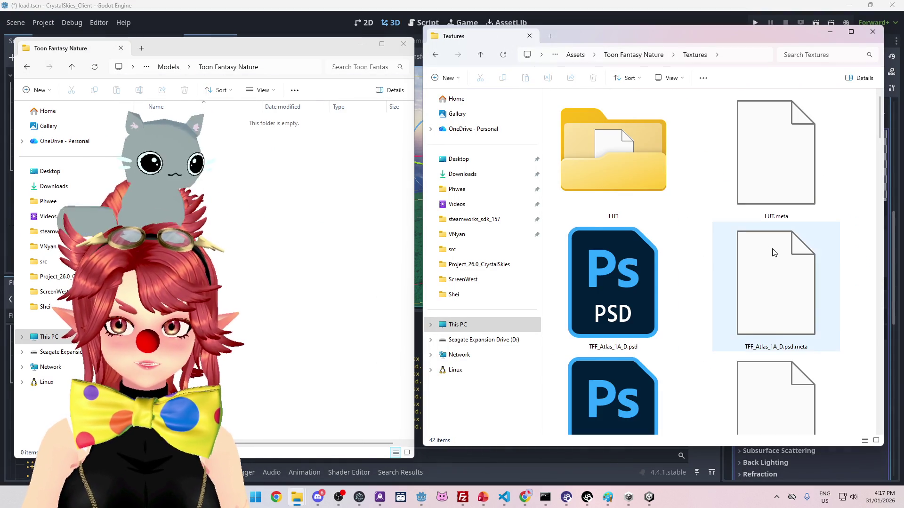
{"action": "scroll", "coordinate": [773, 254], "scroll_direction": "down", "scroll_amount": 1}
{"action": "scroll", "coordinate": [773, 254], "scroll_direction": "down", "scroll_amount": 3}
{"action": "left_click", "coordinate": [618, 255]}
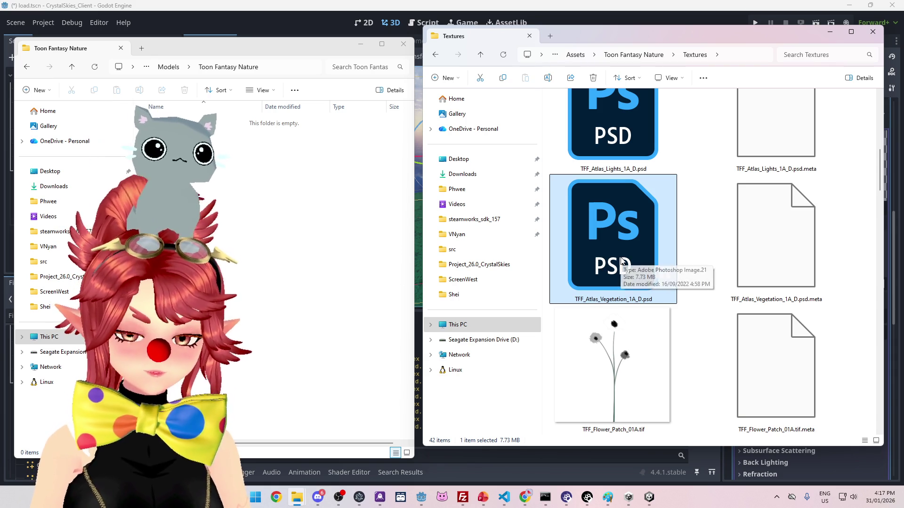
{"action": "left_click", "coordinate": [254, 213]}
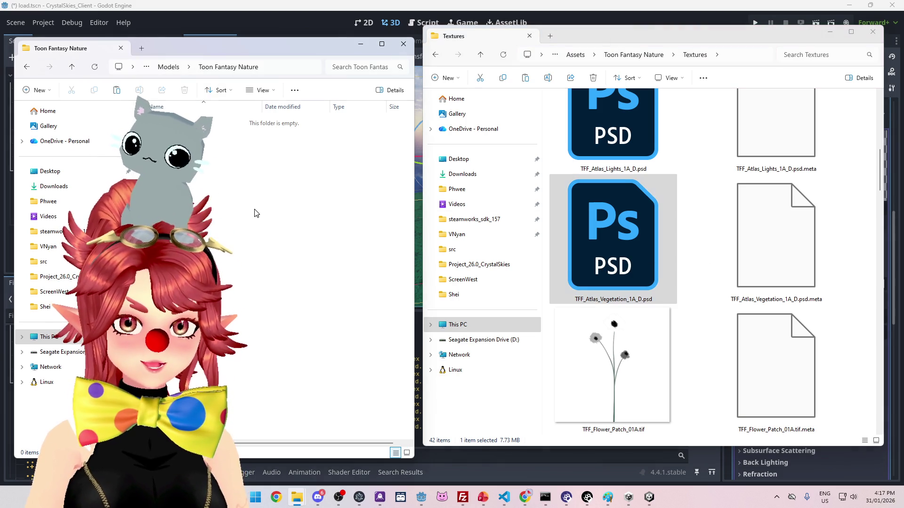
{"action": "left_click", "coordinate": [276, 10]}
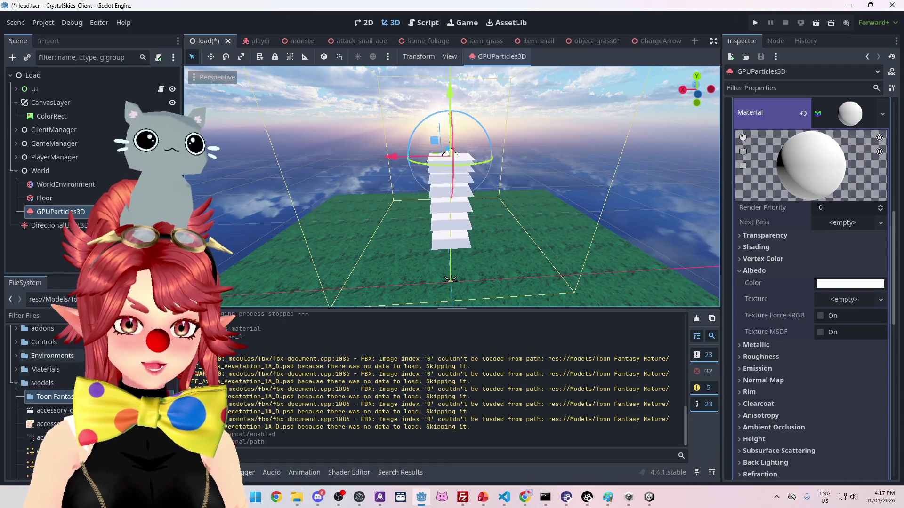
Step: Browse the Models and Textures folders in Godot's FileSystem dock, then bring back the Textures Explorer window
{"action": "scroll", "coordinate": [47, 377], "scroll_direction": "down", "scroll_amount": 3}
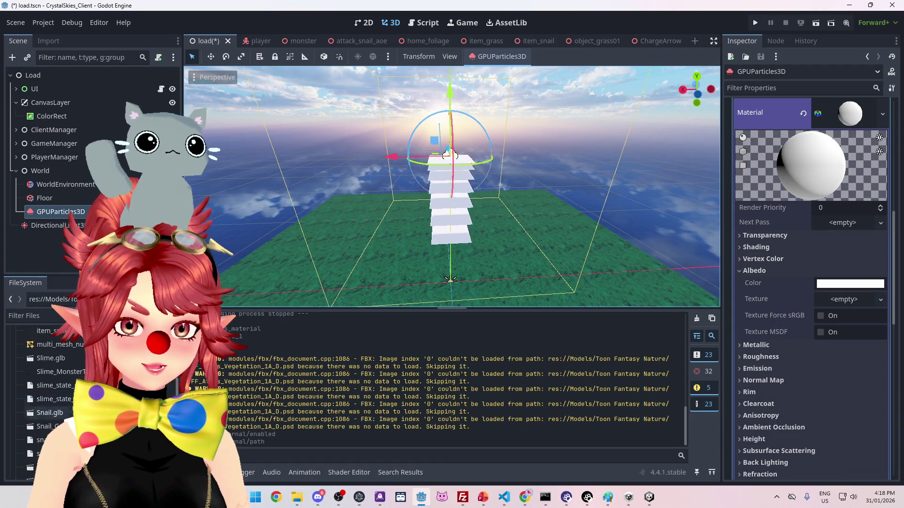
{"action": "scroll", "coordinate": [47, 376], "scroll_direction": "up", "scroll_amount": 3}
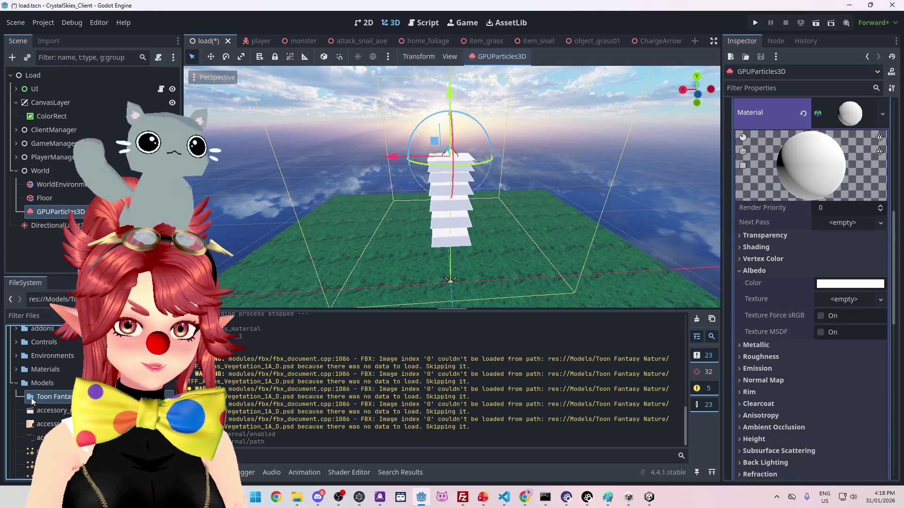
{"action": "left_click", "coordinate": [16, 383]}
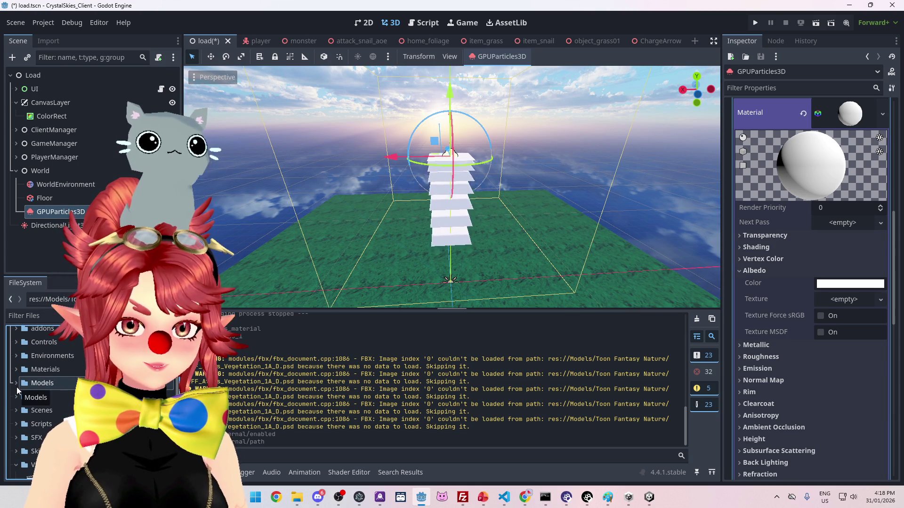
{"action": "left_click", "coordinate": [21, 397]}
{"action": "scroll", "coordinate": [29, 400], "scroll_direction": "down", "scroll_amount": 2}
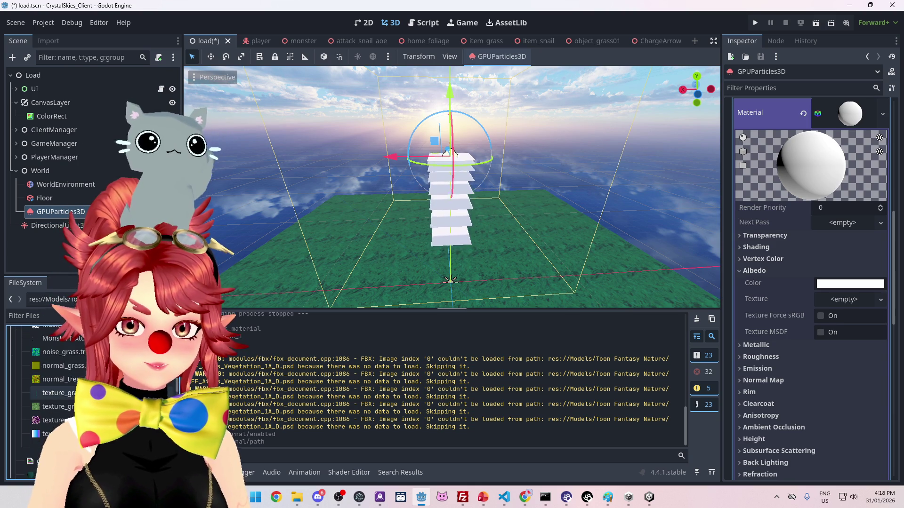
{"action": "left_click", "coordinate": [22, 378]}
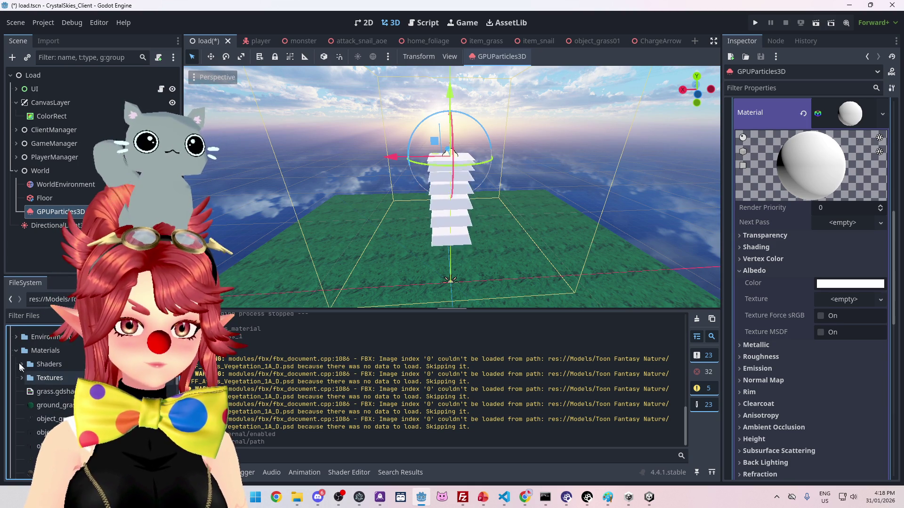
{"action": "scroll", "coordinate": [33, 372], "scroll_direction": "down", "scroll_amount": 5}
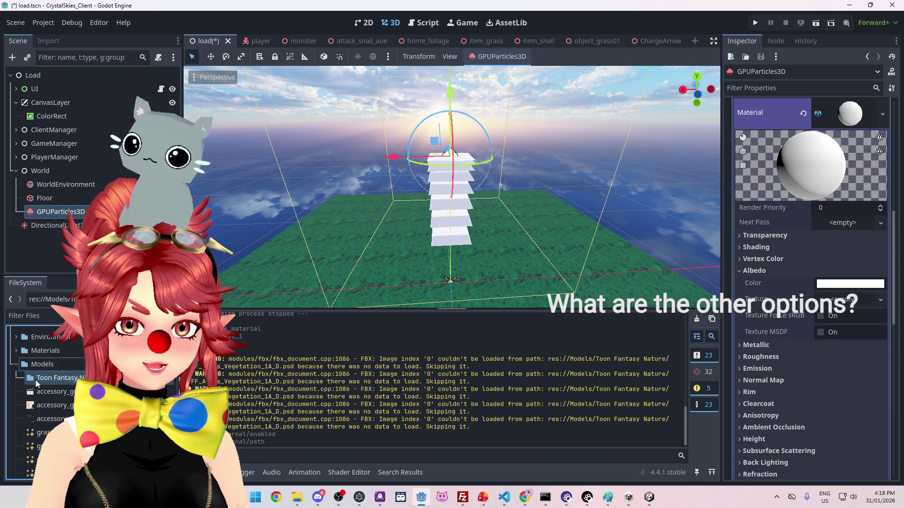
{"action": "scroll", "coordinate": [71, 391], "scroll_direction": "down", "scroll_amount": 3}
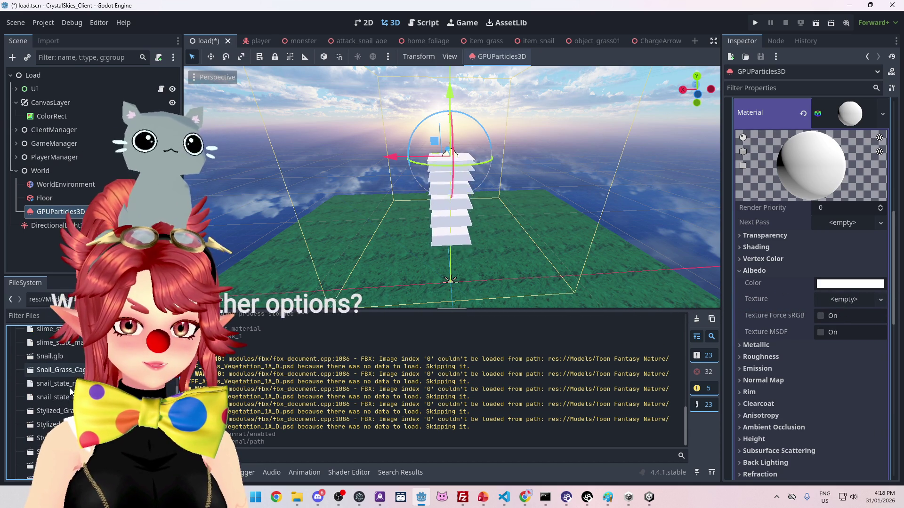
{"action": "scroll", "coordinate": [71, 393], "scroll_direction": "up", "scroll_amount": 8}
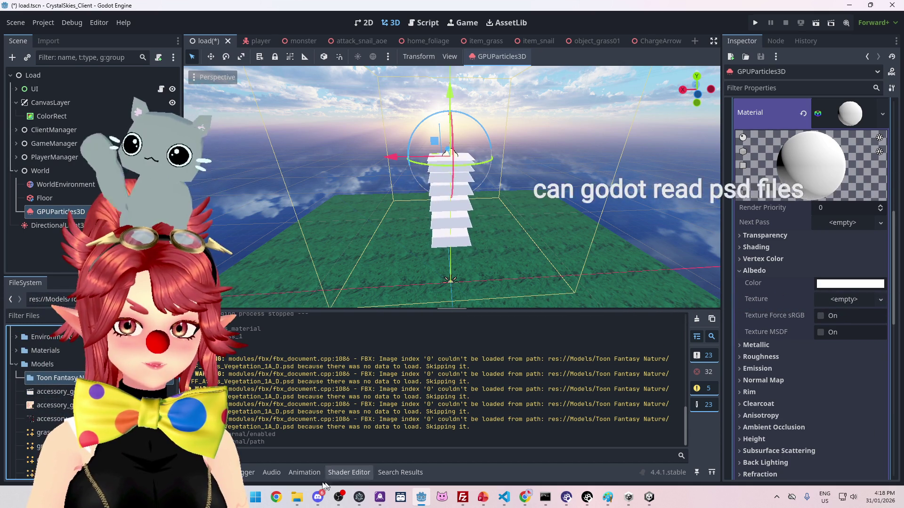
{"action": "left_click", "coordinate": [297, 497]}
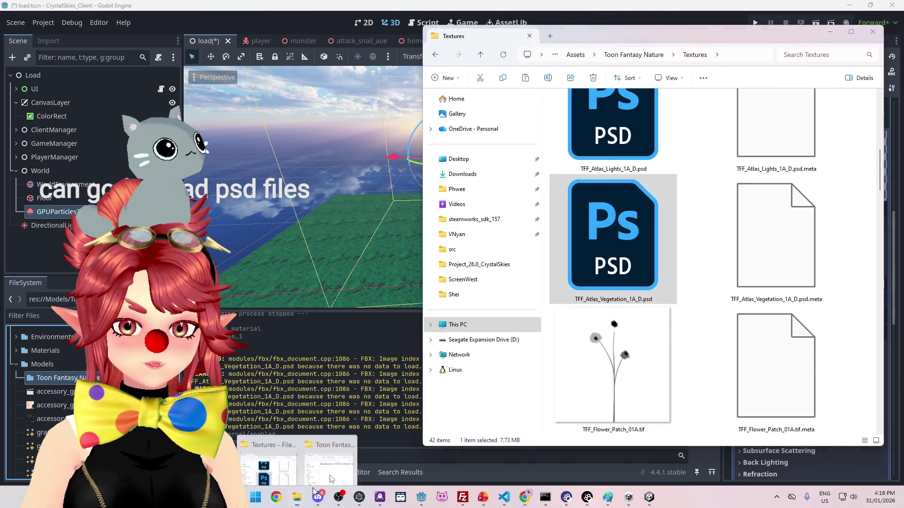
Step: Pick TFF_Atlas_Vegetation_1A_D's .meta and .psd files in the Textures window, then switch to Unity
{"action": "left_click", "coordinate": [359, 453]}
{"action": "left_click", "coordinate": [296, 497]}
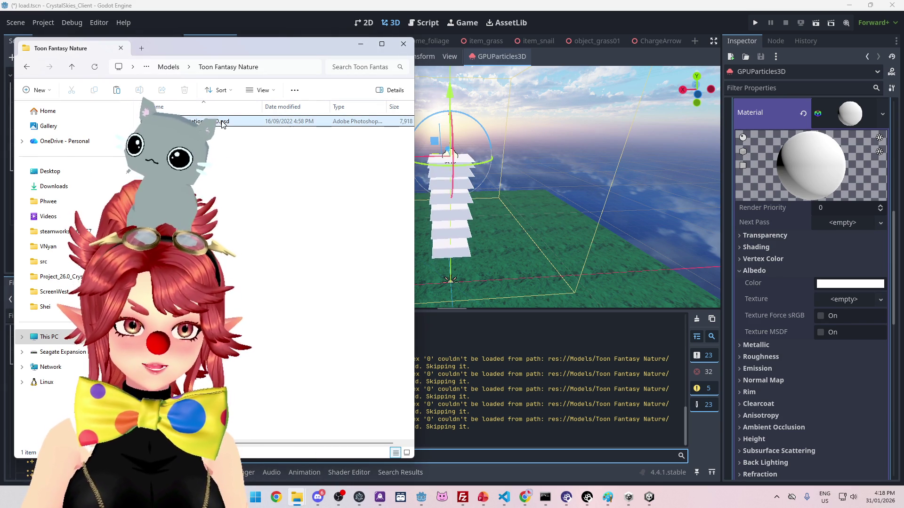
{"action": "mouse_move", "coordinate": [297, 494]}
{"action": "left_click", "coordinate": [288, 478]}
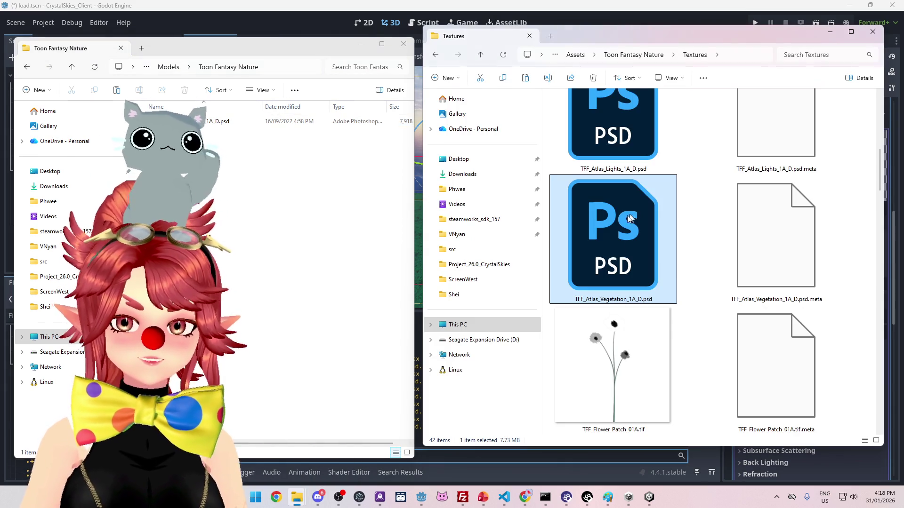
{"action": "left_click", "coordinate": [759, 260]}
{"action": "scroll", "coordinate": [743, 366], "scroll_direction": "down", "scroll_amount": 3}
{"action": "scroll", "coordinate": [737, 360], "scroll_direction": "up", "scroll_amount": 8}
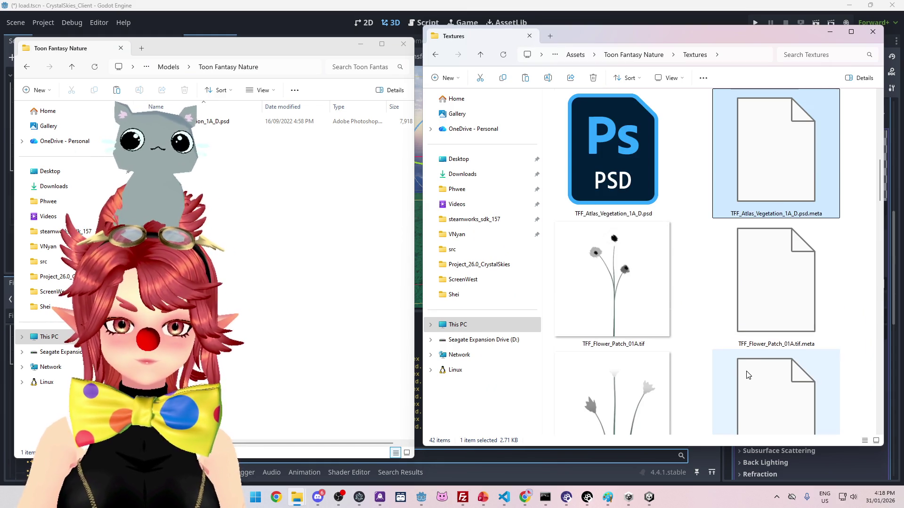
{"action": "scroll", "coordinate": [727, 347], "scroll_direction": "down", "scroll_amount": 3}
{"action": "left_click", "coordinate": [611, 265]}
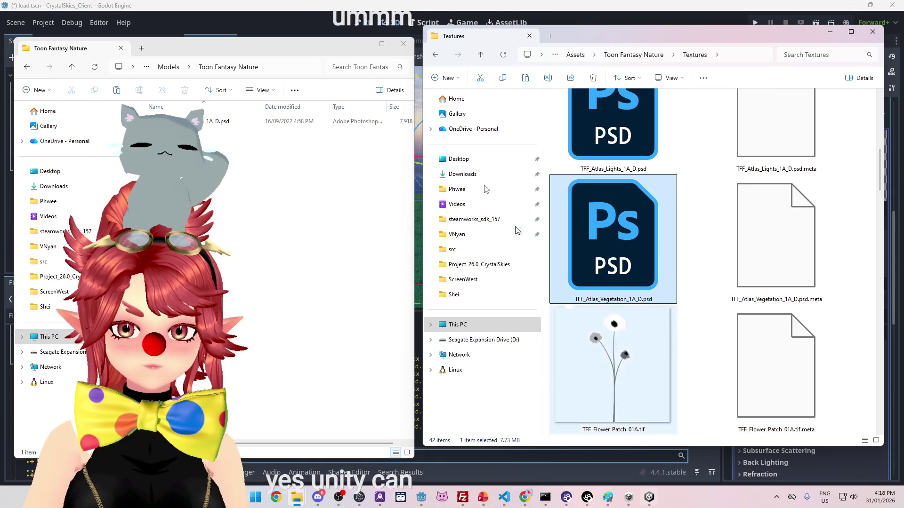
{"action": "left_click", "coordinate": [649, 497]}
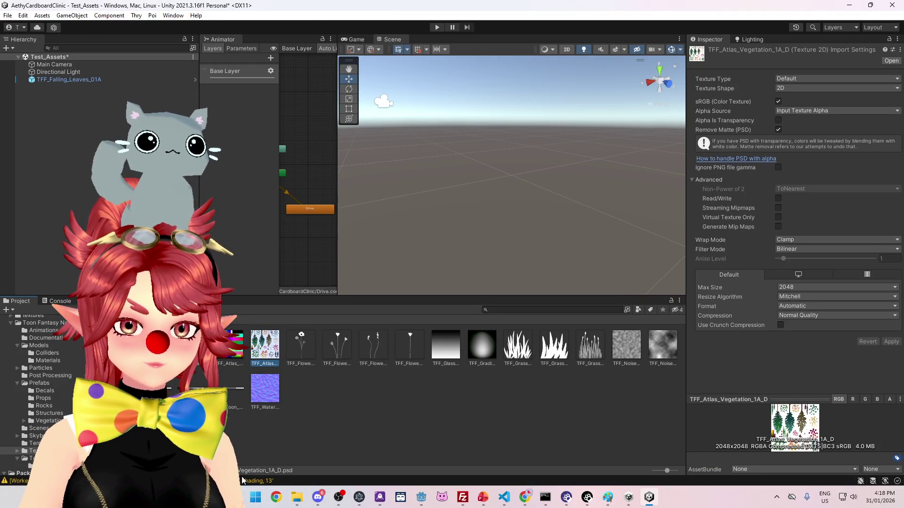
Step: Launch Adobe Photoshop 2020 by searching 'pho' from the Start menu
{"action": "left_click", "coordinate": [258, 497]}
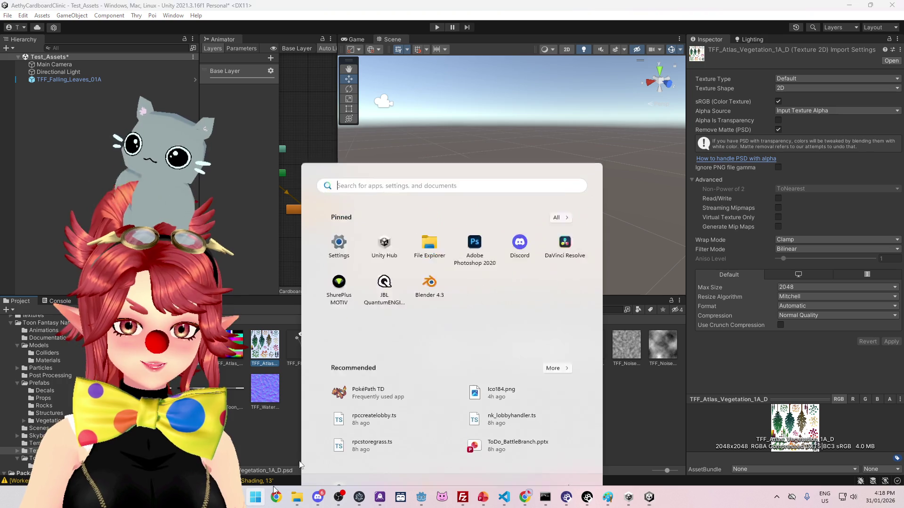
{"action": "type", "text": "pho"}
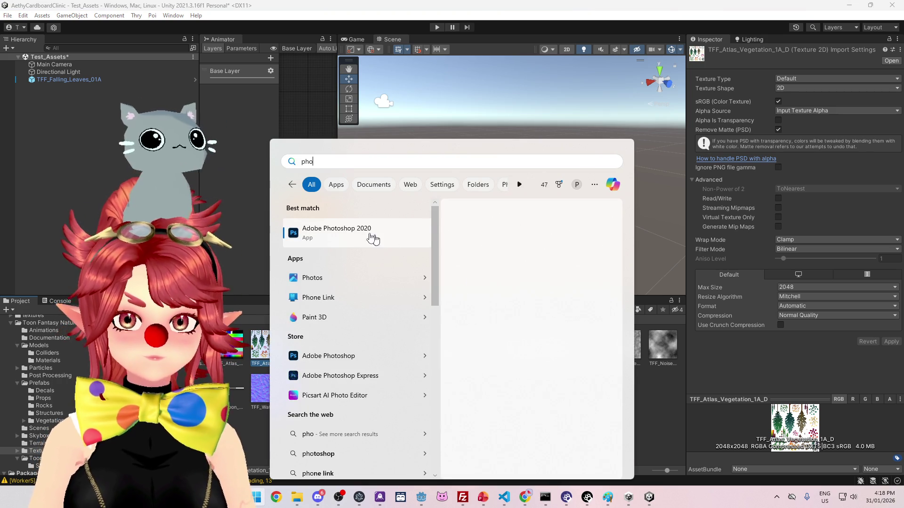
{"action": "left_click", "coordinate": [338, 237]}
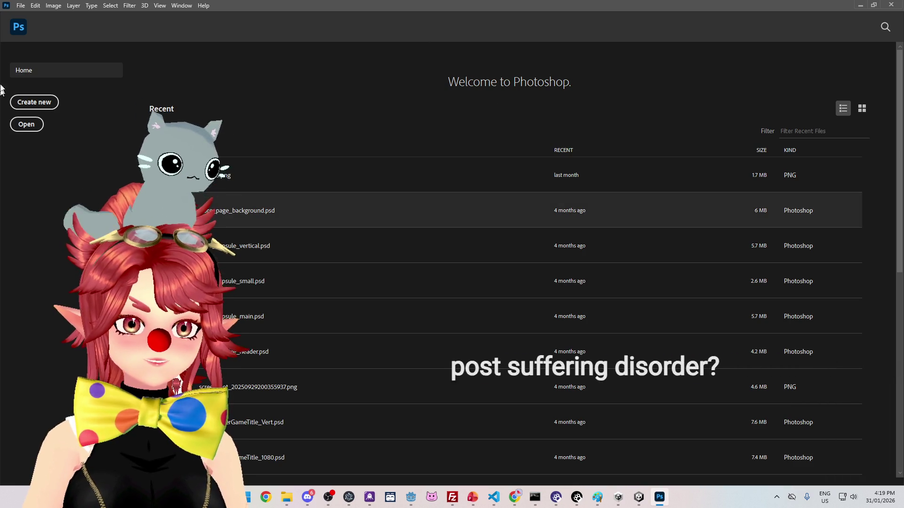
Step: Open TFF_Atlas_Vegetation_1A_D.psd from the crystalskies_client Models > Toon Fantasy Nature folder
{"action": "left_click", "coordinate": [44, 104]}
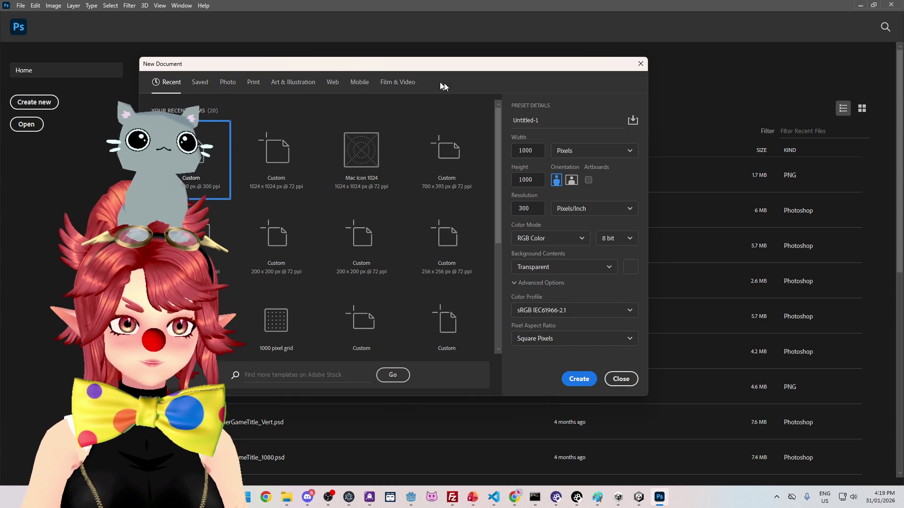
{"action": "left_click", "coordinate": [621, 379]}
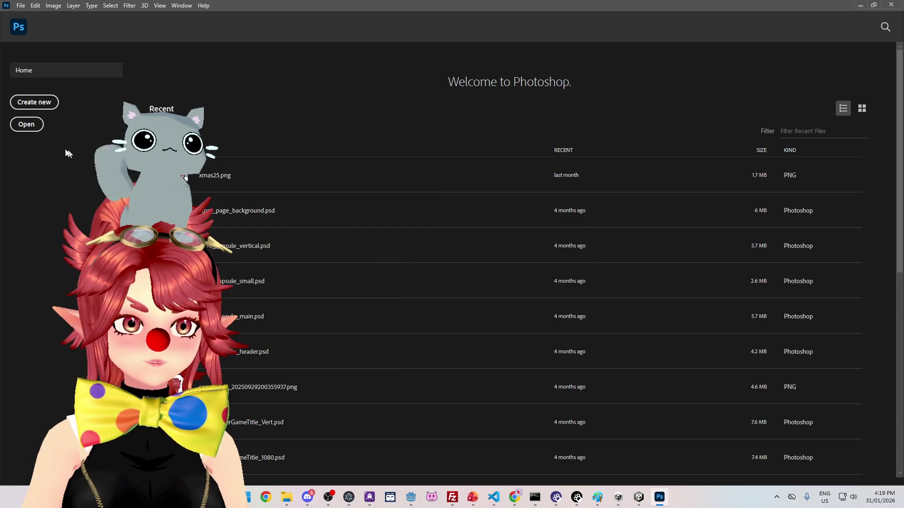
{"action": "key", "text": "ctrl+o"}
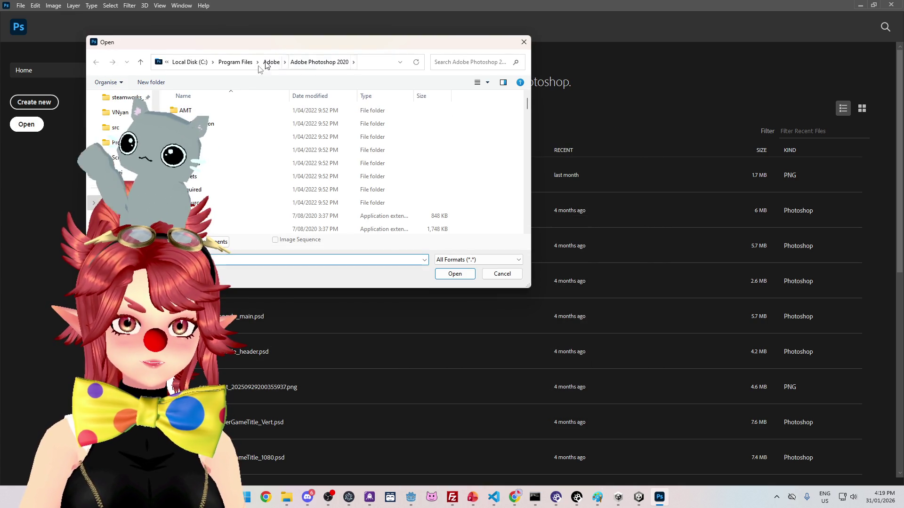
{"action": "left_click", "coordinate": [115, 143]}
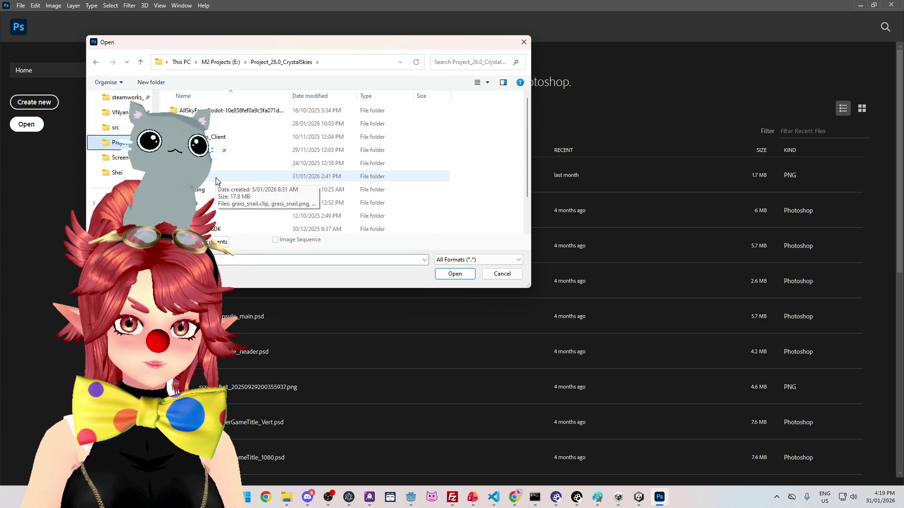
{"action": "double_click", "coordinate": [210, 139]}
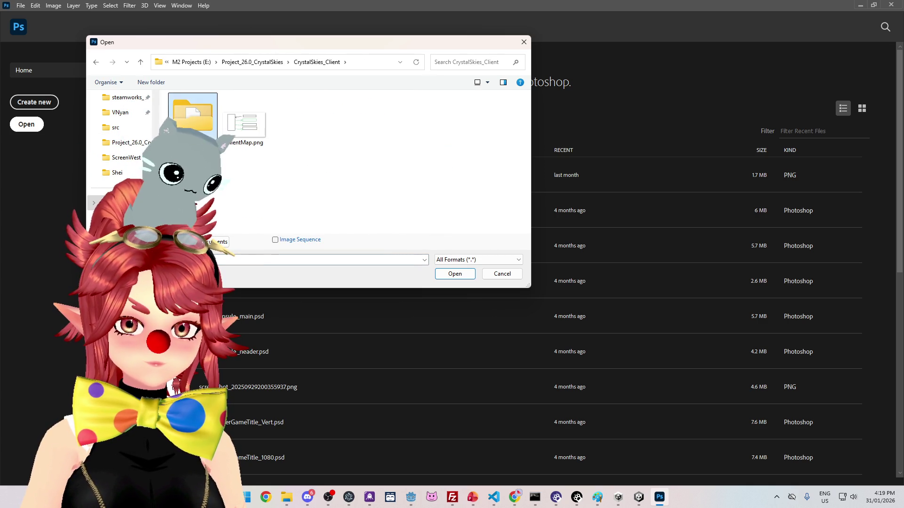
{"action": "key", "text": "Return"}
{"action": "double_click", "coordinate": [199, 163]}
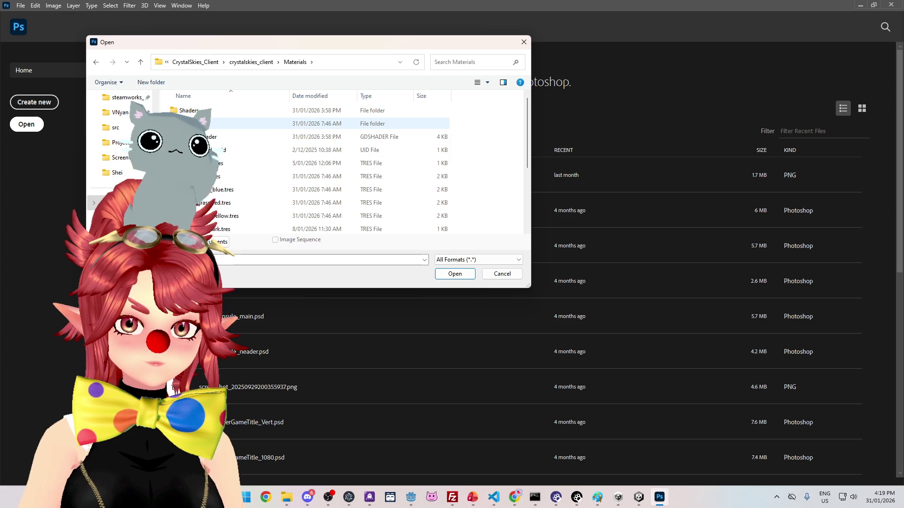
{"action": "left_click", "coordinate": [252, 62]}
{"action": "double_click", "coordinate": [198, 176]}
{"action": "double_click", "coordinate": [203, 110]}
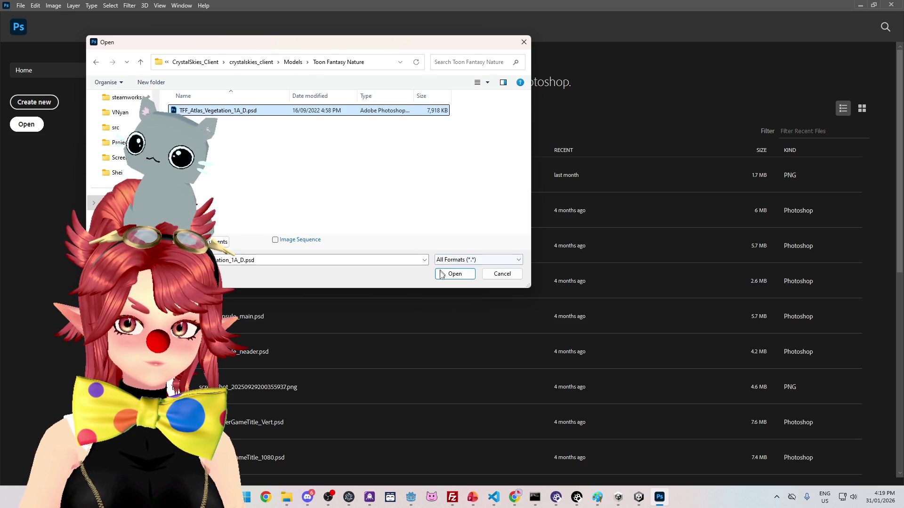
{"action": "left_click", "coordinate": [442, 272]}
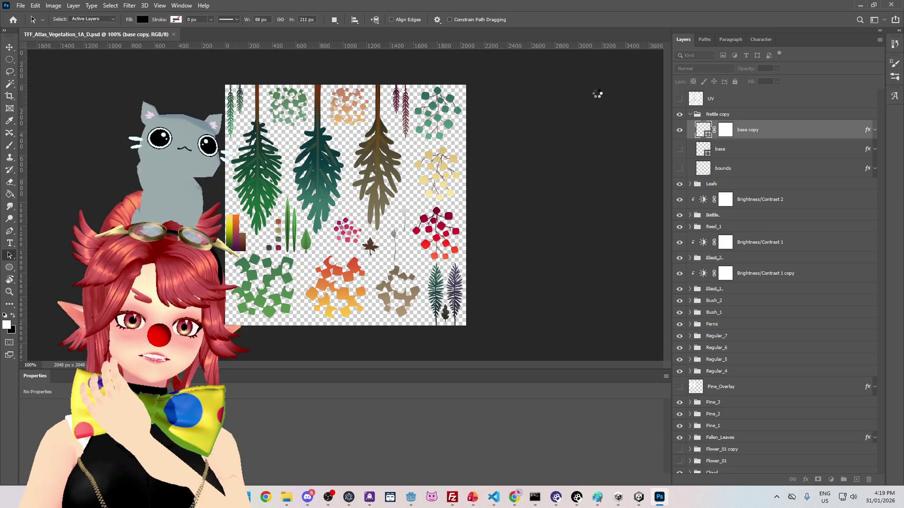
Step: Save the atlas as a PNG with default PNG options, then return to Godot
{"action": "left_click", "coordinate": [20, 5]}
{"action": "left_click", "coordinate": [65, 119]}
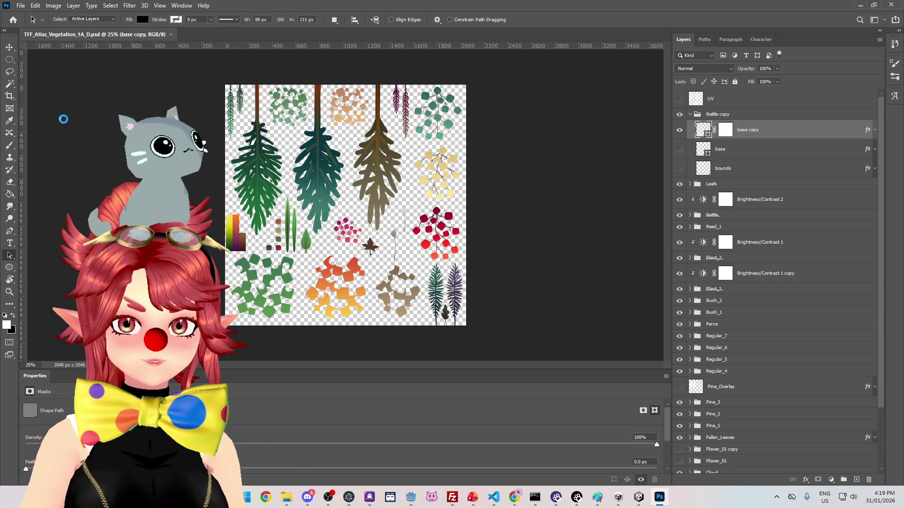
{"action": "left_click", "coordinate": [228, 221]}
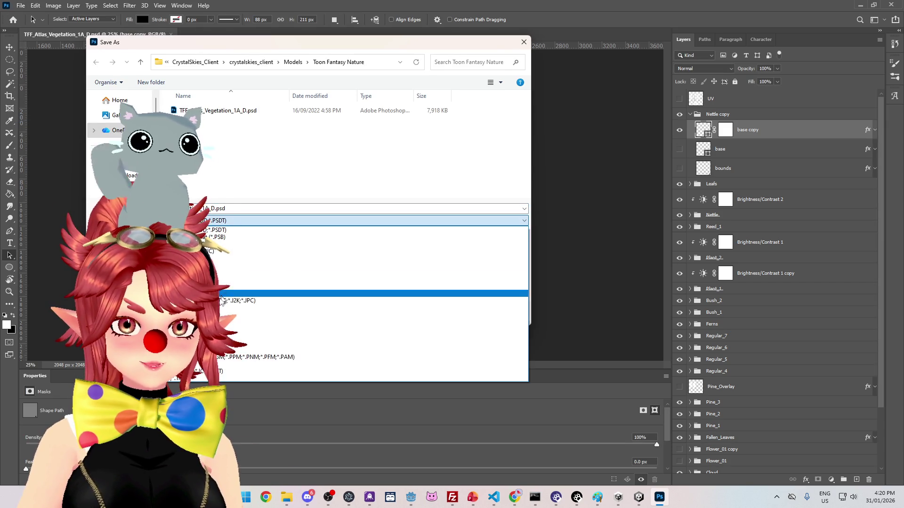
{"action": "left_click", "coordinate": [249, 350]}
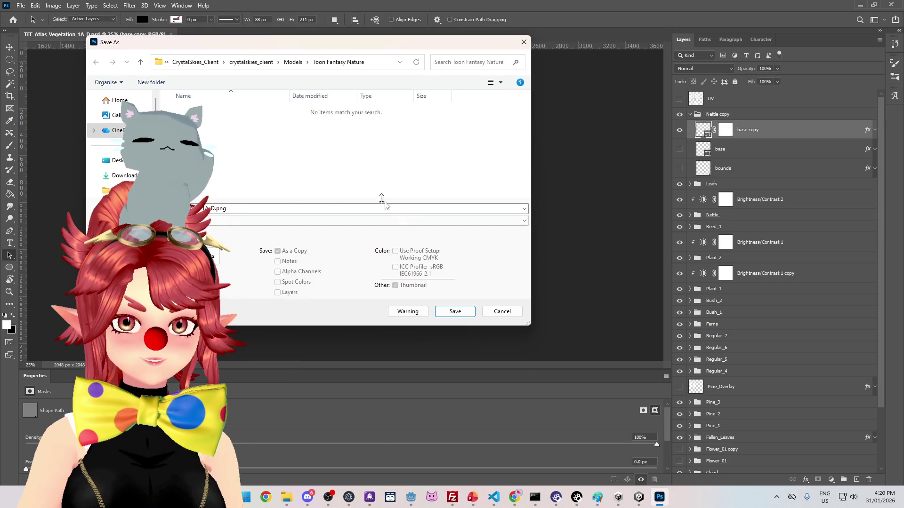
{"action": "left_click", "coordinate": [444, 314]}
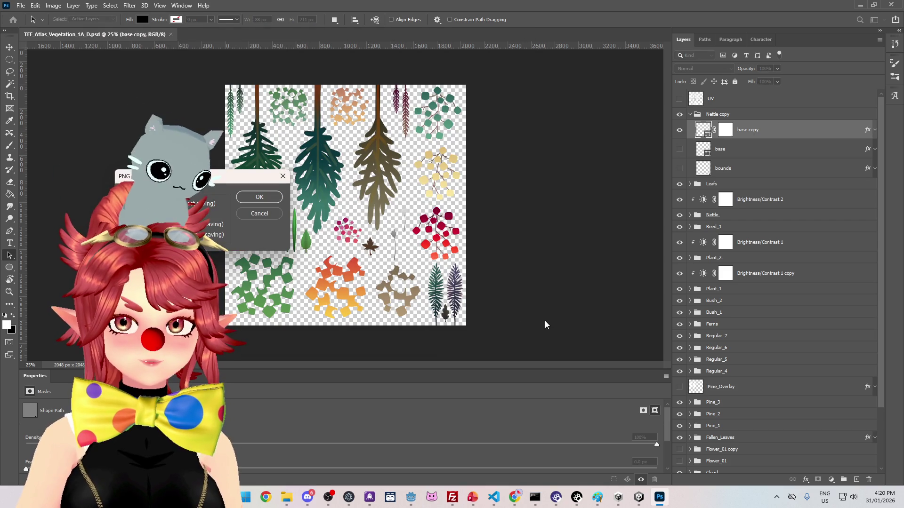
{"action": "left_click", "coordinate": [267, 198]}
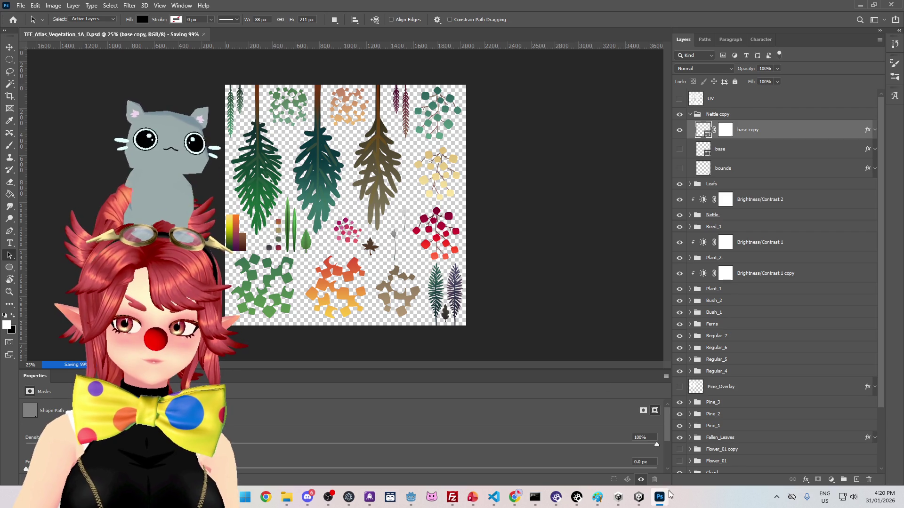
{"action": "mouse_move", "coordinate": [661, 499]}
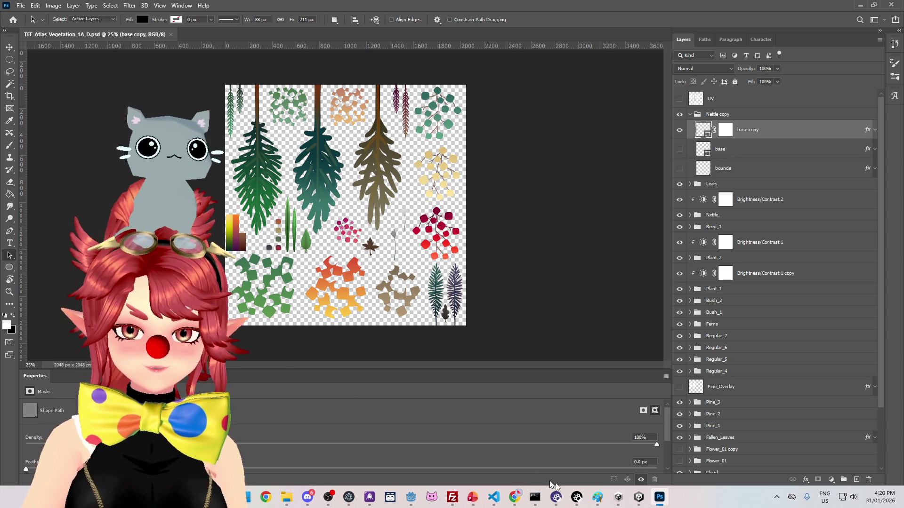
{"action": "left_click", "coordinate": [412, 502]}
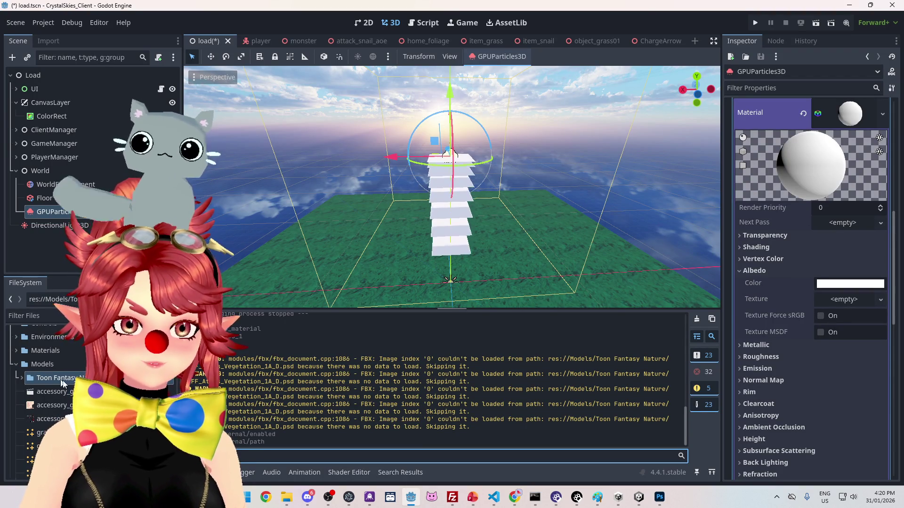
Step: Delete TFF_Atlas_Vegetation_1A_D.psd from the project's Toon Fantasy Nature folder in File Explorer
{"action": "left_click", "coordinate": [21, 377]}
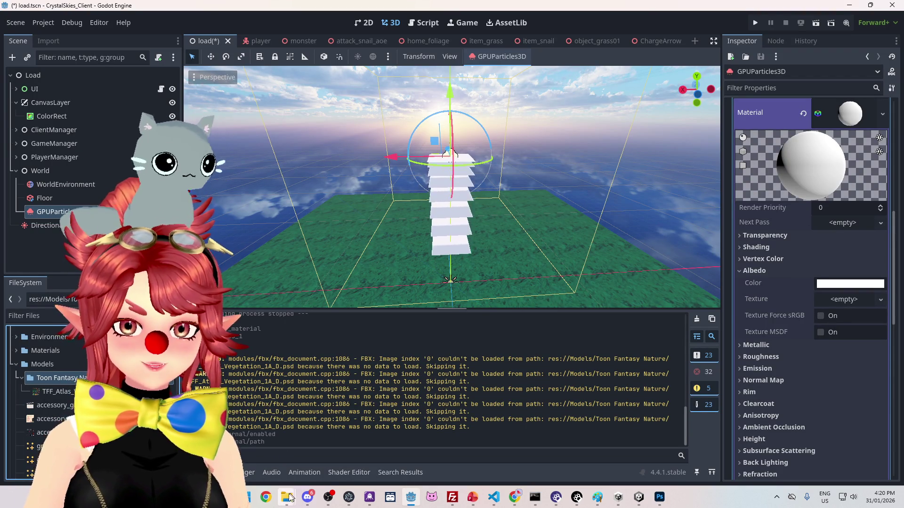
{"action": "mouse_move", "coordinate": [286, 498]}
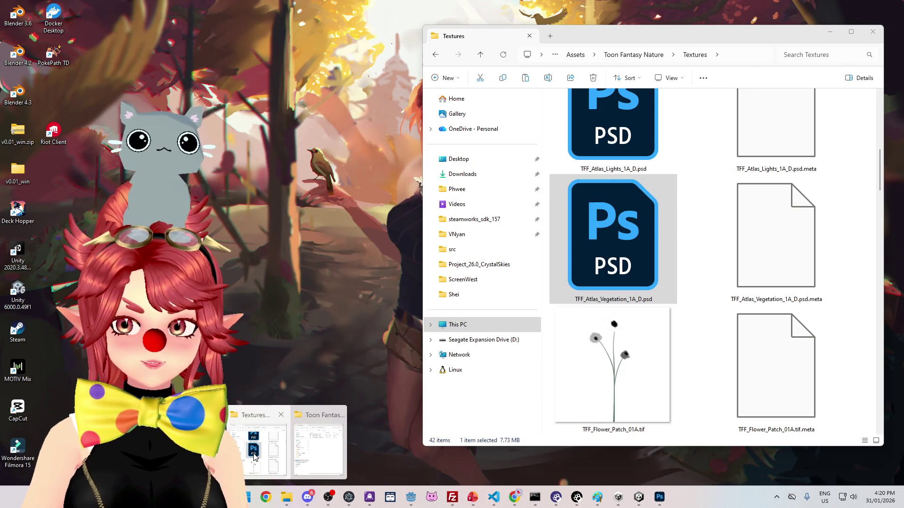
{"action": "left_click", "coordinate": [254, 456]}
{"action": "left_click", "coordinate": [285, 499]}
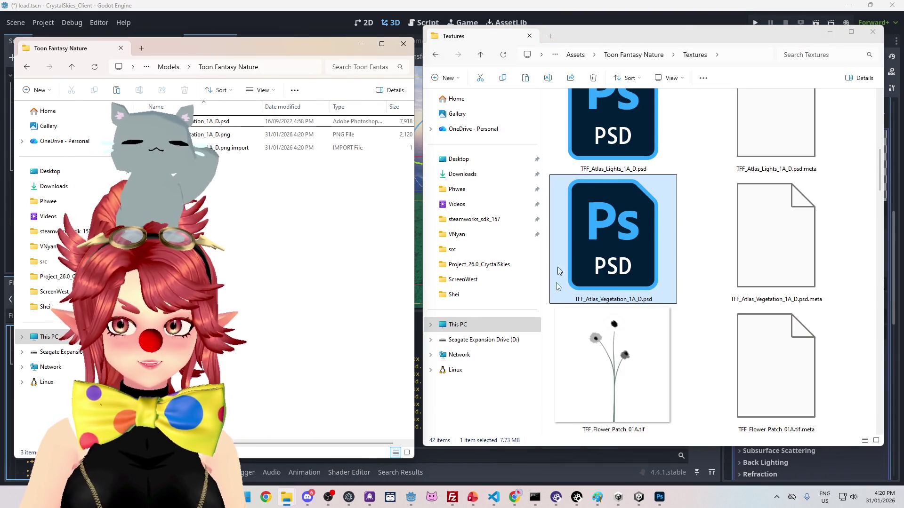
{"action": "key", "text": "Delete"}
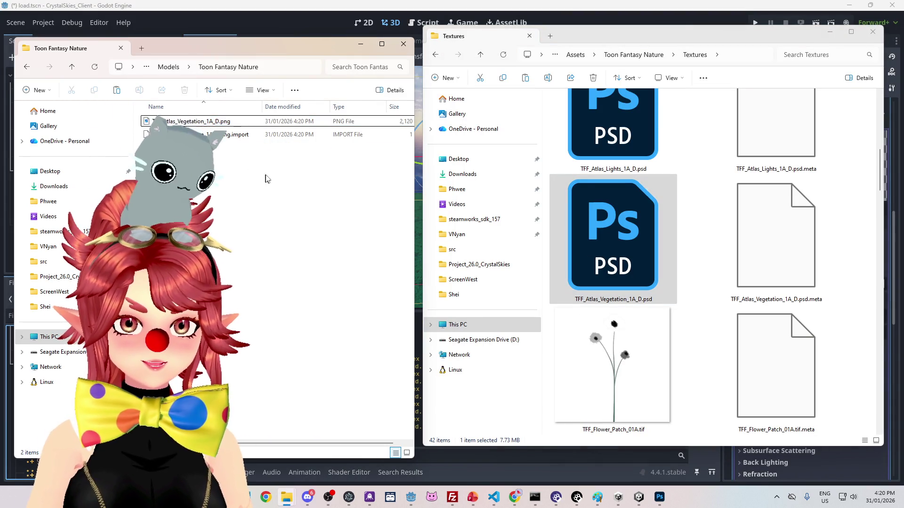
{"action": "left_click", "coordinate": [419, 159]}
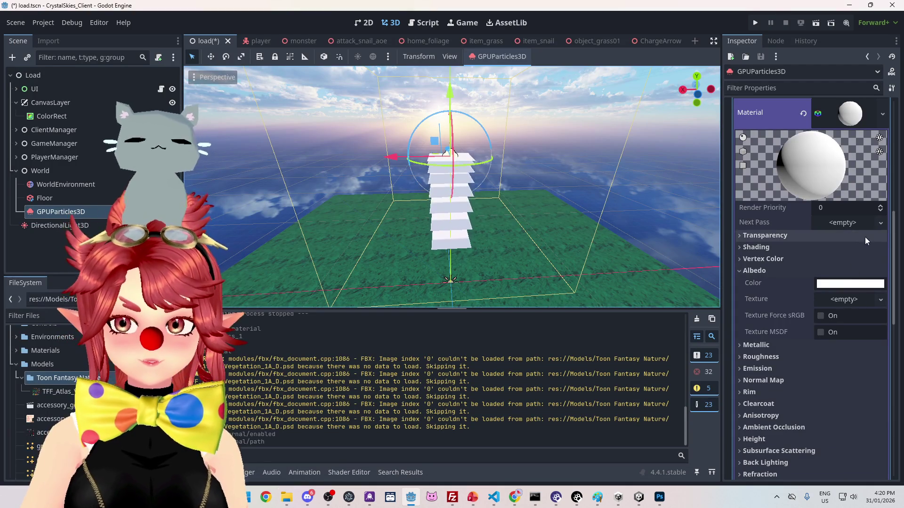
Step: Drag the vegetation atlas PNG into the draw pass material's Albedo Texture slot
{"action": "left_click", "coordinate": [880, 300]}
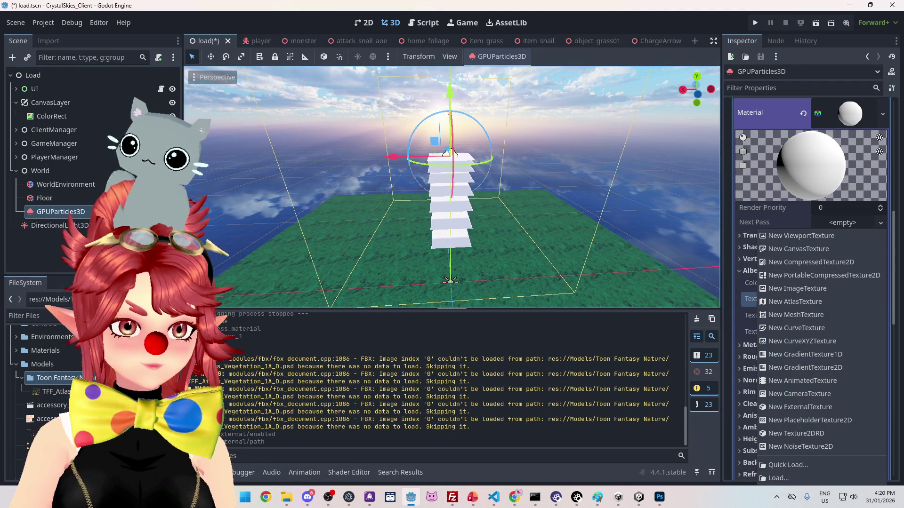
{"action": "key", "text": "Escape"}
{"action": "left_click_drag", "start_coordinate": [844, 300], "coordinate": [845, 301]}
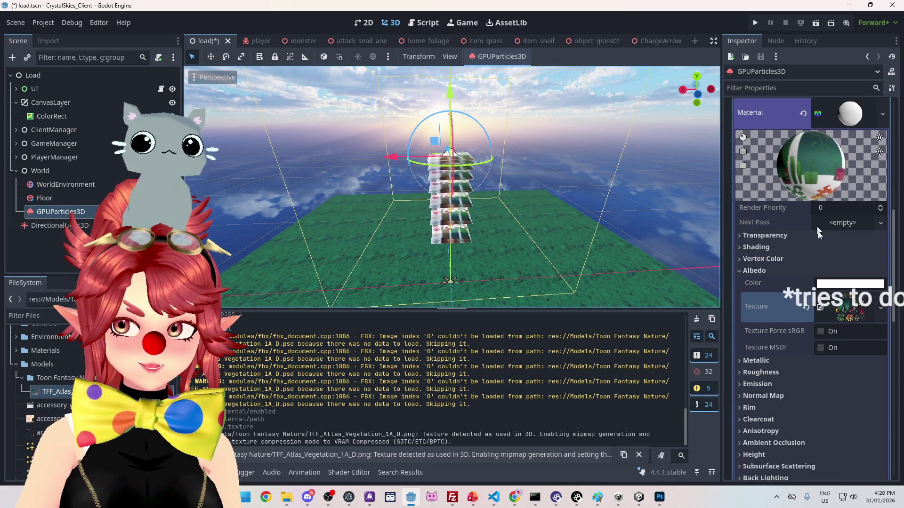
{"action": "scroll", "coordinate": [823, 259], "scroll_direction": "up", "scroll_amount": 15}
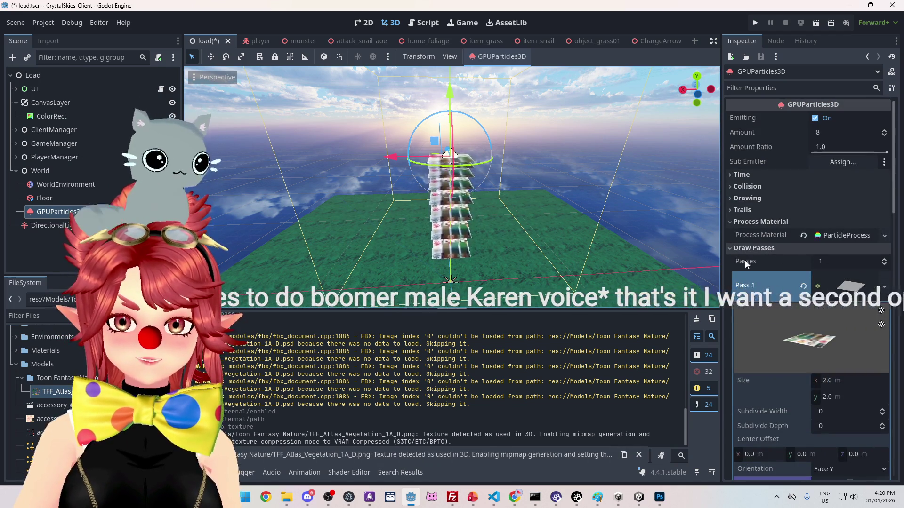
Step: Rearrange the Process Material and Draw Passes sections to inspect the Pass 1 plane mesh
{"action": "left_click", "coordinate": [753, 248]}
{"action": "left_click", "coordinate": [758, 223]}
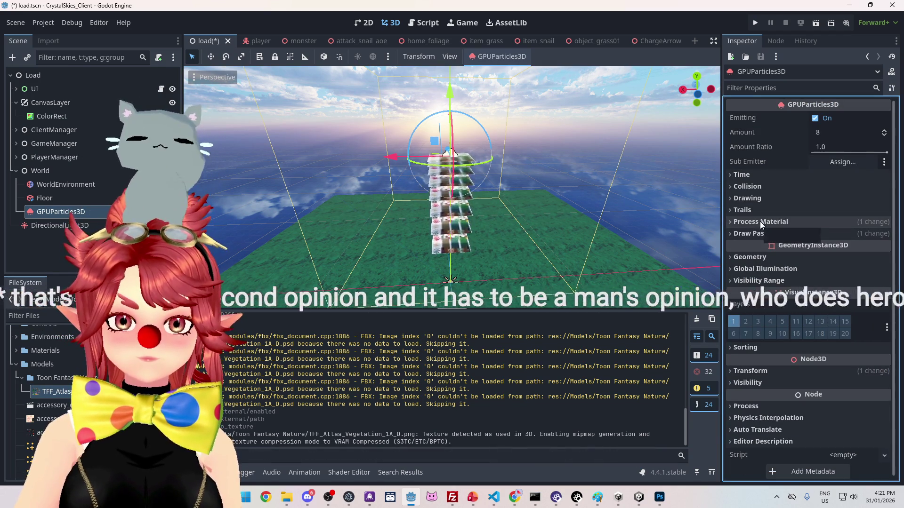
{"action": "left_click", "coordinate": [753, 234]}
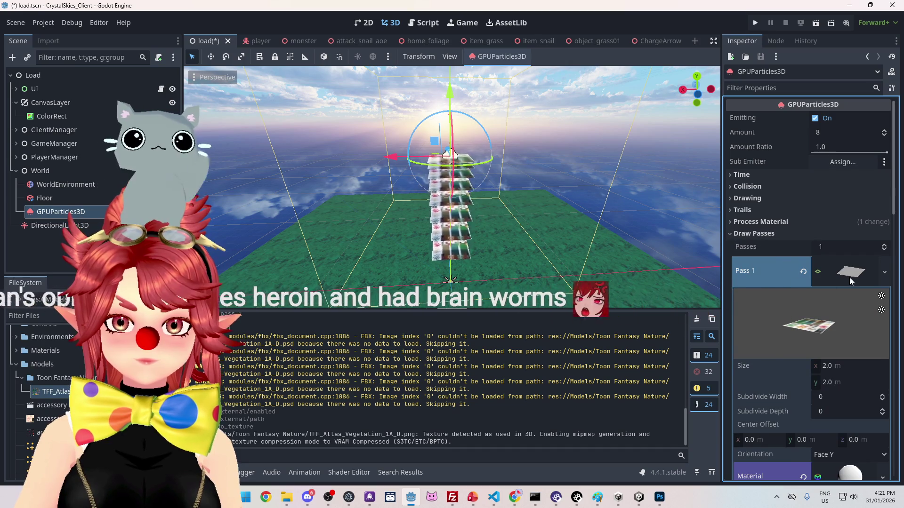
{"action": "left_click", "coordinate": [849, 277]}
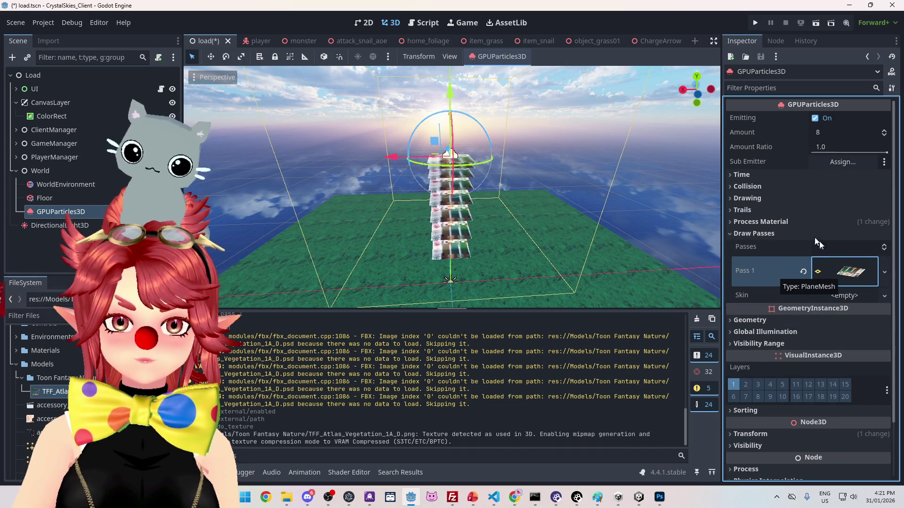
{"action": "left_click", "coordinate": [792, 223]}
{"action": "left_click", "coordinate": [831, 237]}
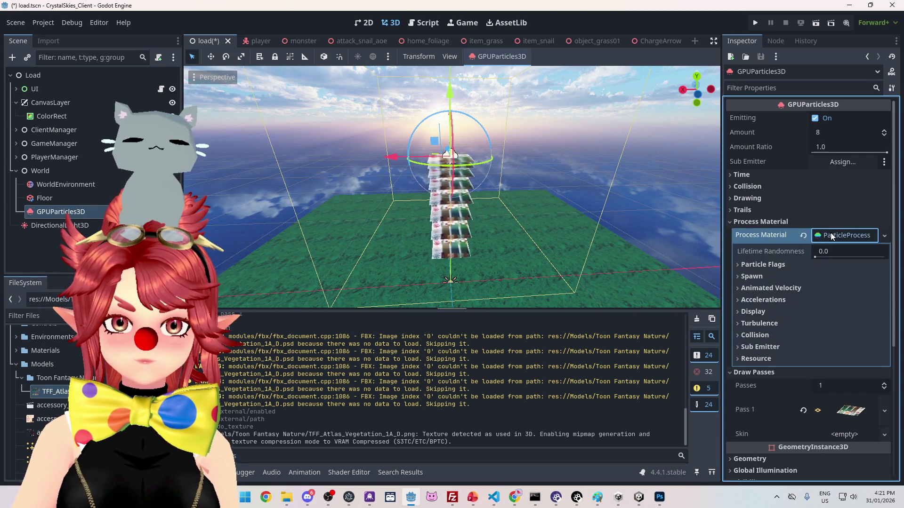
{"action": "left_click", "coordinate": [831, 236]}
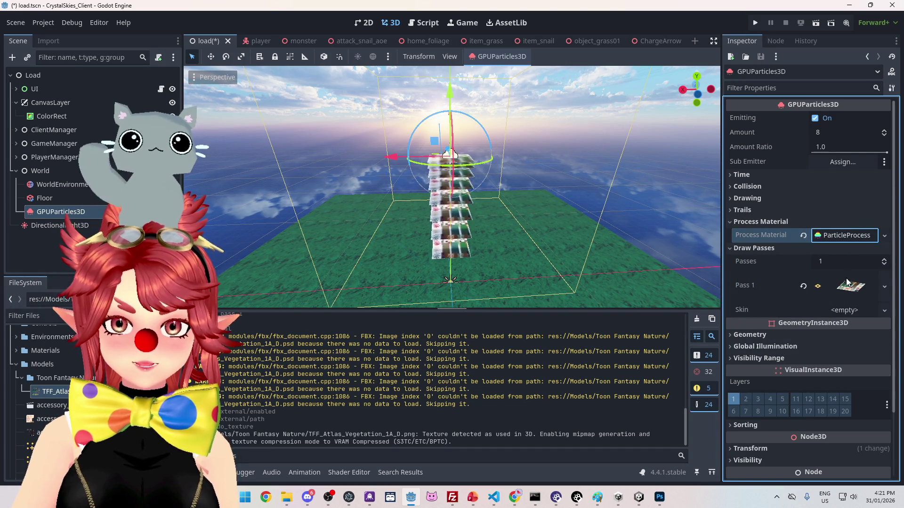
{"action": "left_click", "coordinate": [850, 286]}
Step: Check the Pass 1 material resource, collapse its details, and bring File Explorer forward
{"action": "scroll", "coordinate": [840, 290], "scroll_direction": "down", "scroll_amount": 4}
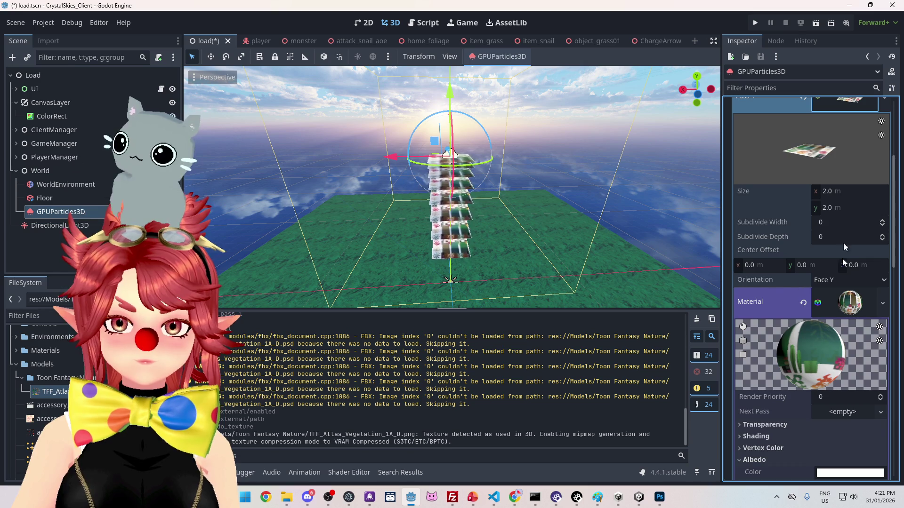
{"action": "scroll", "coordinate": [836, 337], "scroll_direction": "down", "scroll_amount": 4}
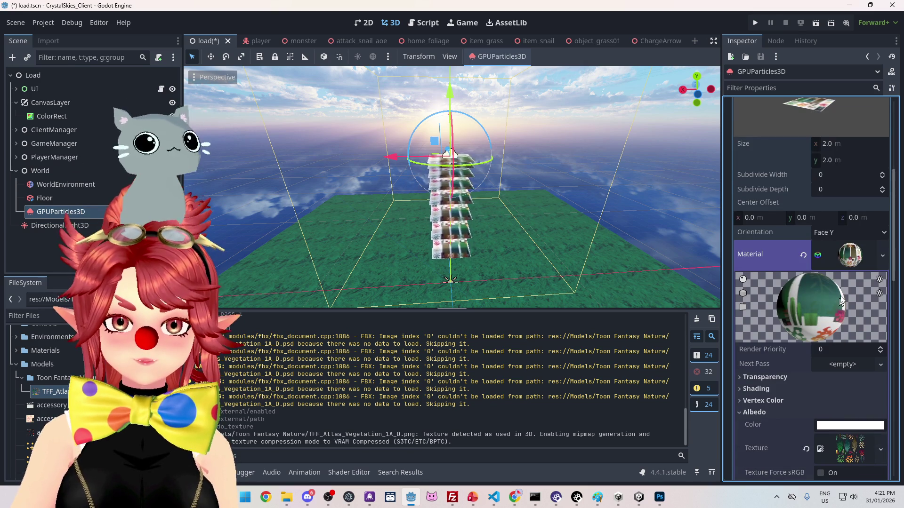
{"action": "left_click", "coordinate": [882, 256]}
{"action": "left_click", "coordinate": [841, 262]}
{"action": "left_click", "coordinate": [842, 262]}
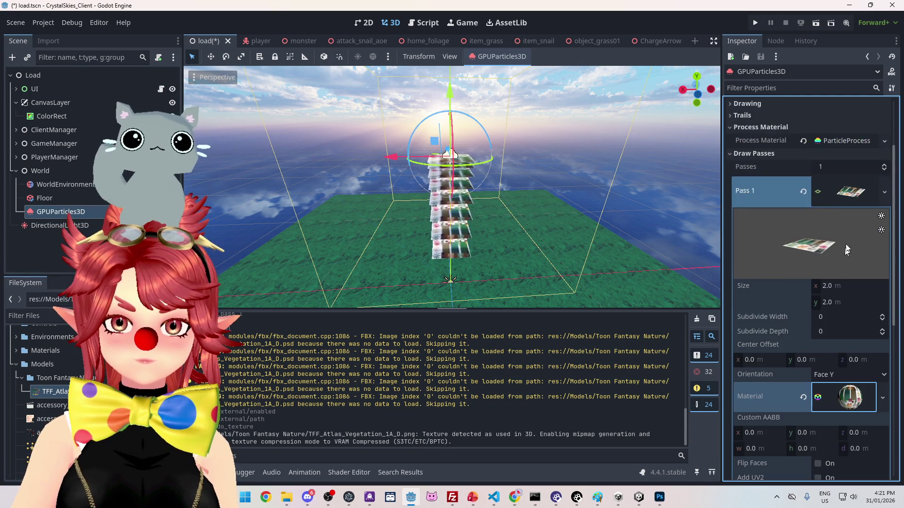
{"action": "left_click", "coordinate": [838, 194]}
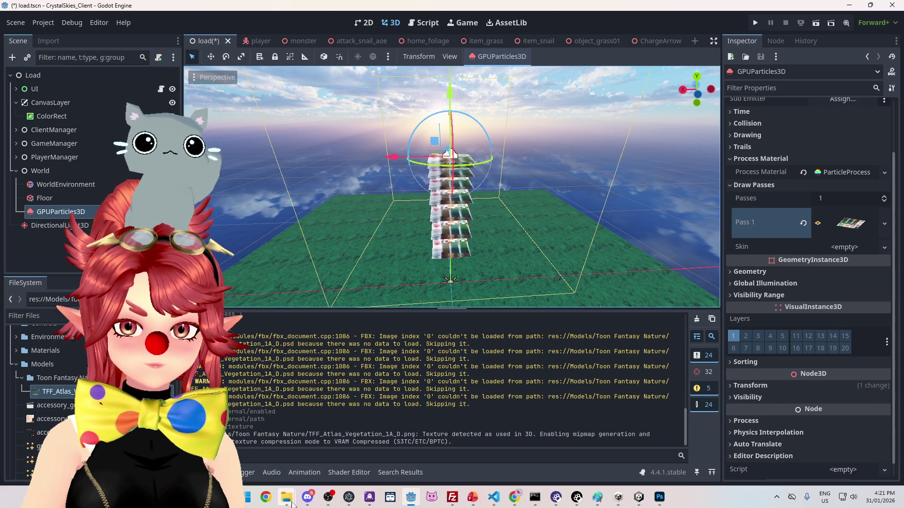
{"action": "mouse_move", "coordinate": [290, 504]}
{"action": "left_click", "coordinate": [283, 445]}
Step: Open the source Models folder in File Explorer and scroll to the TFF_Leaf files
{"action": "left_click", "coordinate": [325, 445]}
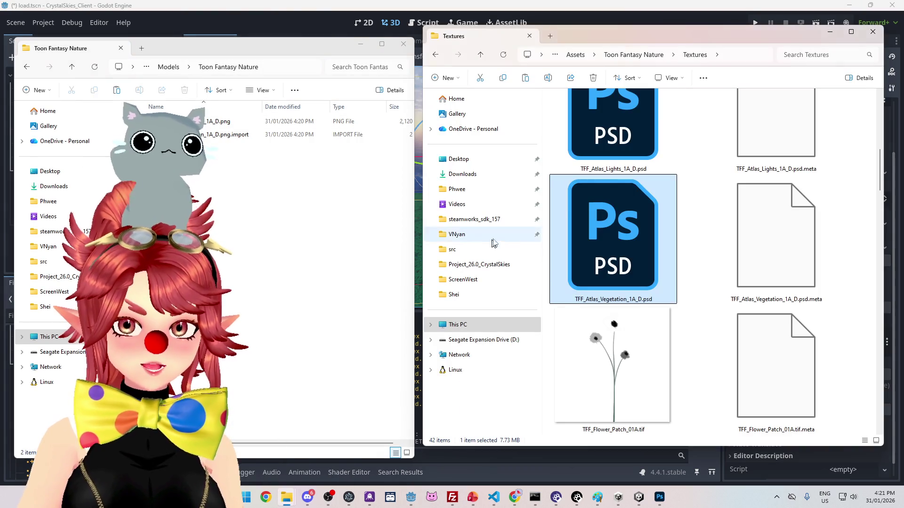
{"action": "left_click", "coordinate": [643, 56]}
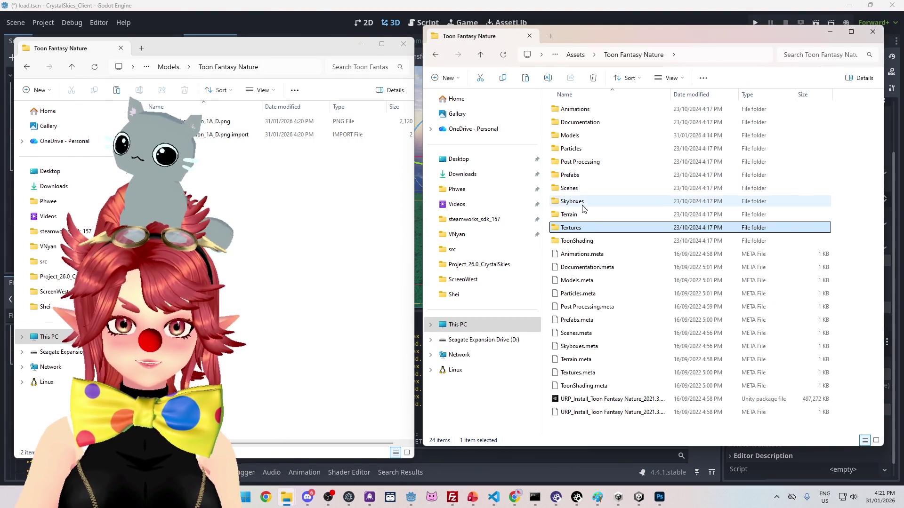
{"action": "left_click", "coordinate": [573, 138]}
{"action": "double_click", "coordinate": [573, 137]}
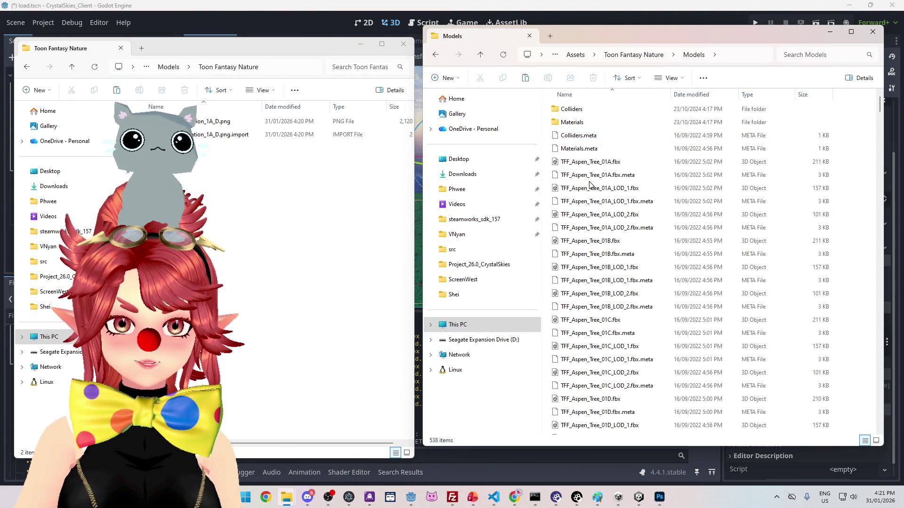
{"action": "scroll", "coordinate": [631, 301], "scroll_direction": "down", "scroll_amount": 10}
{"action": "scroll", "coordinate": [631, 301], "scroll_direction": "down", "scroll_amount": 20}
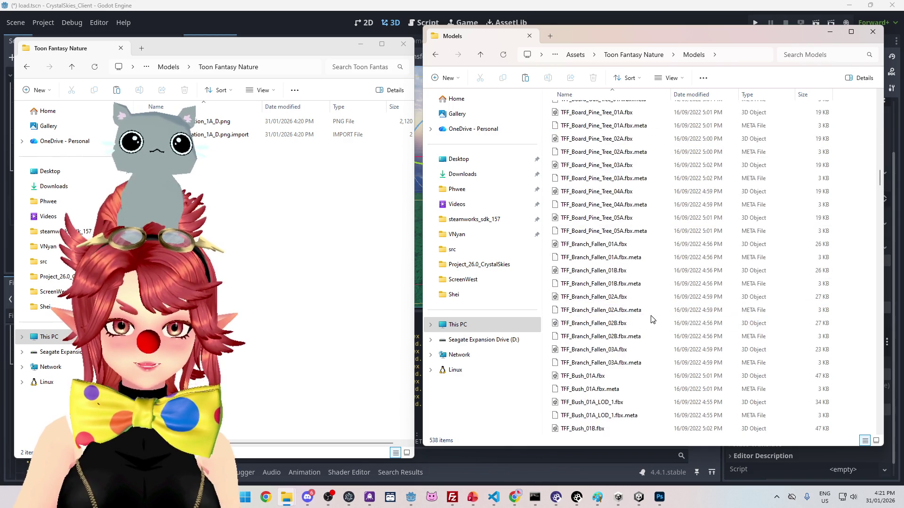
{"action": "scroll", "coordinate": [641, 330], "scroll_direction": "down", "scroll_amount": 8}
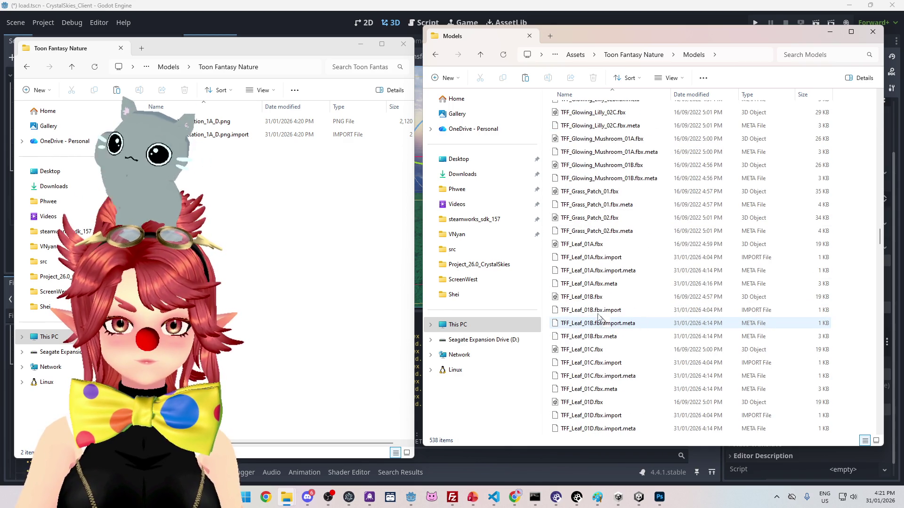
Step: Copy TFF_Leaf_01A–01D.fbx into Toon Fantasy Nature, then drag the leaf model onto Godot's Pass 1 mesh
{"action": "left_click", "coordinate": [589, 245]}
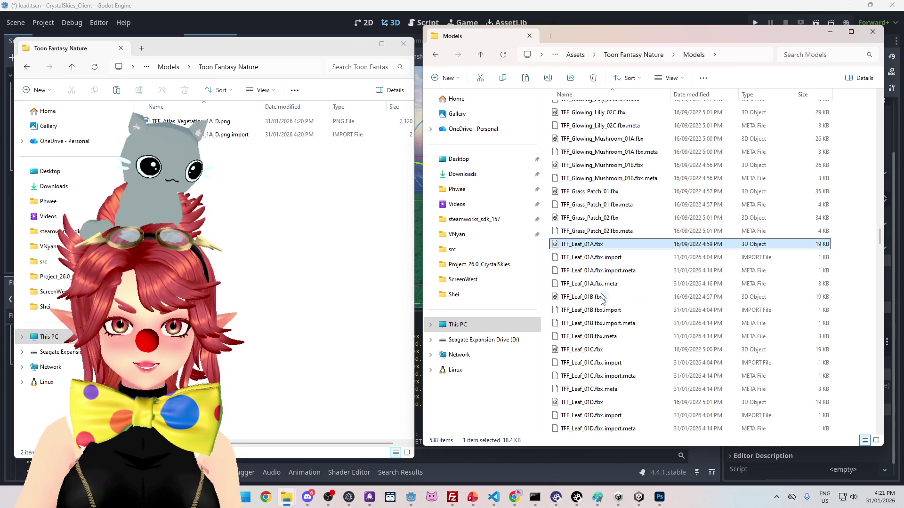
{"action": "left_click", "coordinate": [599, 298], "text": "ctrl"}
{"action": "left_click", "coordinate": [599, 350], "text": "ctrl"}
{"action": "left_click", "coordinate": [600, 402], "text": "ctrl"}
{"action": "left_click_drag", "start_coordinate": [626, 244], "coordinate": [239, 231]}
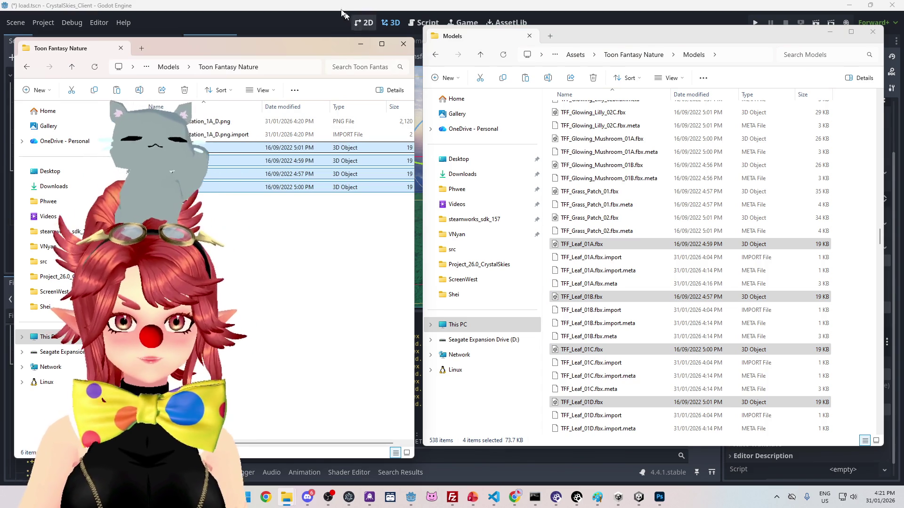
{"action": "left_click", "coordinate": [348, 18]}
{"action": "mouse_move", "coordinate": [56, 405]}
{"action": "left_mouse_down"}
{"action": "mouse_move", "coordinate": [518, 282]}
{"action": "mouse_move", "coordinate": [840, 230]}
{"action": "left_mouse_up"}
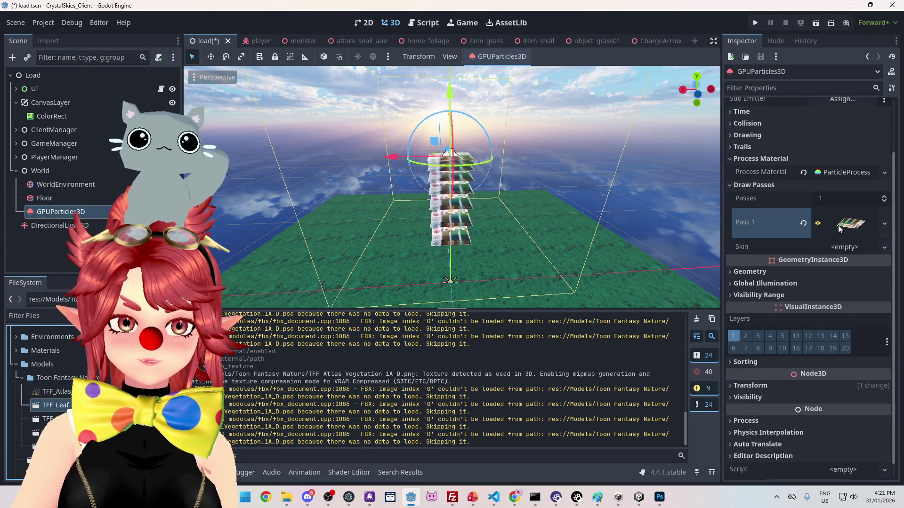
Step: Look through the Pass 1 mesh options and Quick Load picker without changing the mesh
{"action": "left_click", "coordinate": [840, 229]}
{"action": "left_click", "coordinate": [863, 227]}
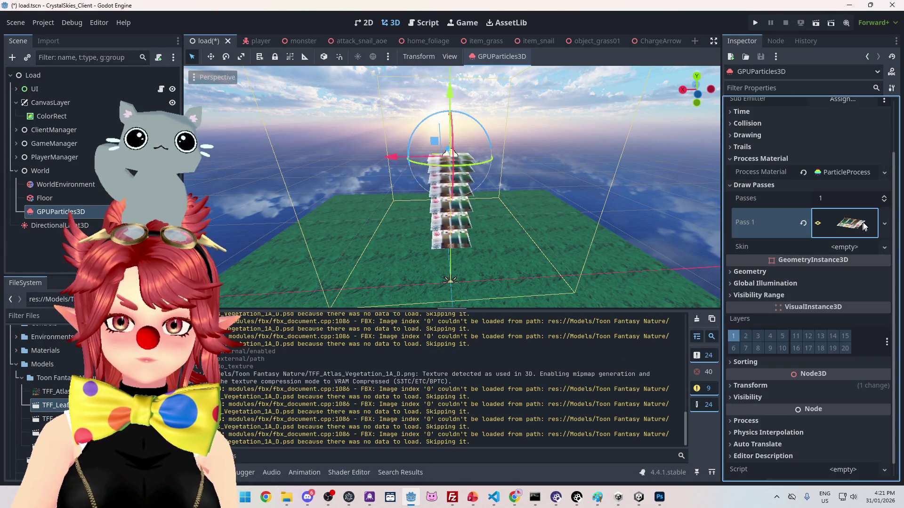
{"action": "left_click", "coordinate": [885, 223]}
{"action": "left_click", "coordinate": [751, 343]}
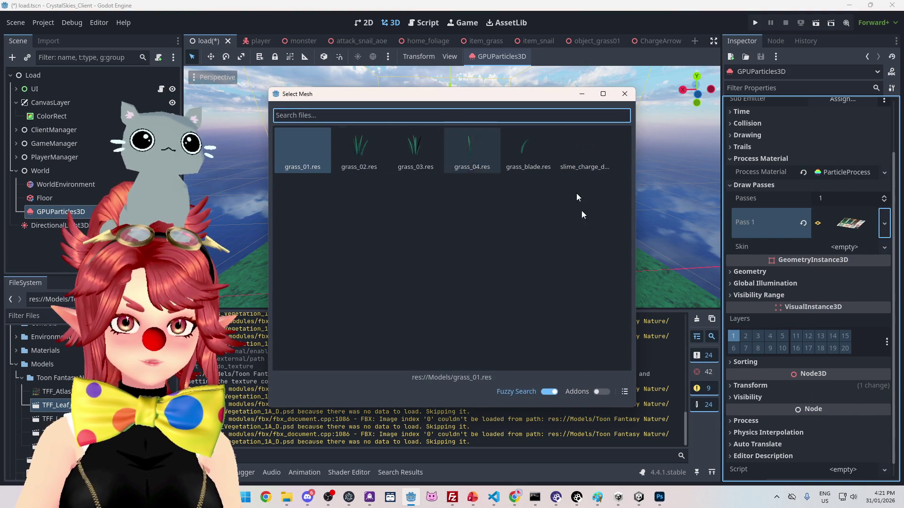
{"action": "left_click", "coordinate": [625, 94]}
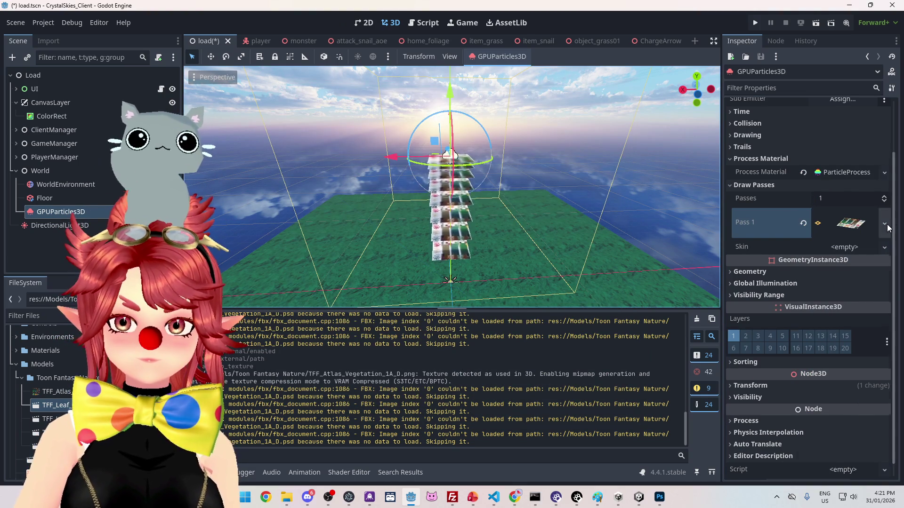
{"action": "left_click", "coordinate": [885, 223]}
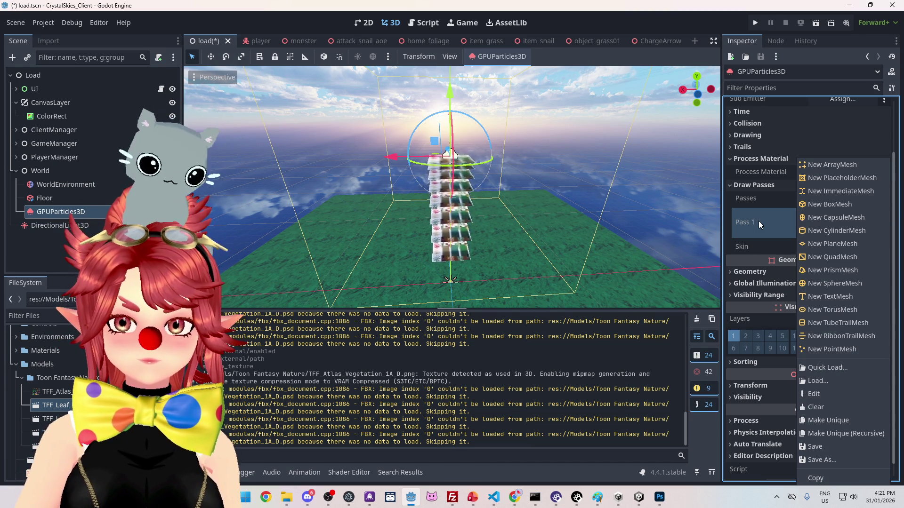
{"action": "key", "text": "Escape"}
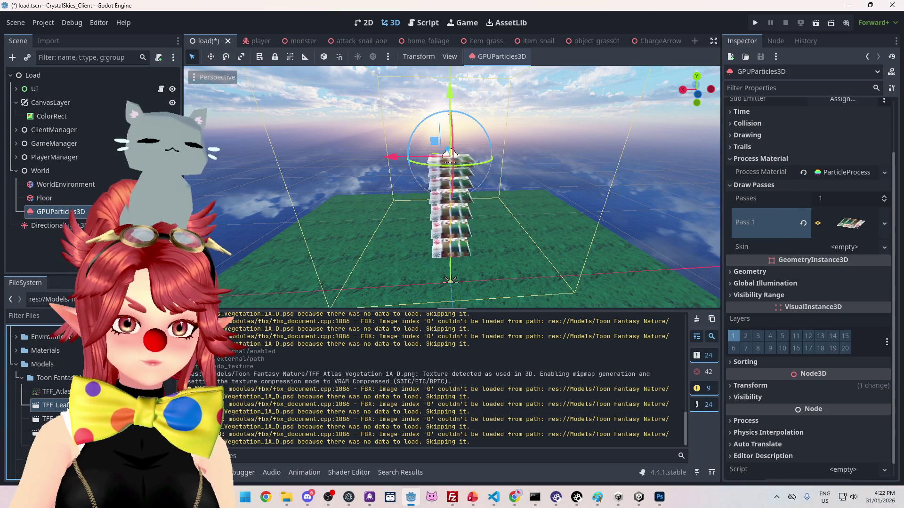
Step: Review TFF_Leaf_01A.fbx import settings and its atlas material, then expand the Pass 1 mesh
{"action": "double_click", "coordinate": [55, 405]}
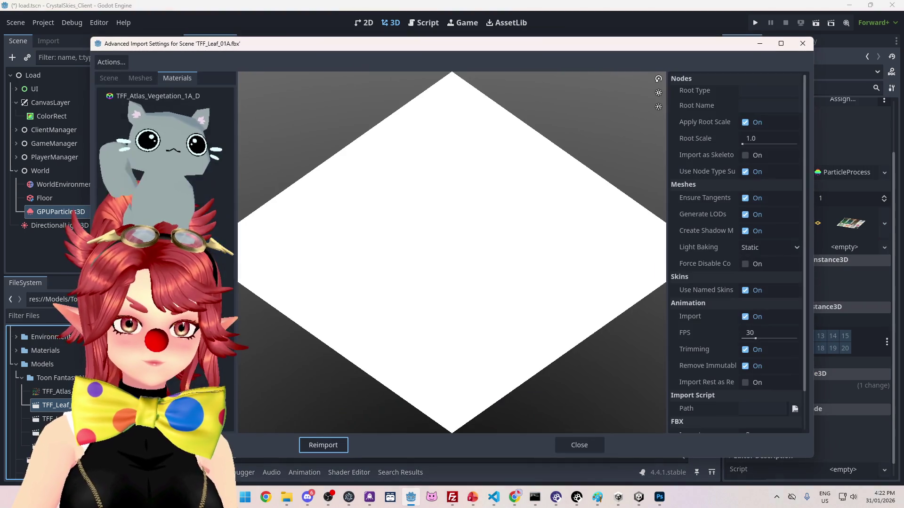
{"action": "left_click", "coordinate": [139, 80]}
{"action": "left_click", "coordinate": [112, 79]}
{"action": "left_click", "coordinate": [179, 78]}
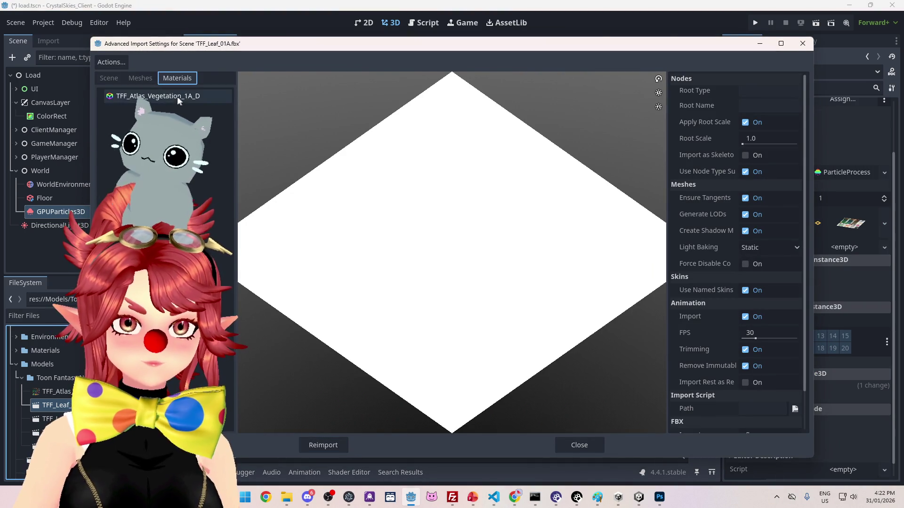
{"action": "left_click", "coordinate": [178, 97]}
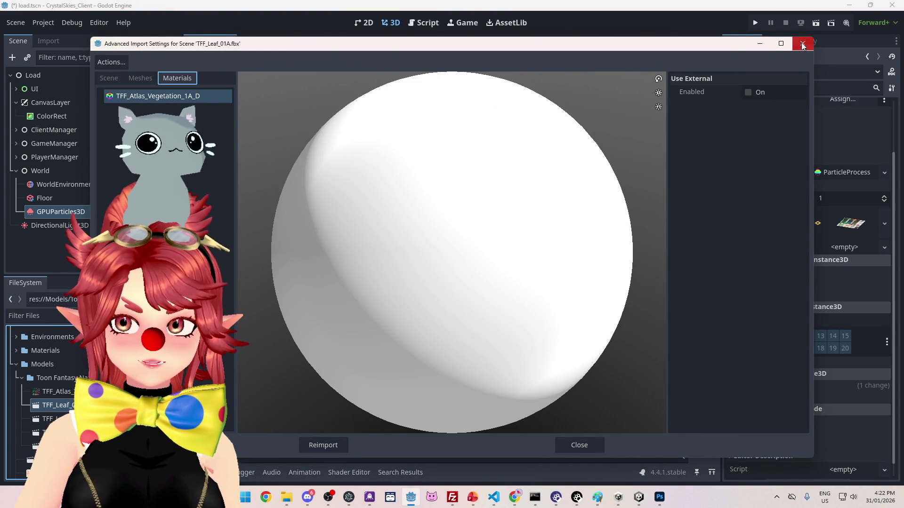
{"action": "left_click", "coordinate": [803, 44]}
{"action": "left_click", "coordinate": [852, 231]}
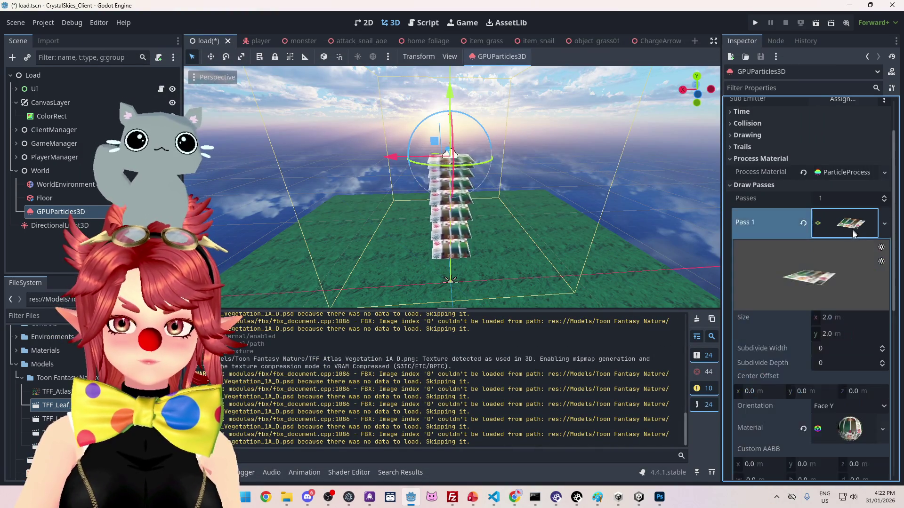
Step: Save the plane mesh's material with Save As as TFF_Vegetation.tres in the Materials folder
{"action": "scroll", "coordinate": [823, 318], "scroll_direction": "down", "scroll_amount": 3}
{"action": "left_click", "coordinate": [882, 288]}
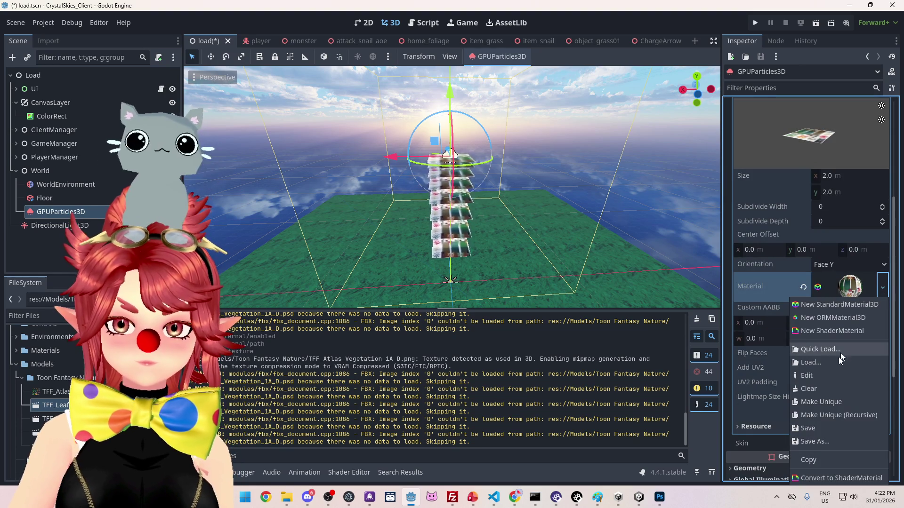
{"action": "left_click", "coordinate": [823, 441]}
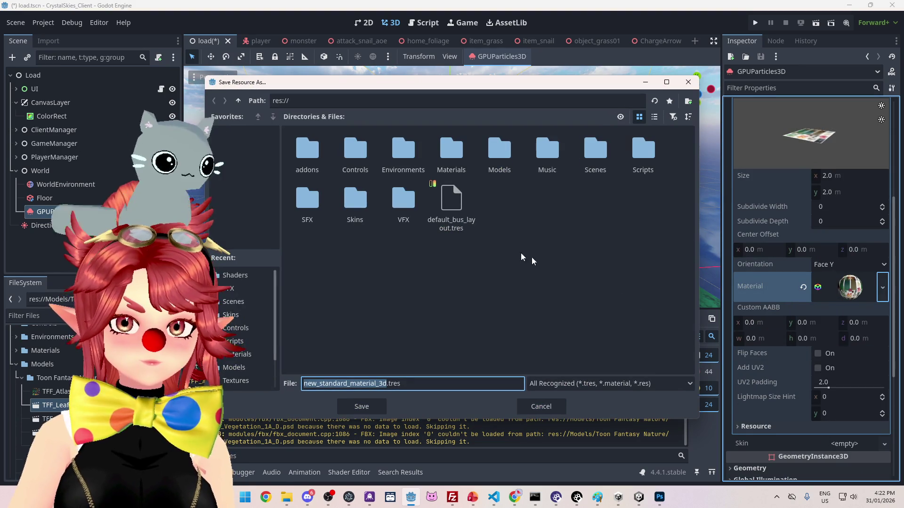
{"action": "double_click", "coordinate": [451, 150]}
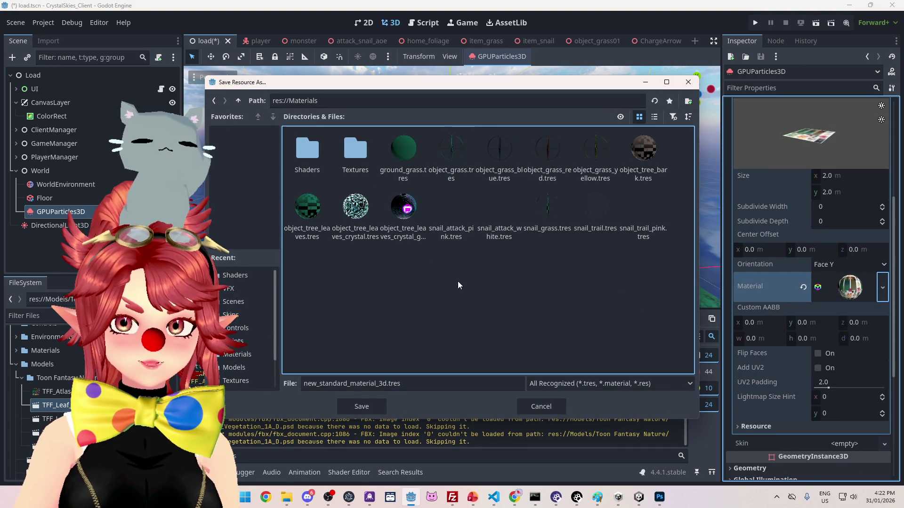
{"action": "left_click_drag", "start_coordinate": [386, 383], "coordinate": [303, 384]}
{"action": "type", "text": "TF"}
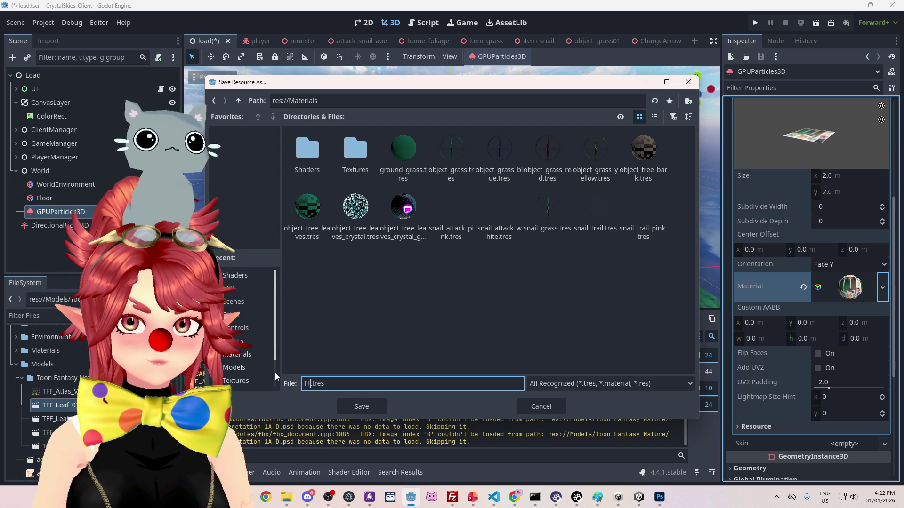
{"action": "type", "text": "F_"}
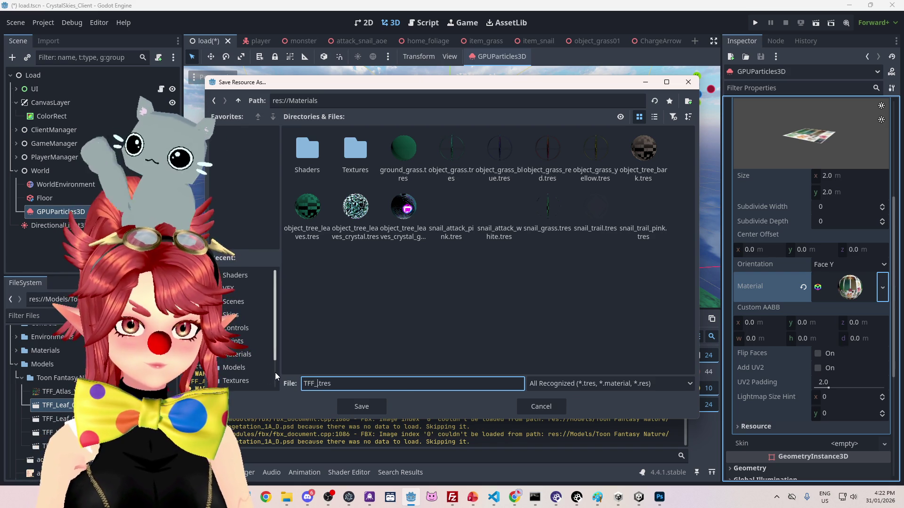
{"action": "type", "text": "Vegetation"}
{"action": "key", "text": "Return"}
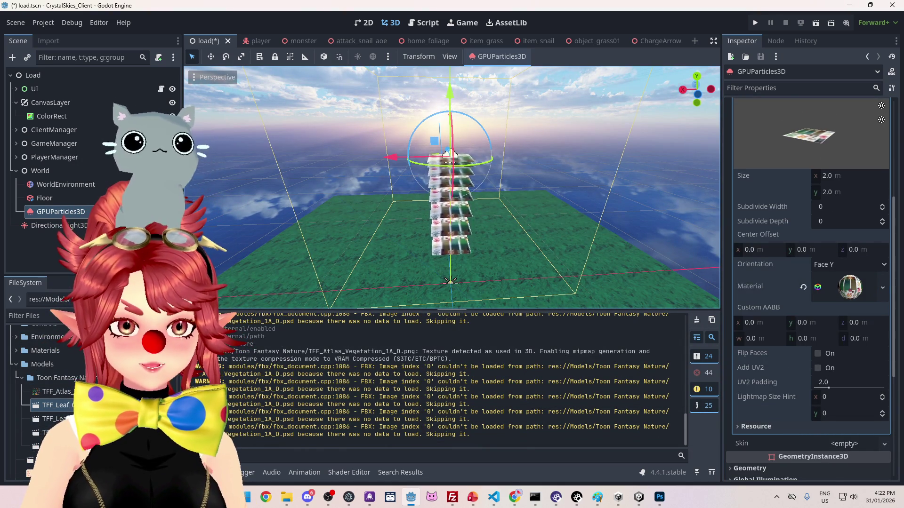
Step: Point TFF_Leaf_01A.fbx's atlas material to external Materials/TFF_Vegetation.tres and reimport the model
{"action": "double_click", "coordinate": [55, 405]}
{"action": "left_click", "coordinate": [197, 96]}
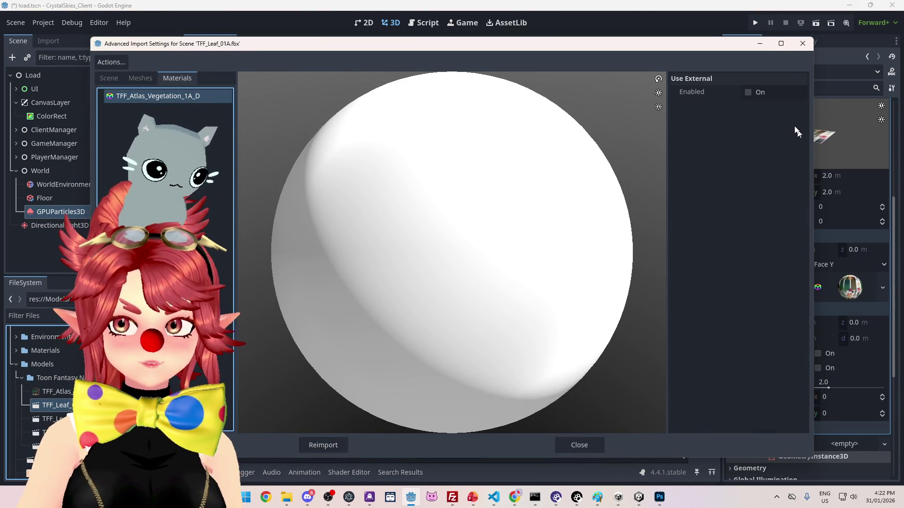
{"action": "left_click", "coordinate": [748, 93]}
{"action": "left_click", "coordinate": [800, 108]}
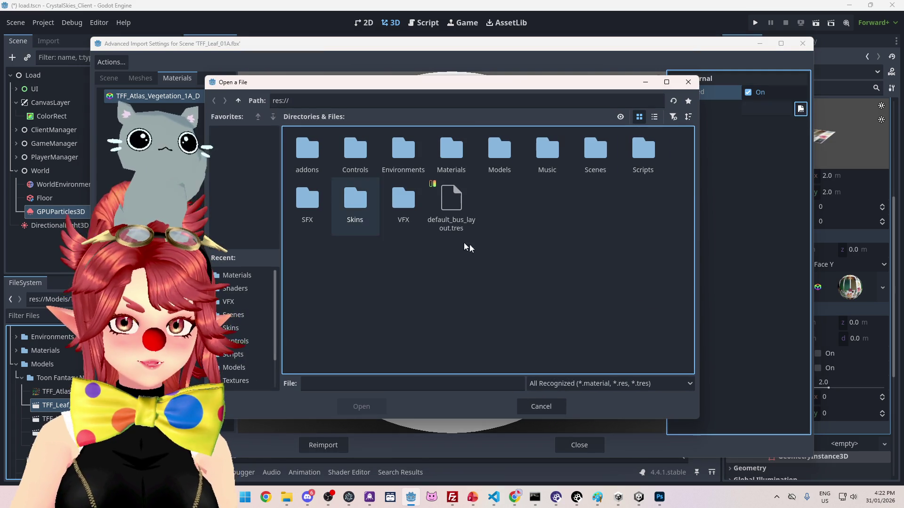
{"action": "double_click", "coordinate": [451, 151]}
{"action": "left_click", "coordinate": [307, 270]}
{"action": "left_click", "coordinate": [362, 406]}
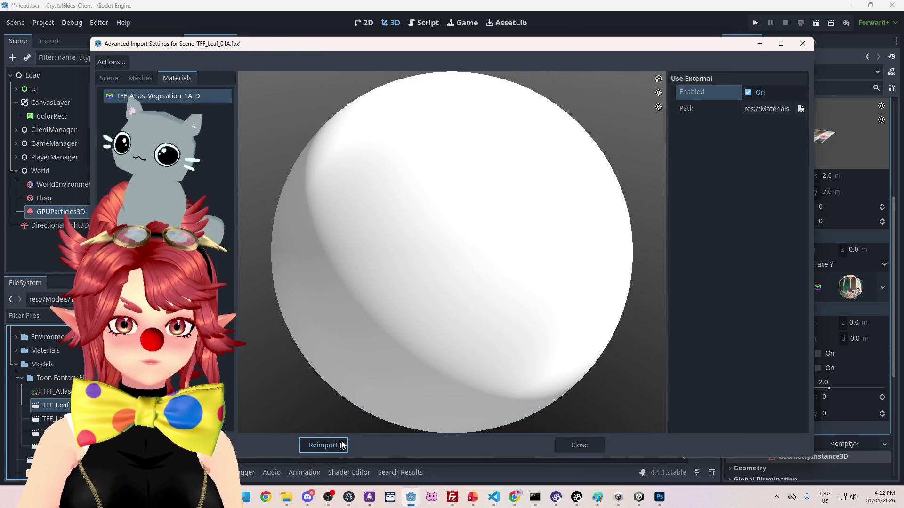
{"action": "left_click", "coordinate": [329, 445]}
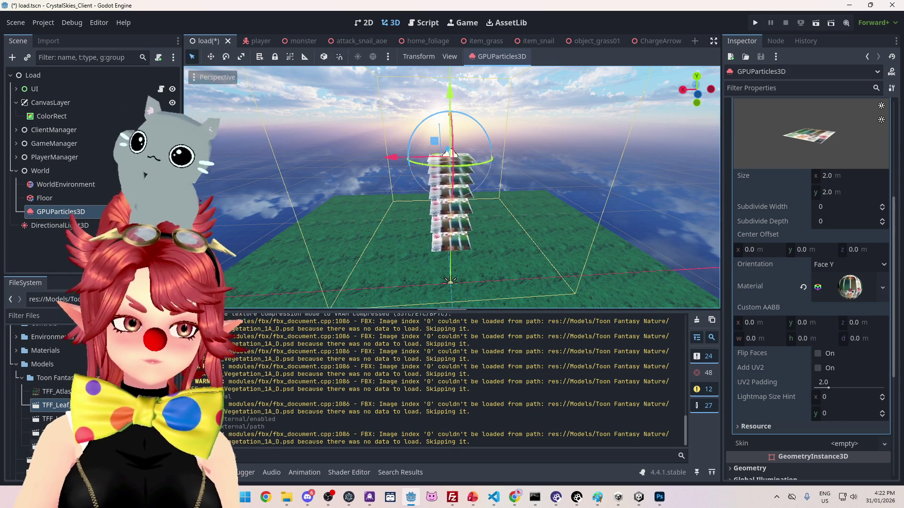
{"action": "scroll", "coordinate": [51, 391], "scroll_direction": "down", "scroll_amount": 4}
{"action": "scroll", "coordinate": [52, 377], "scroll_direction": "up", "scroll_amount": 3}
{"action": "scroll", "coordinate": [52, 377], "scroll_direction": "up", "scroll_amount": 1}
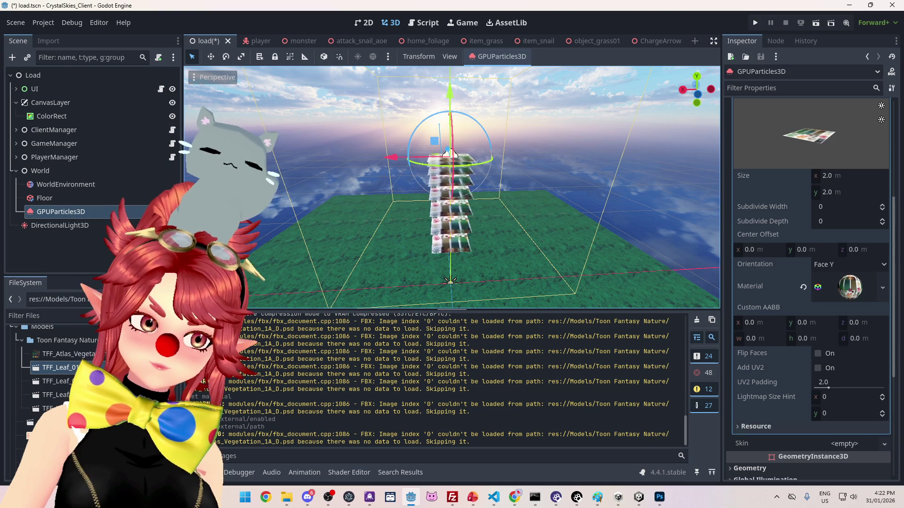
Step: Reopen TFF_Leaf_01A.fbx import settings and select the Plane_13041 mesh
{"action": "right_click", "coordinate": [79, 212]}
{"action": "left_click", "coordinate": [78, 368]}
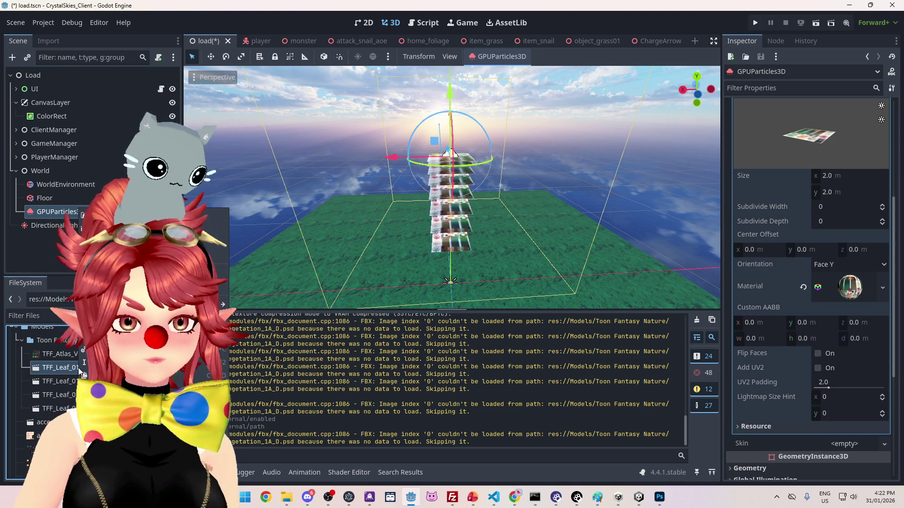
{"action": "double_click", "coordinate": [60, 368]}
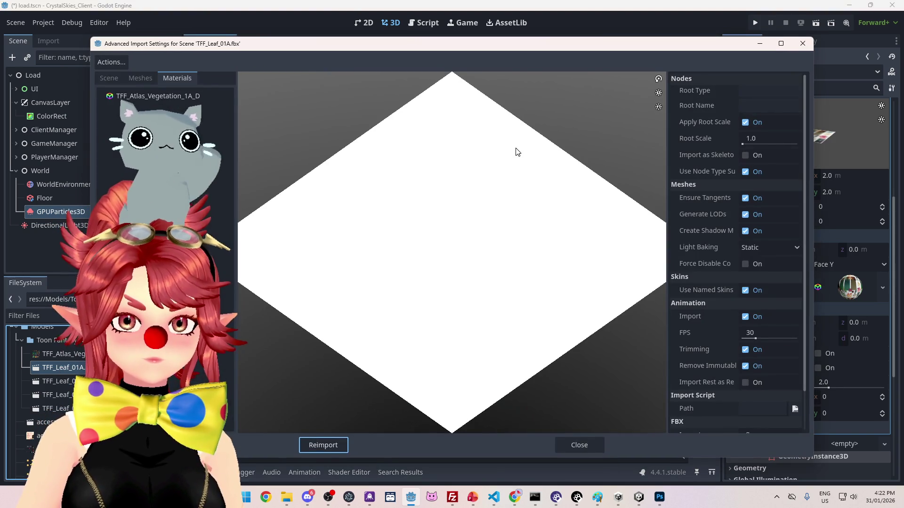
{"action": "left_click", "coordinate": [141, 78]}
{"action": "left_click", "coordinate": [107, 97]}
{"action": "left_click", "coordinate": [102, 96]}
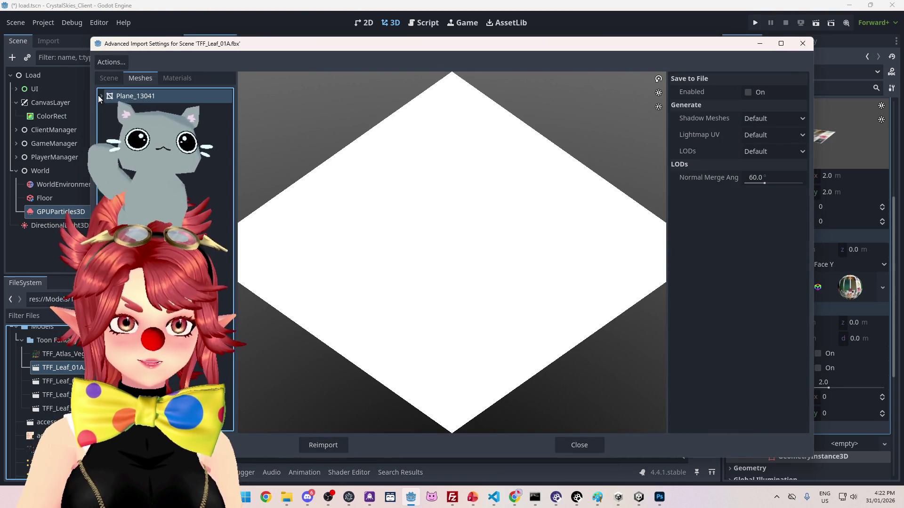
Step: Save the mesh to Leaf_01A.res in Models/Toon Fantasy Nature and reimport the model
{"action": "left_click", "coordinate": [749, 94]}
{"action": "left_click", "coordinate": [800, 108]}
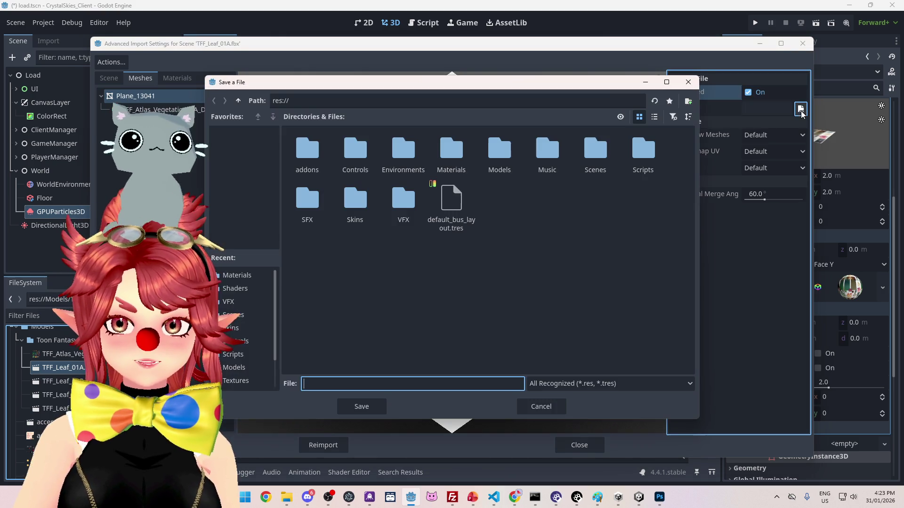
{"action": "double_click", "coordinate": [493, 160]}
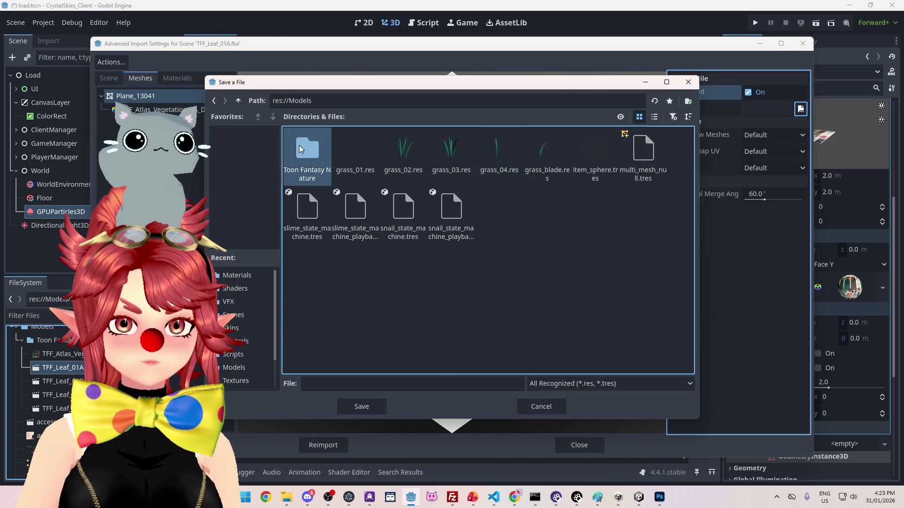
{"action": "double_click", "coordinate": [307, 146]}
{"action": "left_click", "coordinate": [361, 406]}
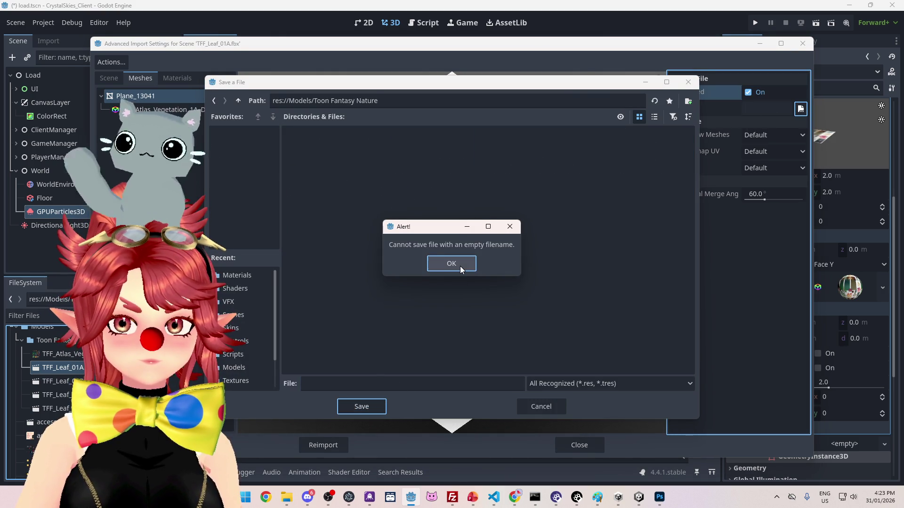
{"action": "left_click", "coordinate": [459, 266]}
{"action": "left_click", "coordinate": [365, 383]}
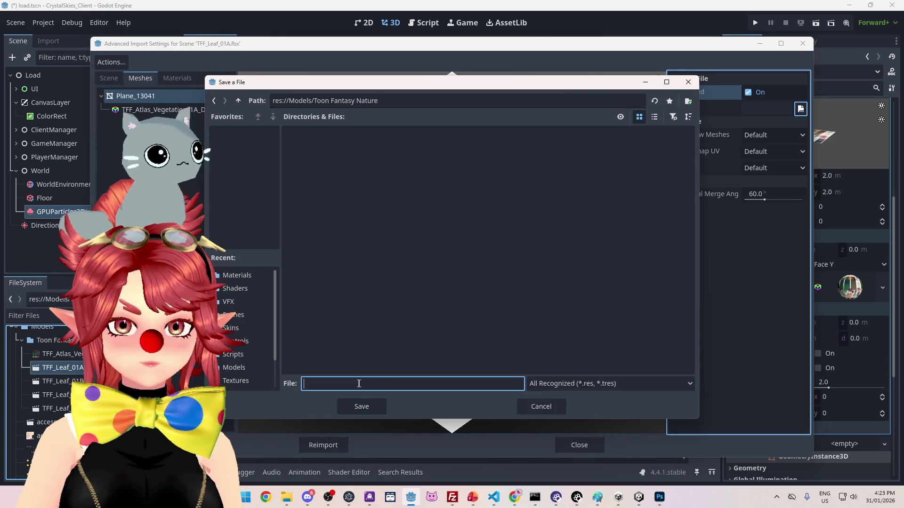
{"action": "left_click_drag", "start_coordinate": [305, 82], "coordinate": [326, 80]}
{"action": "type", "text": "Lea"}
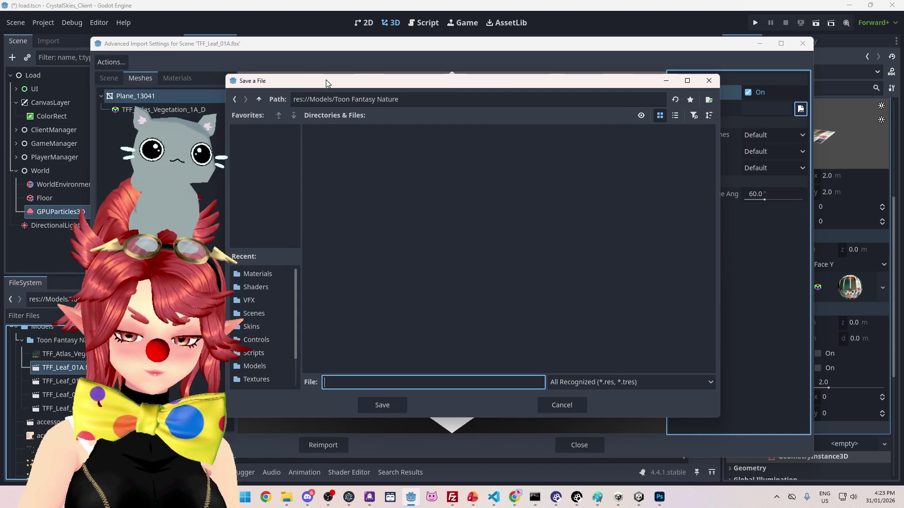
{"action": "type", "text": "f_01A"}
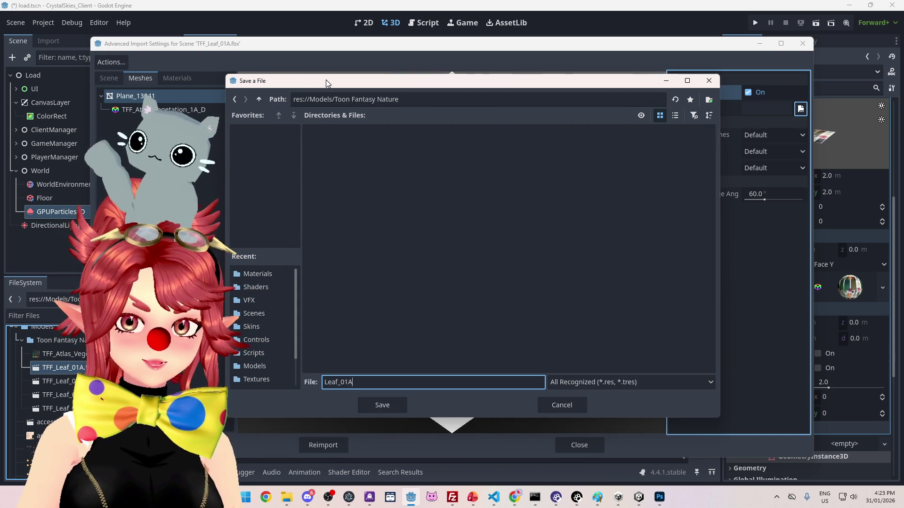
{"action": "key", "text": "Return"}
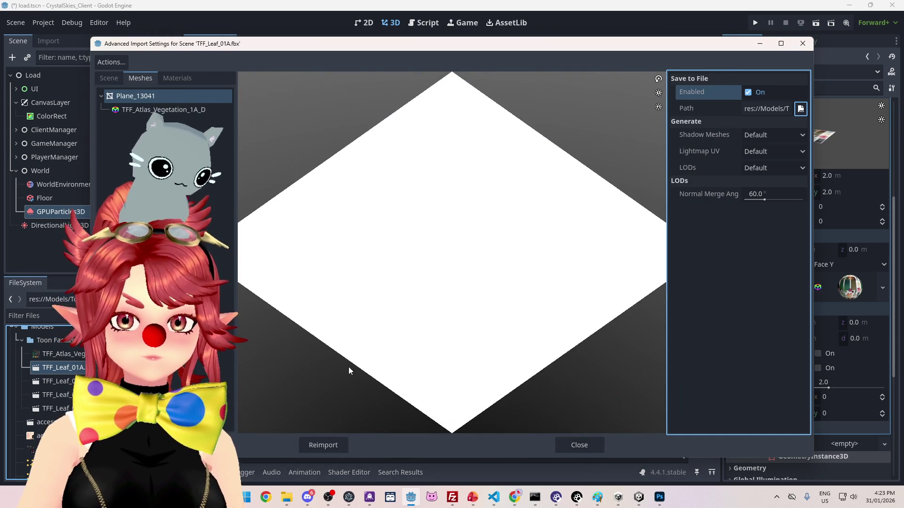
{"action": "left_click", "coordinate": [330, 445]}
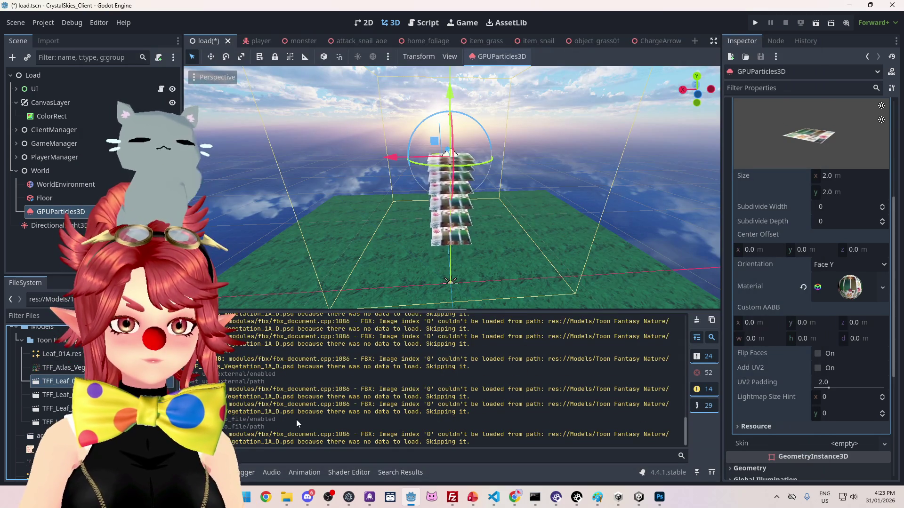
Step: Assign Leaf_01A.res as the Pass 1 draw mesh and frame the emitter in the viewport
{"action": "mouse_move", "coordinate": [62, 354]}
{"action": "left_mouse_down"}
{"action": "mouse_move", "coordinate": [833, 214]}
{"action": "mouse_move", "coordinate": [843, 250]}
{"action": "mouse_move", "coordinate": [831, 152]}
{"action": "mouse_move", "coordinate": [818, 156]}
{"action": "mouse_move", "coordinate": [843, 193]}
{"action": "left_mouse_up"}
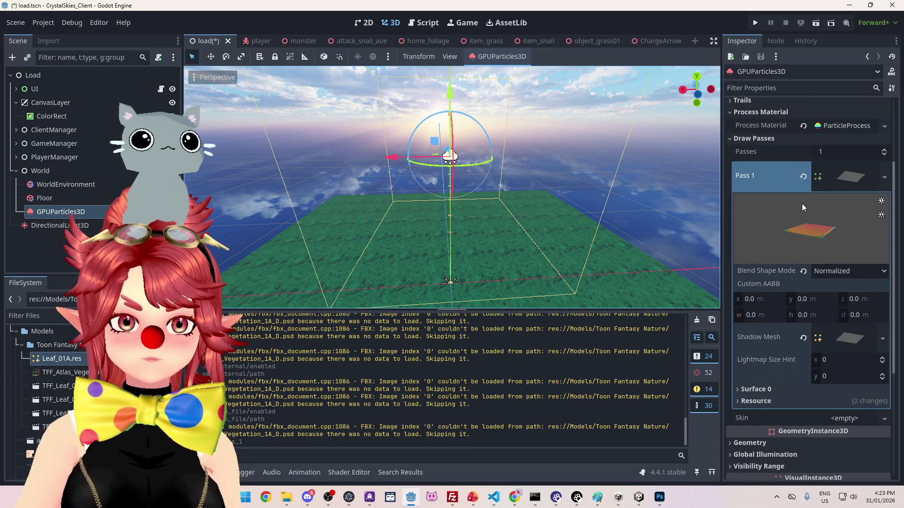
{"action": "scroll", "coordinate": [474, 210], "scroll_direction": "up", "scroll_amount": 2}
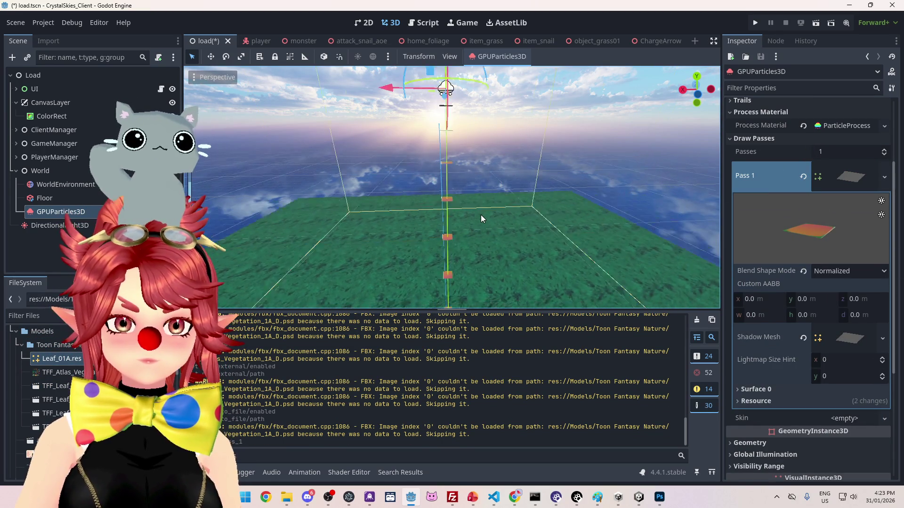
{"action": "mouse_move", "coordinate": [481, 215]}
{"action": "left_mouse_down"}
{"action": "mouse_move", "coordinate": [467, 213]}
{"action": "mouse_move", "coordinate": [475, 229]}
{"action": "left_mouse_up"}
{"action": "key", "text": "f"}
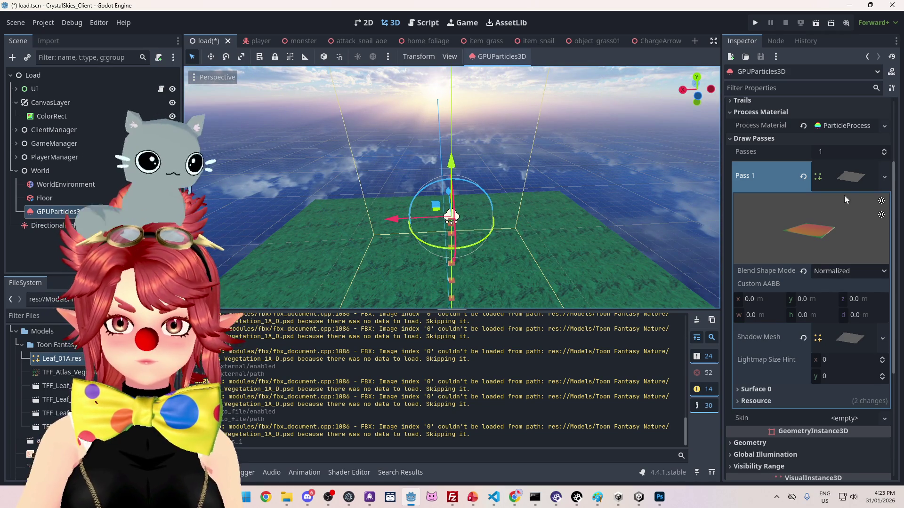
{"action": "scroll", "coordinate": [821, 315], "scroll_direction": "down", "scroll_amount": 2}
{"action": "scroll", "coordinate": [791, 279], "scroll_direction": "down", "scroll_amount": 2}
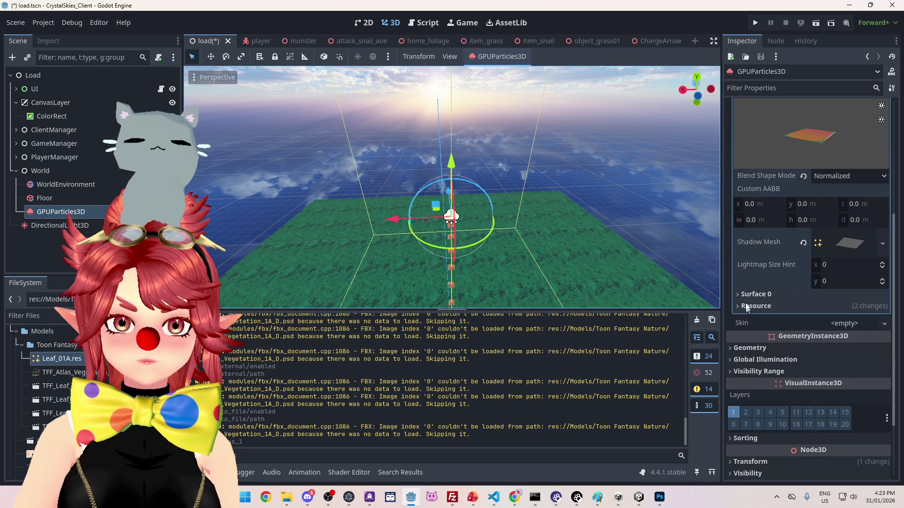
{"action": "scroll", "coordinate": [779, 306], "scroll_direction": "up", "scroll_amount": 8}
Step: Expand the leaf mesh's Surface 0 material down to its transparency settings
{"action": "left_click", "coordinate": [842, 290]}
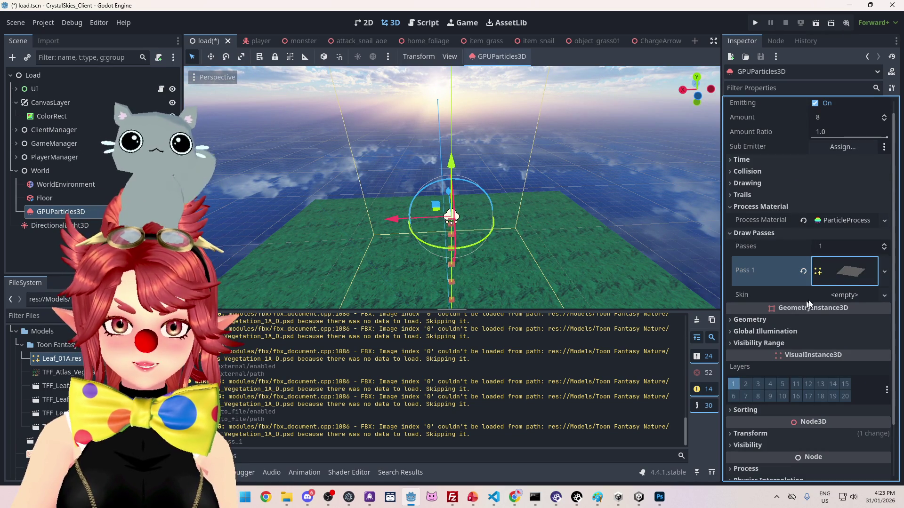
{"action": "left_click", "coordinate": [851, 274]}
{"action": "scroll", "coordinate": [834, 318], "scroll_direction": "down", "scroll_amount": 5}
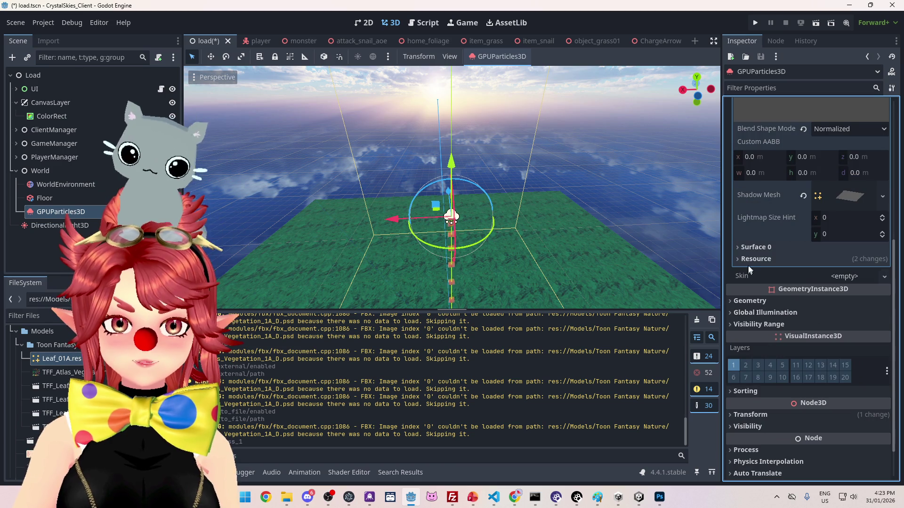
{"action": "left_click", "coordinate": [758, 247]}
{"action": "scroll", "coordinate": [812, 292], "scroll_direction": "down", "scroll_amount": 2}
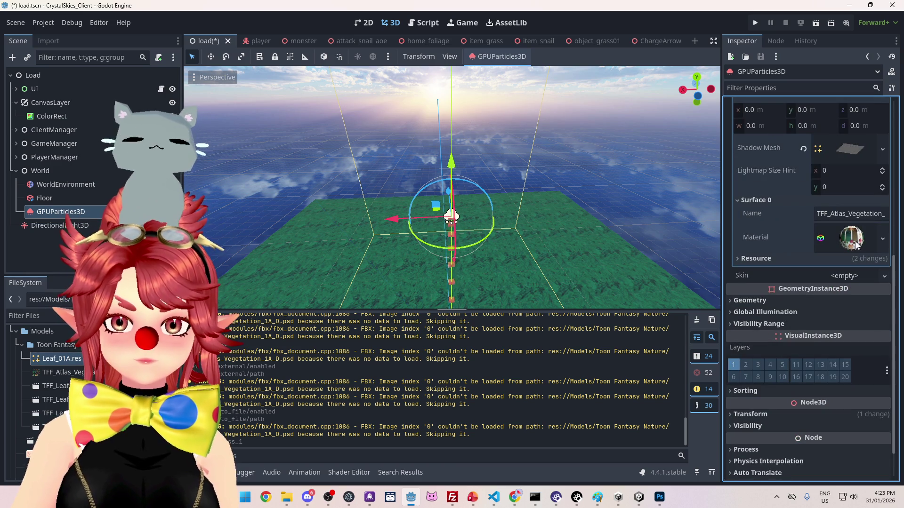
{"action": "left_click", "coordinate": [868, 244]}
{"action": "scroll", "coordinate": [804, 316], "scroll_direction": "down", "scroll_amount": 4}
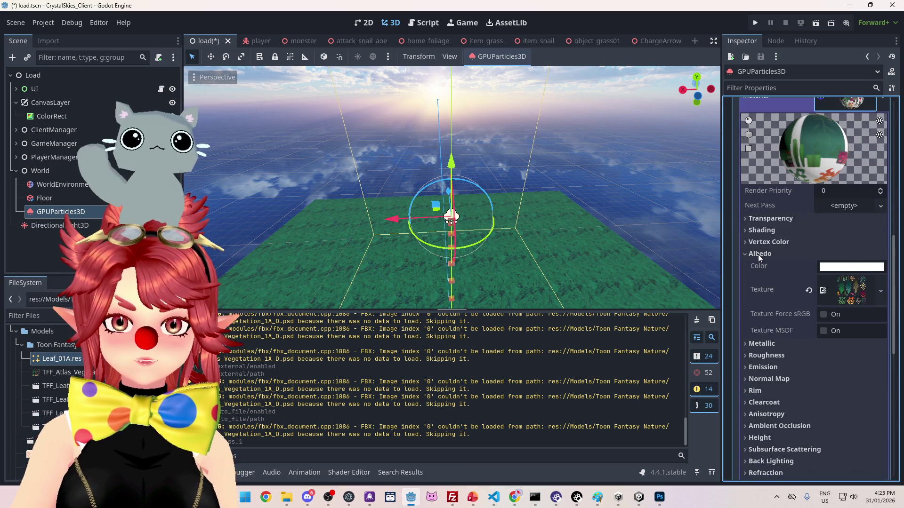
{"action": "left_click", "coordinate": [762, 222]}
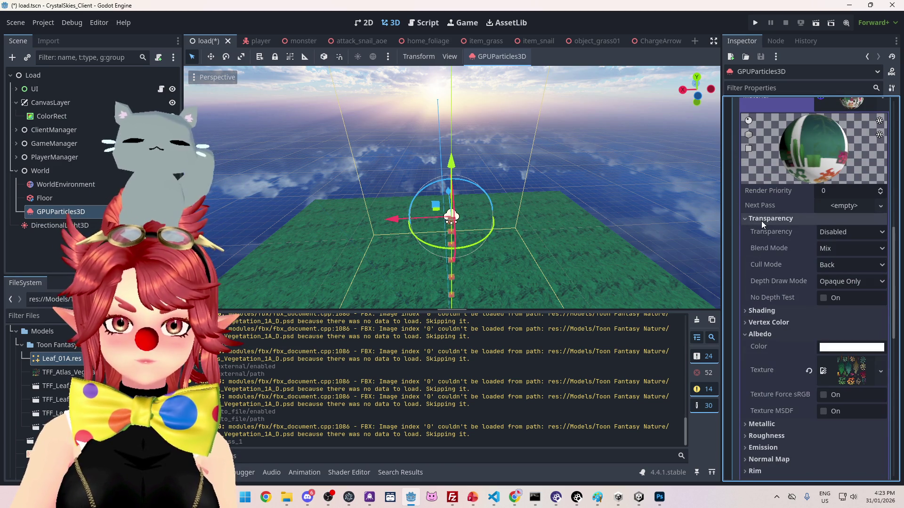
Step: Switch the leaf material's transparency to Alpha Scissor (0.5 threshold) and collapse the Albedo section
{"action": "left_click", "coordinate": [849, 233]}
{"action": "left_click", "coordinate": [845, 273]}
{"action": "mouse_move", "coordinate": [473, 252]}
{"action": "left_mouse_down"}
{"action": "mouse_move", "coordinate": [499, 224]}
{"action": "mouse_move", "coordinate": [476, 242]}
{"action": "mouse_move", "coordinate": [475, 219]}
{"action": "left_mouse_up"}
{"action": "key", "text": "f"}
{"action": "scroll", "coordinate": [473, 208], "scroll_direction": "up", "scroll_amount": 2}
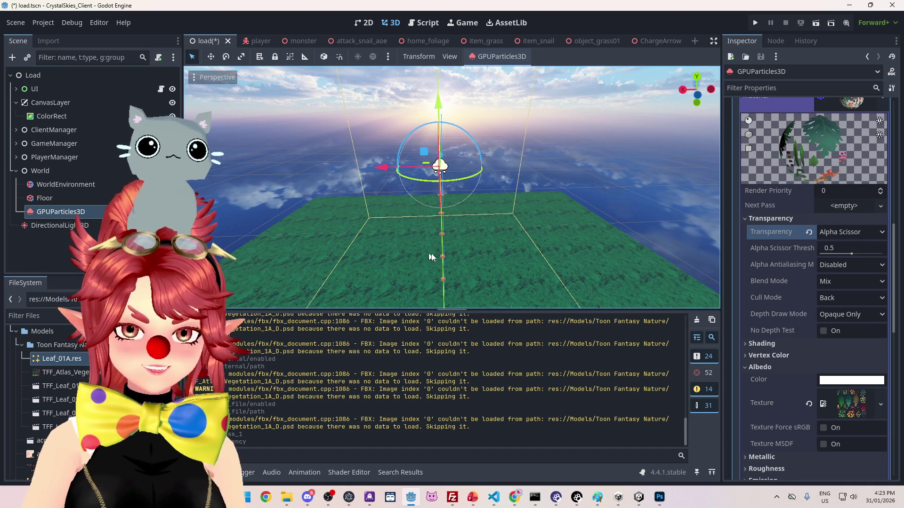
{"action": "scroll", "coordinate": [519, 256], "scroll_direction": "up", "scroll_amount": 3}
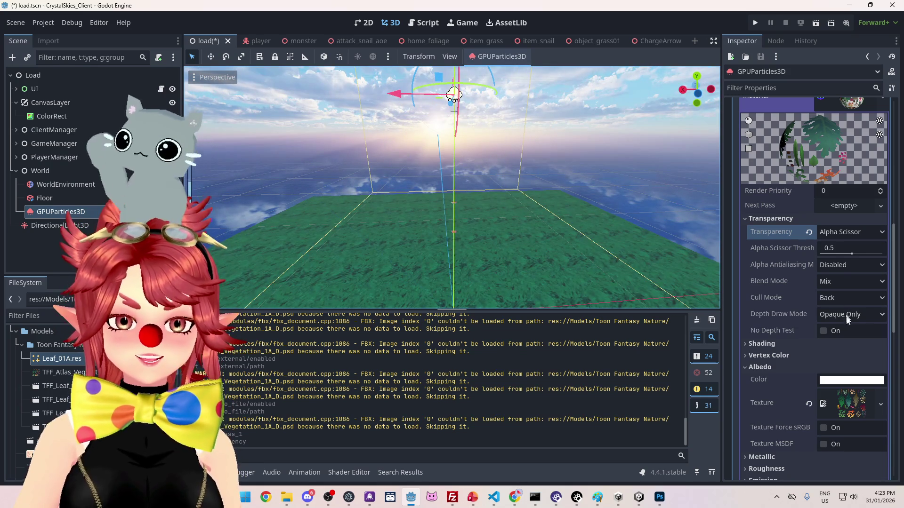
{"action": "left_click", "coordinate": [743, 368]}
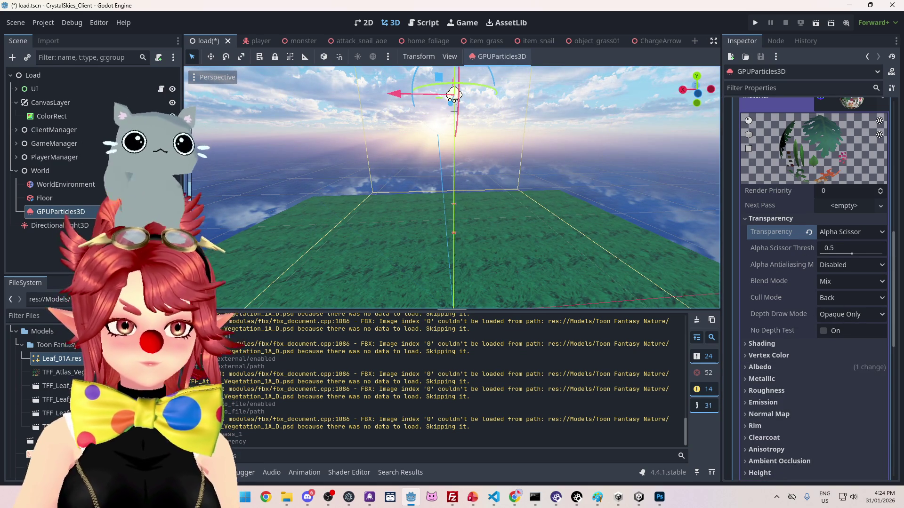
Step: Save TFF_Leaf_01B's Plane_13042 mesh to Leaf_01B.res in the Toon Fantasy Nature folder
{"action": "double_click", "coordinate": [55, 399]}
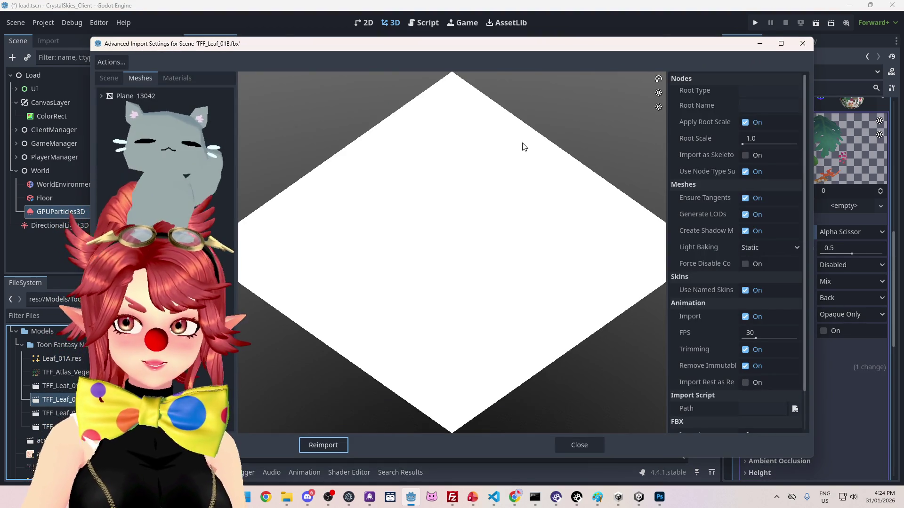
{"action": "left_click", "coordinate": [193, 94]}
{"action": "left_click", "coordinate": [748, 92]}
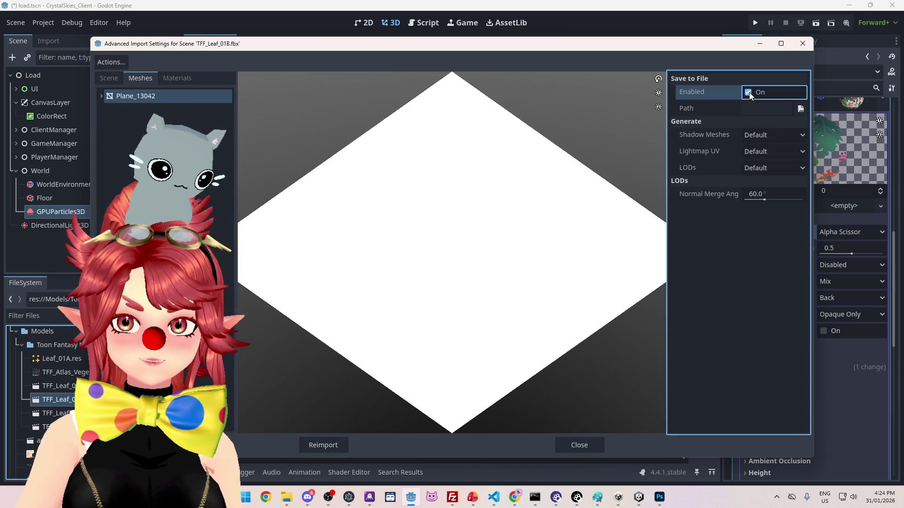
{"action": "left_click", "coordinate": [800, 109]}
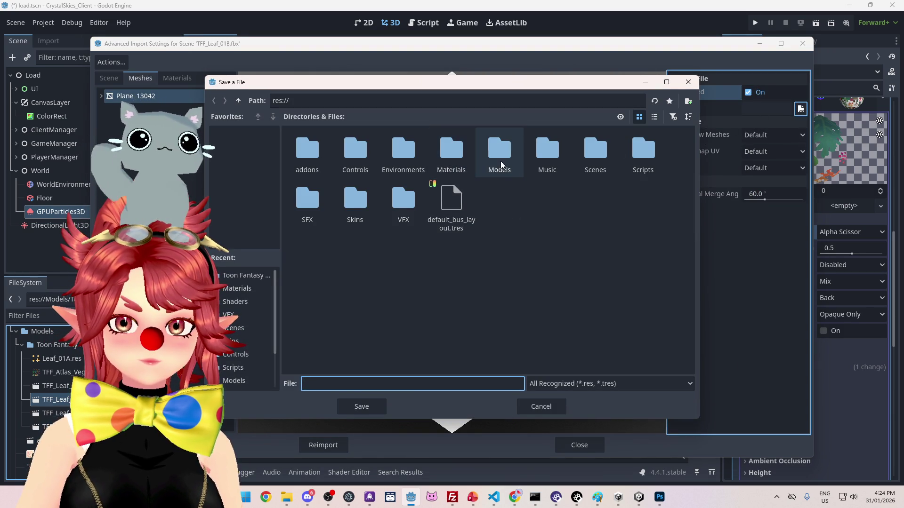
{"action": "double_click", "coordinate": [445, 158]}
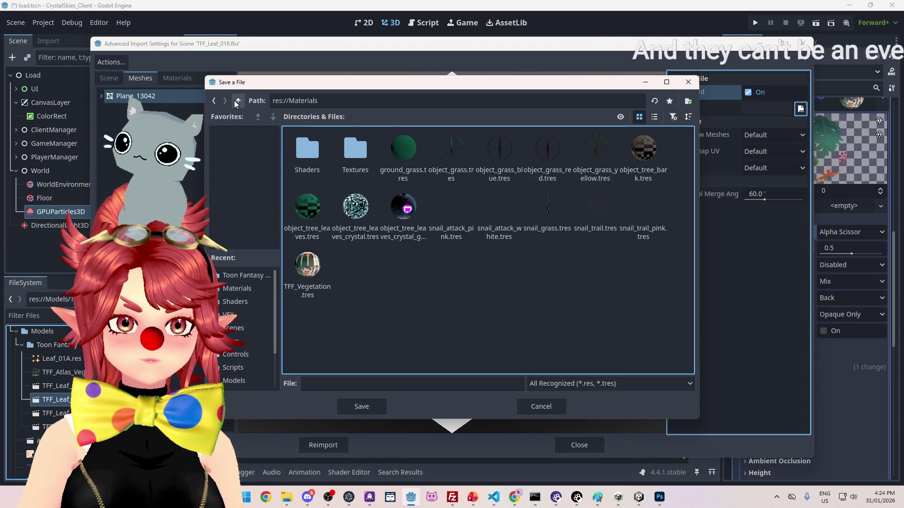
{"action": "left_click", "coordinate": [238, 100]}
{"action": "double_click", "coordinate": [498, 149]}
{"action": "double_click", "coordinate": [306, 150]}
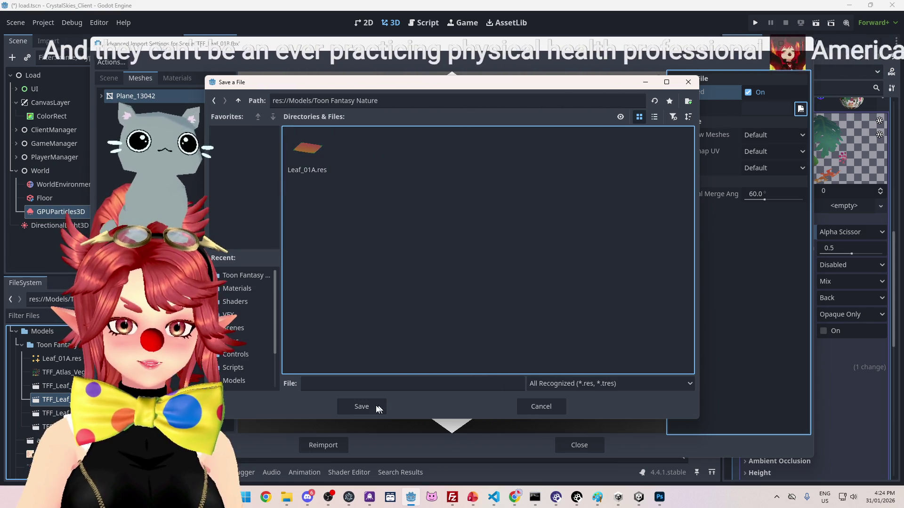
{"action": "left_click", "coordinate": [311, 153]}
{"action": "left_click", "coordinate": [333, 383]}
{"action": "key", "text": "BackSpace"}
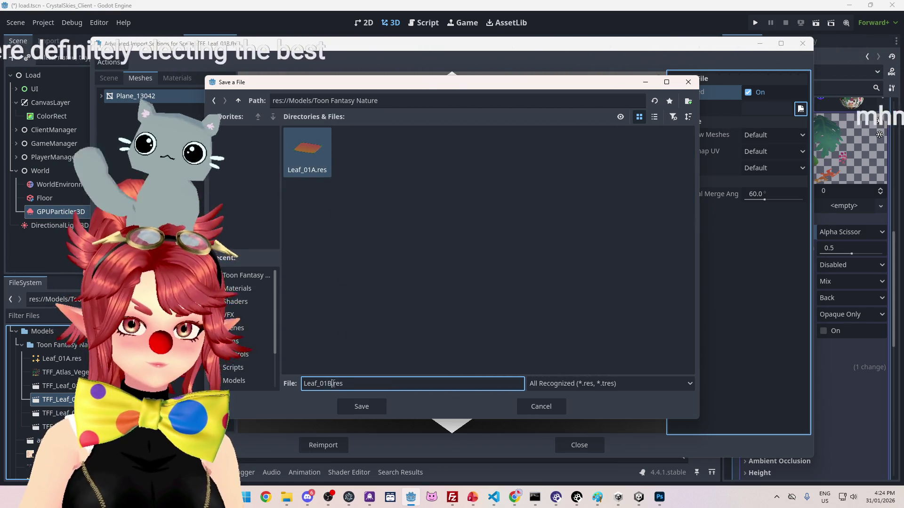
{"action": "key", "text": "Return"}
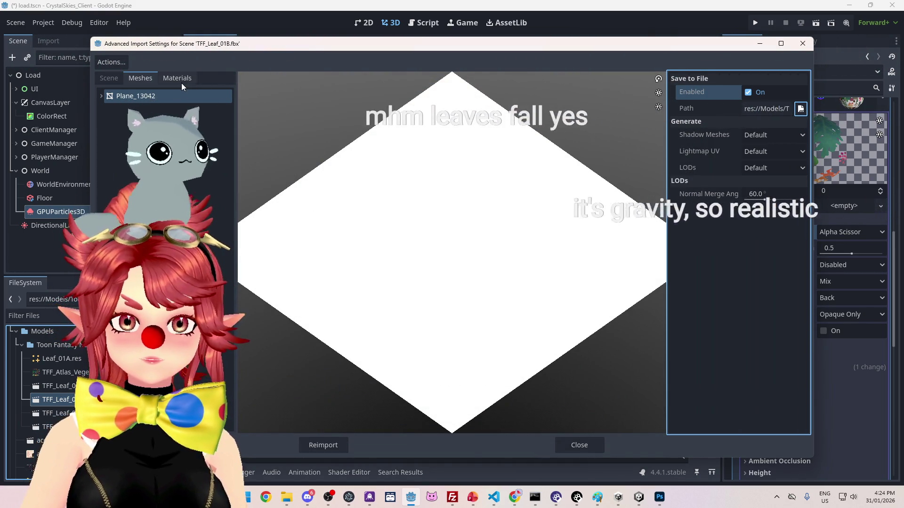
Step: Point the TFF_Atlas_Vegetation_1A_D material to external TFF_Vegetation.tres and reimport the model
{"action": "left_click", "coordinate": [181, 79]}
{"action": "left_click", "coordinate": [191, 96]}
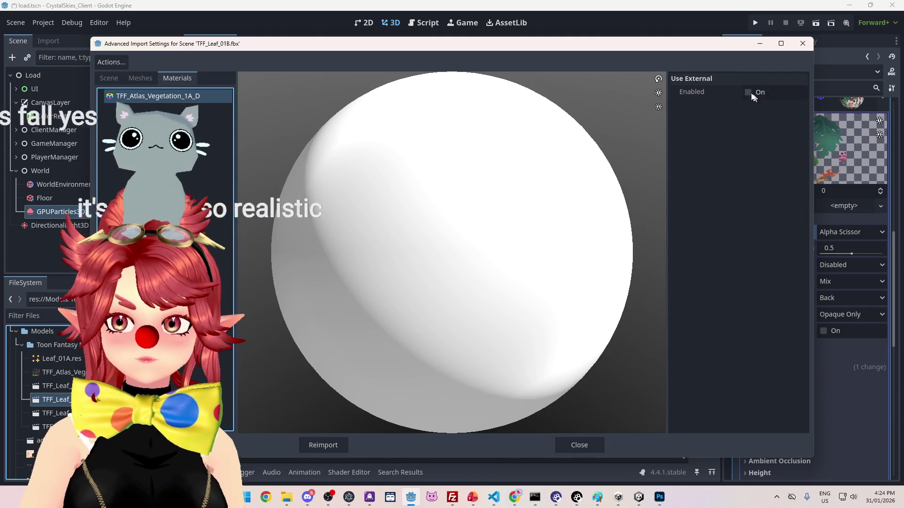
{"action": "left_click", "coordinate": [748, 92]}
{"action": "left_click", "coordinate": [801, 109]}
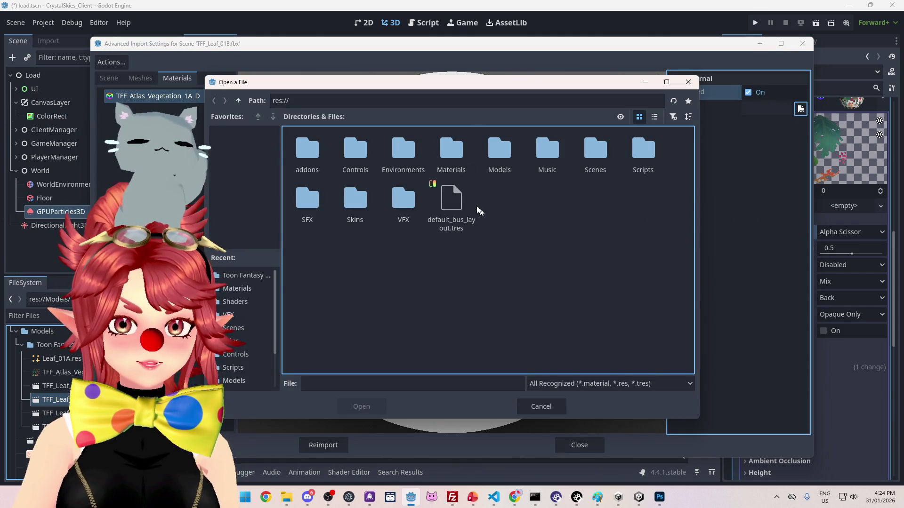
{"action": "double_click", "coordinate": [451, 150]}
{"action": "left_click", "coordinate": [308, 271]}
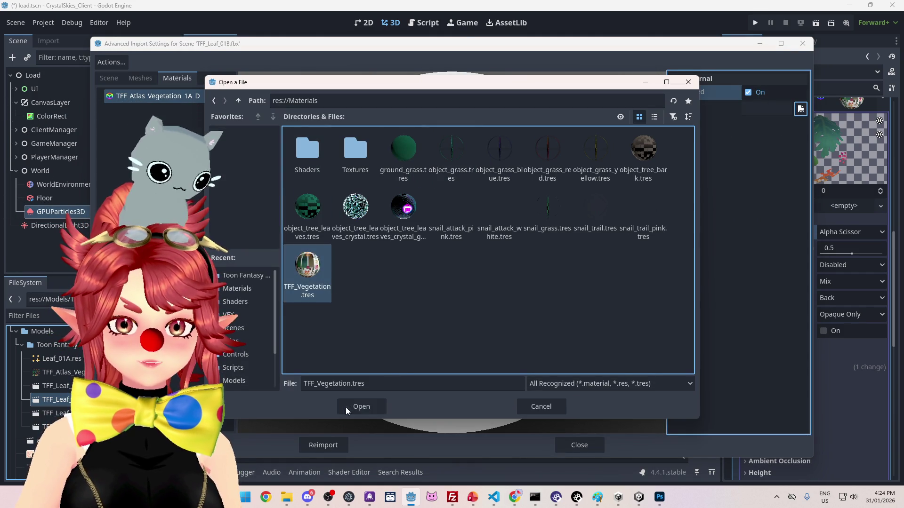
{"action": "left_click", "coordinate": [362, 406]}
{"action": "left_click", "coordinate": [329, 446]}
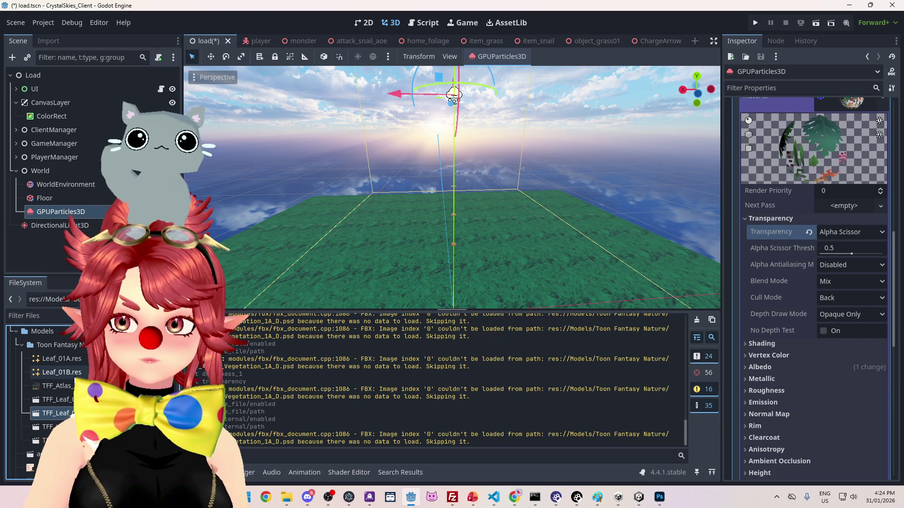
Step: Assign Leaf_01B.res as the particles' Draw Pass 1 mesh, dismissing the recursion warning
{"action": "scroll", "coordinate": [837, 354], "scroll_direction": "up", "scroll_amount": 5}
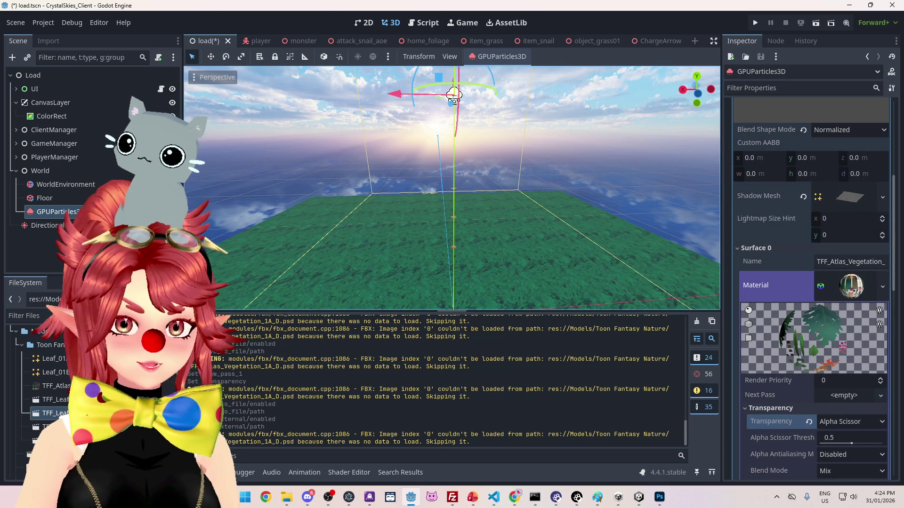
{"action": "mouse_move", "coordinate": [62, 369]}
{"action": "left_mouse_down"}
{"action": "mouse_move", "coordinate": [753, 250]}
{"action": "mouse_move", "coordinate": [846, 204]}
{"action": "left_mouse_up"}
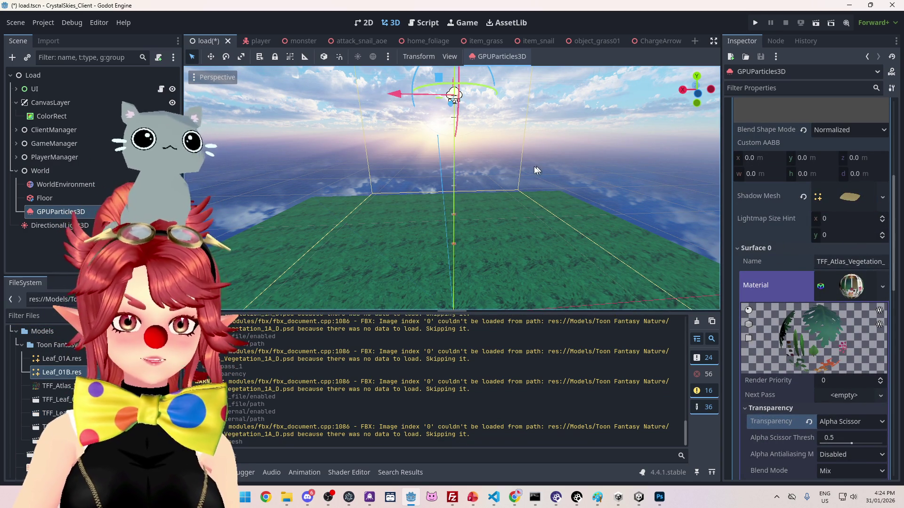
{"action": "scroll", "coordinate": [499, 188], "scroll_direction": "up", "scroll_amount": 2}
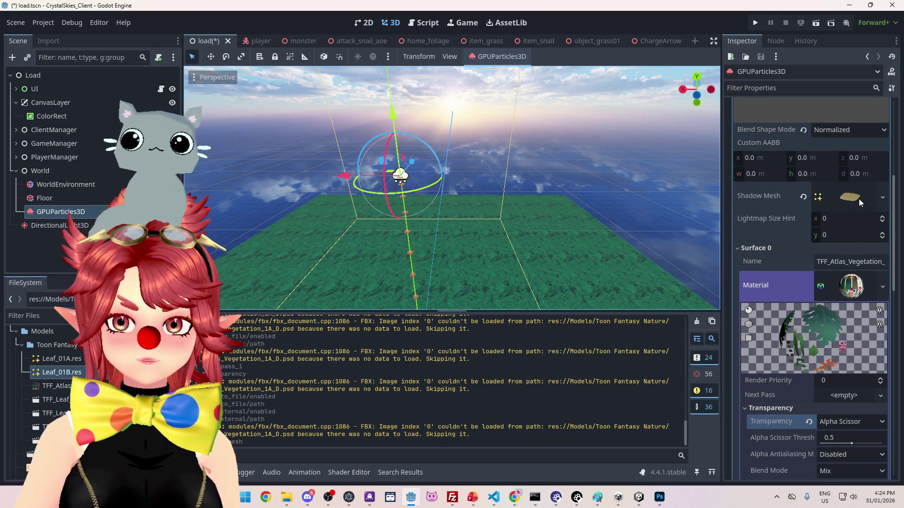
{"action": "mouse_move", "coordinate": [72, 360]}
{"action": "left_mouse_down"}
{"action": "mouse_move", "coordinate": [329, 282]}
{"action": "mouse_move", "coordinate": [844, 190]}
{"action": "left_mouse_up"}
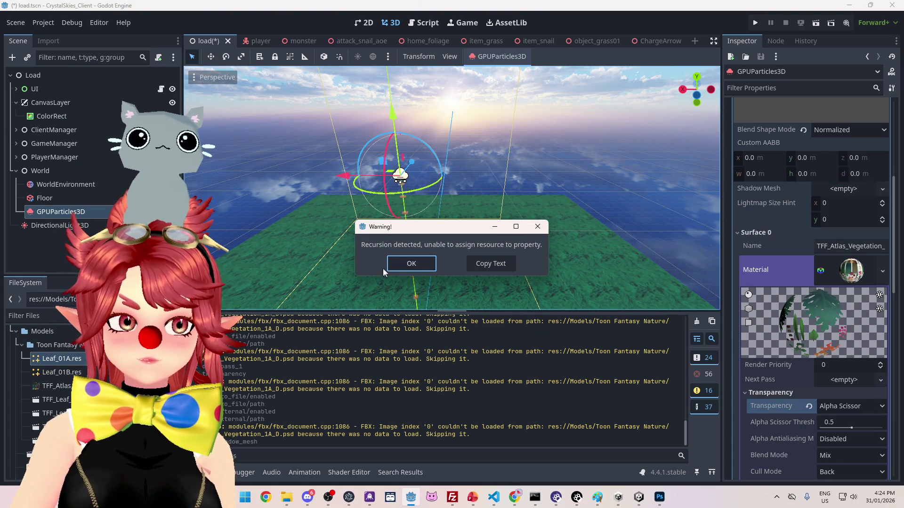
{"action": "left_click", "coordinate": [412, 264]}
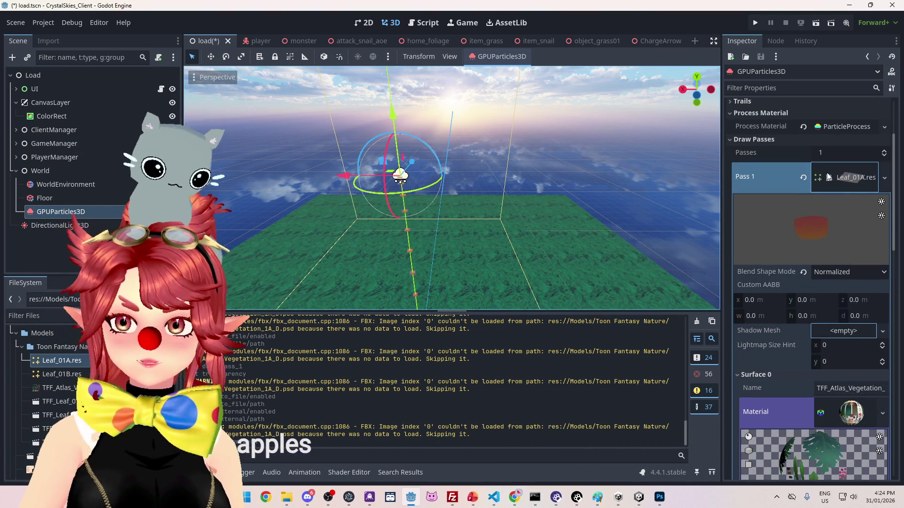
{"action": "mouse_move", "coordinate": [61, 374]}
{"action": "left_mouse_down"}
{"action": "mouse_move", "coordinate": [683, 245]}
{"action": "mouse_move", "coordinate": [806, 182]}
{"action": "mouse_move", "coordinate": [851, 178]}
{"action": "left_mouse_up"}
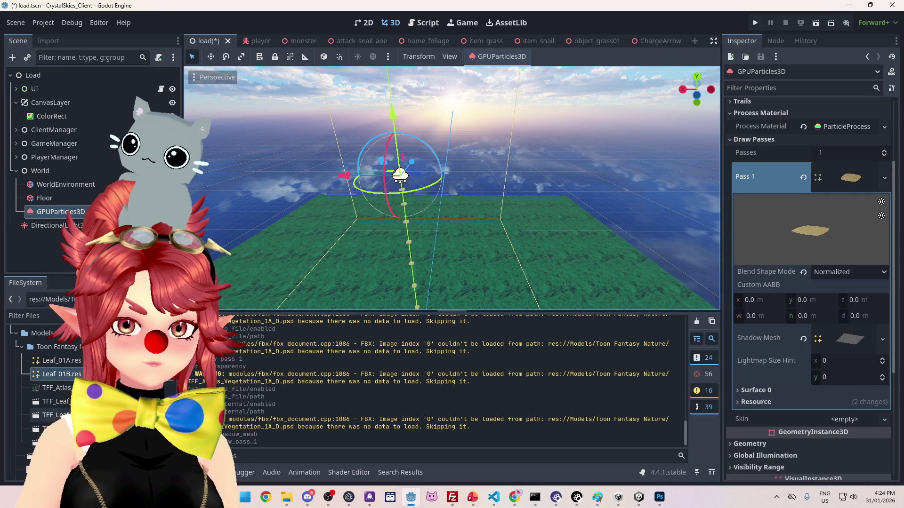
Step: Enable Save to File for the Plane_13043 mesh in TFF_Leaf_01C.fbx's import settings
{"action": "double_click", "coordinate": [52, 428]}
{"action": "left_click", "coordinate": [150, 81]}
{"action": "left_click", "coordinate": [160, 94]}
{"action": "left_click", "coordinate": [757, 93]}
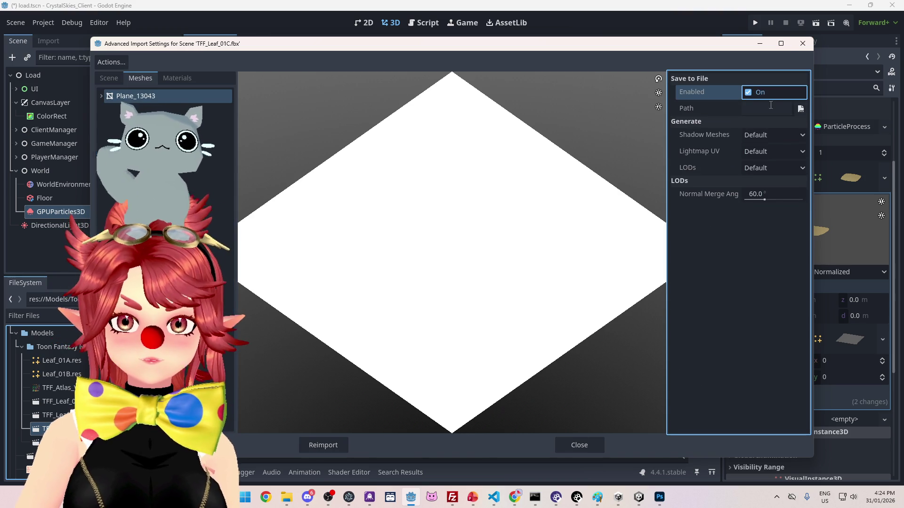
Step: Save the Plane_13043 mesh as Leaf_01C.res in the Toon Fantasy Nature folder
{"action": "left_click", "coordinate": [800, 109]}
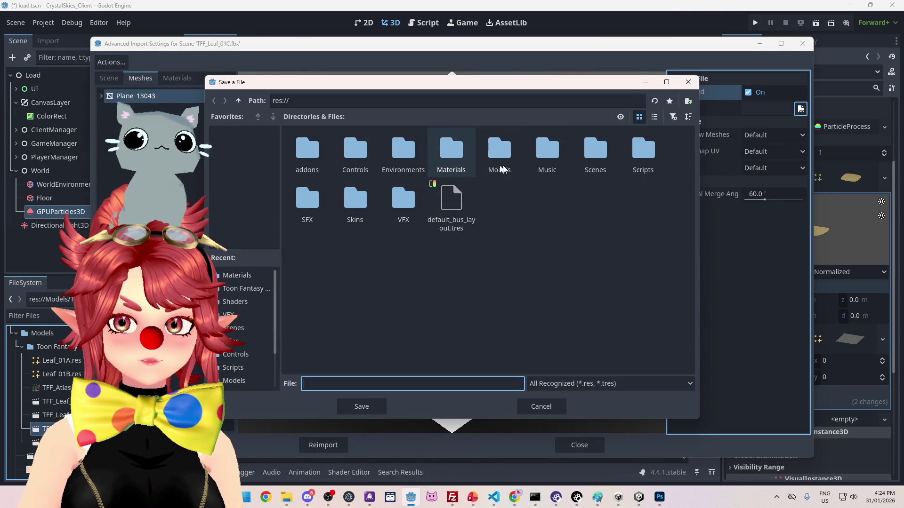
{"action": "double_click", "coordinate": [306, 151]}
{"action": "left_click", "coordinate": [337, 176]}
{"action": "left_click", "coordinate": [329, 384]}
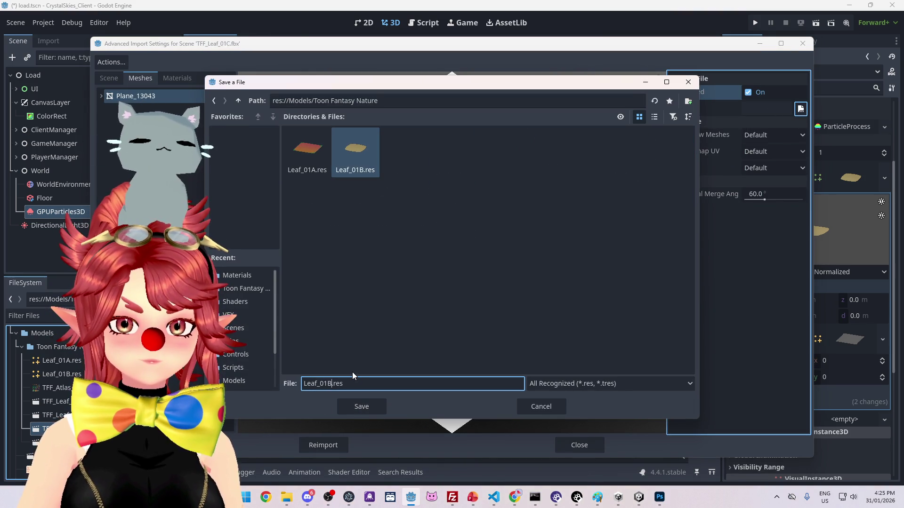
{"action": "key", "text": "BackSpace"}
{"action": "type", "text": "C"}
{"action": "left_click", "coordinate": [367, 405]}
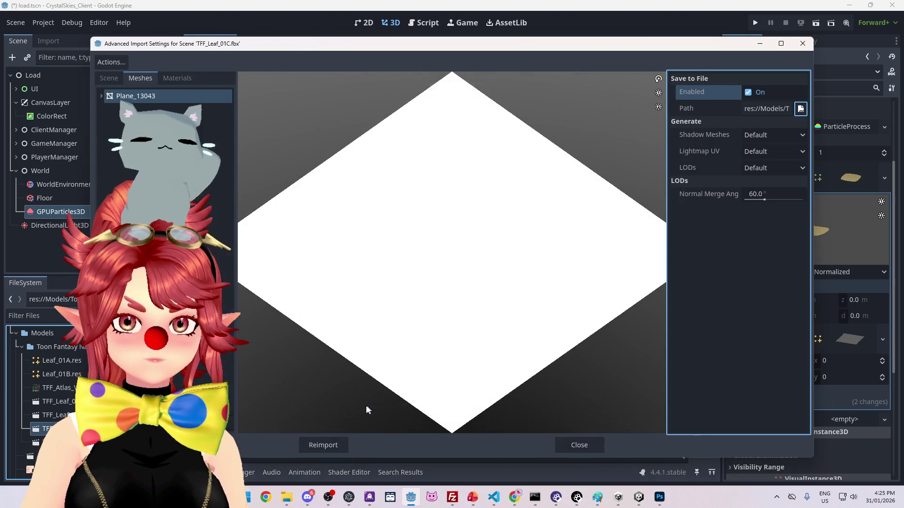
Step: Make the model's material use external TFF_Vegetation.tres and reimport TFF_Leaf_01C.fbx
{"action": "left_click", "coordinate": [182, 77]}
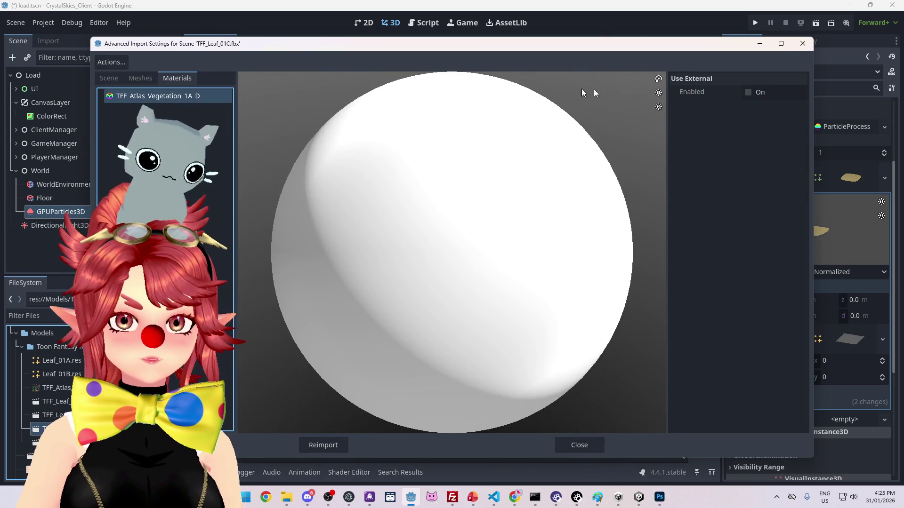
{"action": "left_click", "coordinate": [748, 93]}
{"action": "left_click", "coordinate": [800, 110]}
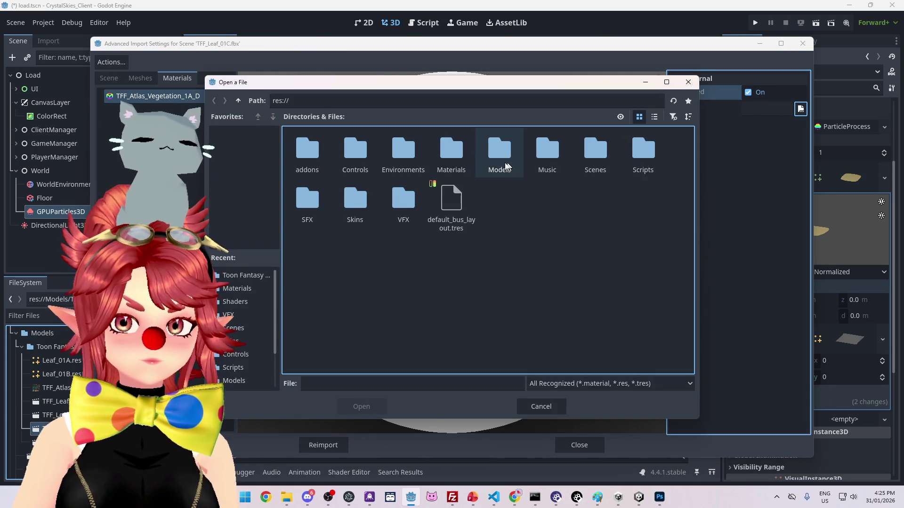
{"action": "double_click", "coordinate": [453, 152]}
{"action": "left_click", "coordinate": [308, 266]}
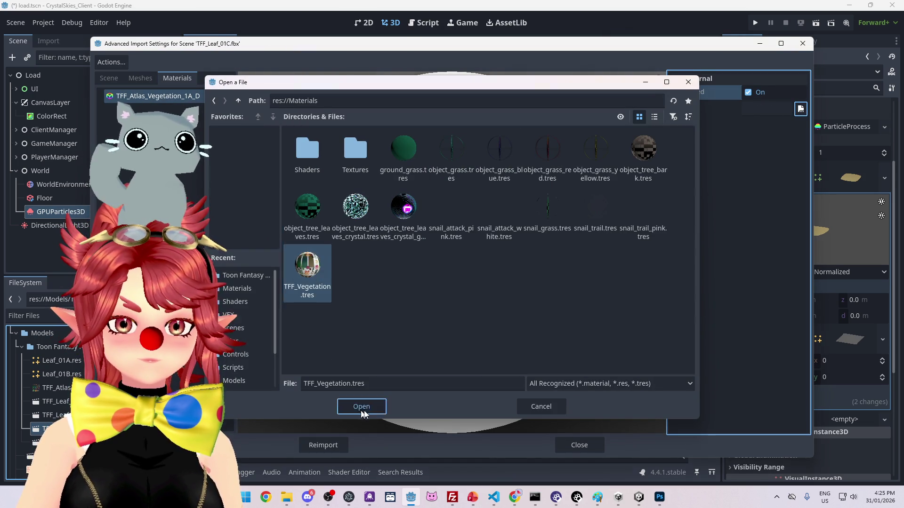
{"action": "left_click", "coordinate": [362, 408]}
{"action": "left_click", "coordinate": [332, 447]}
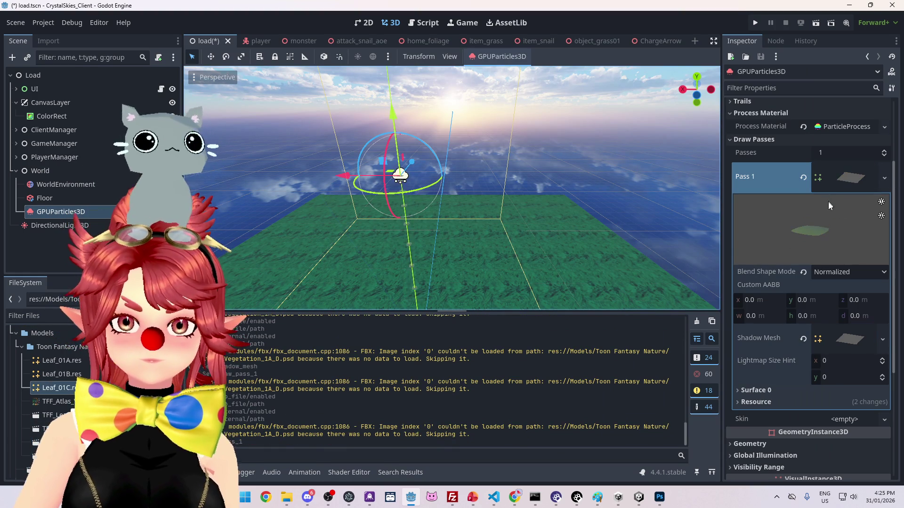
Step: Review TFF_Leaf_01A.fbx's material and mesh import settings unchanged, then open TFF_Leaf_01D.fbx's import settings
{"action": "left_click", "coordinate": [66, 363]}
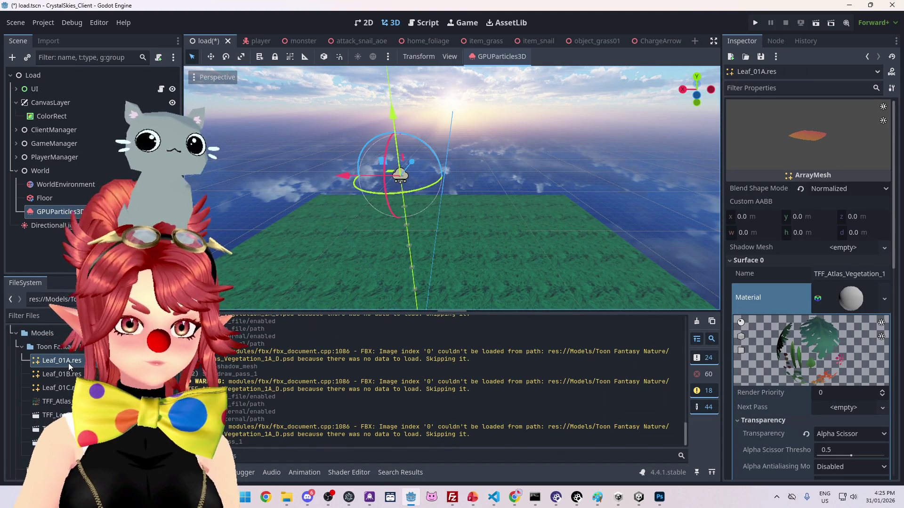
{"action": "double_click", "coordinate": [56, 414]}
{"action": "left_click", "coordinate": [171, 96]}
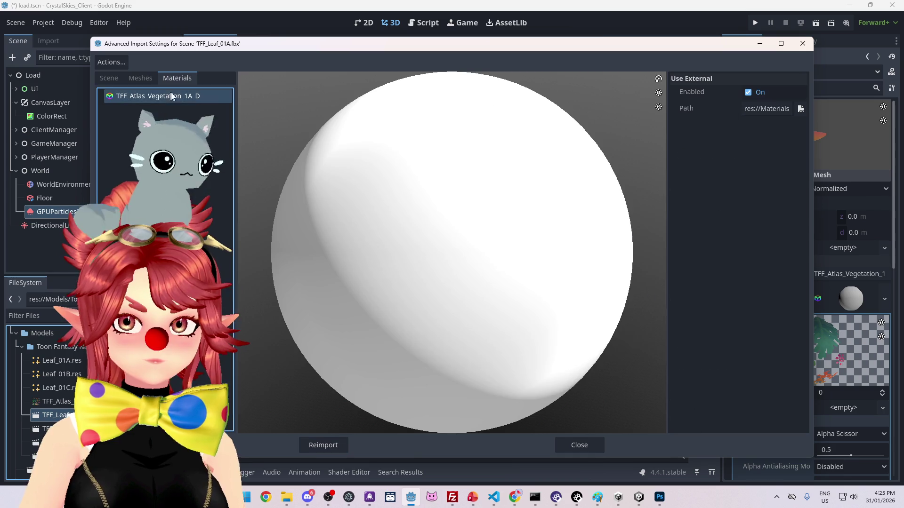
{"action": "left_click", "coordinate": [141, 78]}
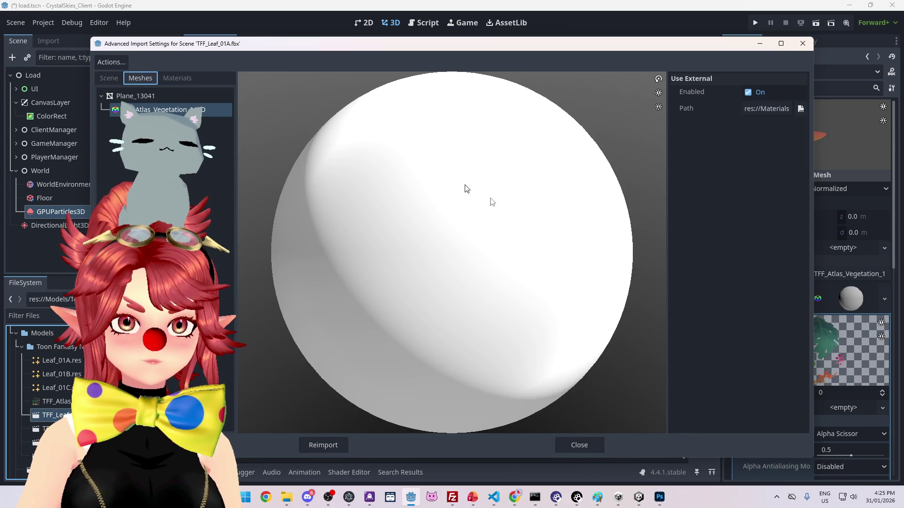
{"action": "left_click", "coordinate": [593, 444]}
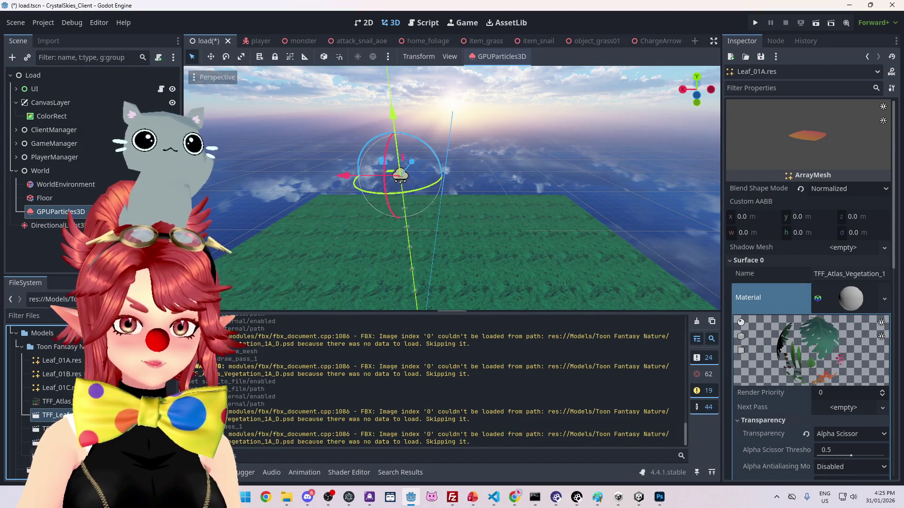
{"action": "double_click", "coordinate": [47, 456]}
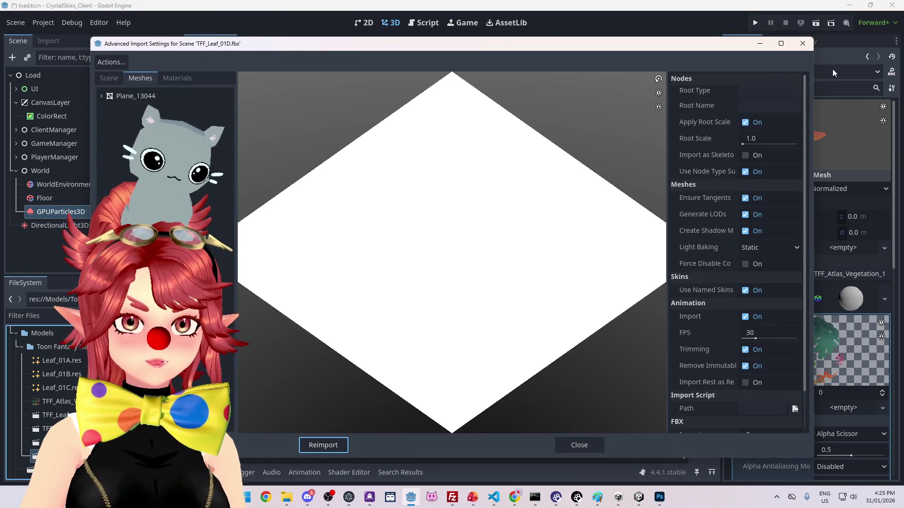
Step: Save TFF_Leaf_01D's Plane_13044 mesh as Leaf_01D.res in the Toon Fantasy Nature folder
{"action": "left_click", "coordinate": [135, 96]}
{"action": "left_click", "coordinate": [747, 93]}
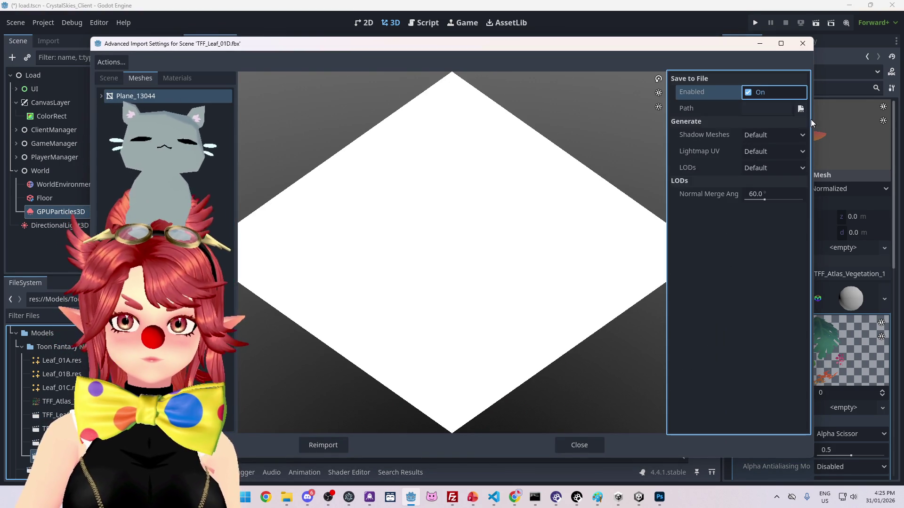
{"action": "left_click", "coordinate": [801, 109]}
{"action": "double_click", "coordinate": [450, 149]}
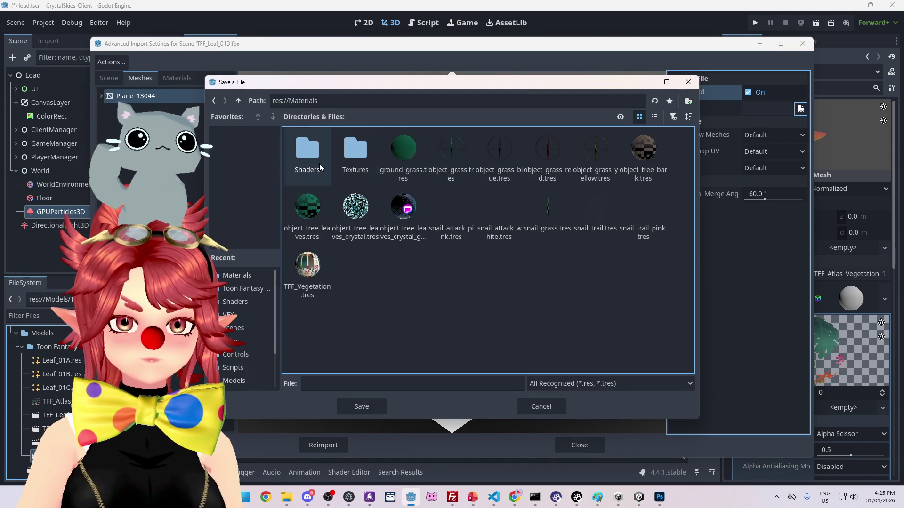
{"action": "left_click", "coordinate": [239, 100]}
{"action": "double_click", "coordinate": [500, 153]}
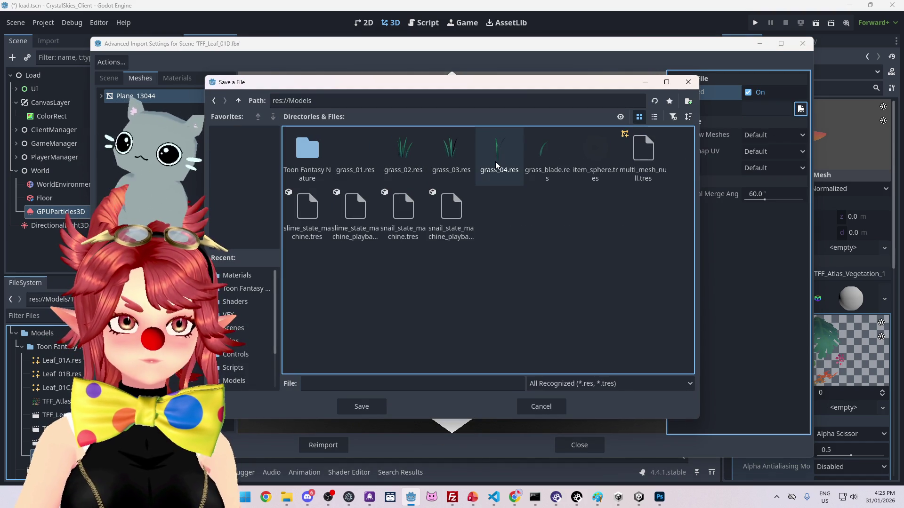
{"action": "double_click", "coordinate": [301, 149]}
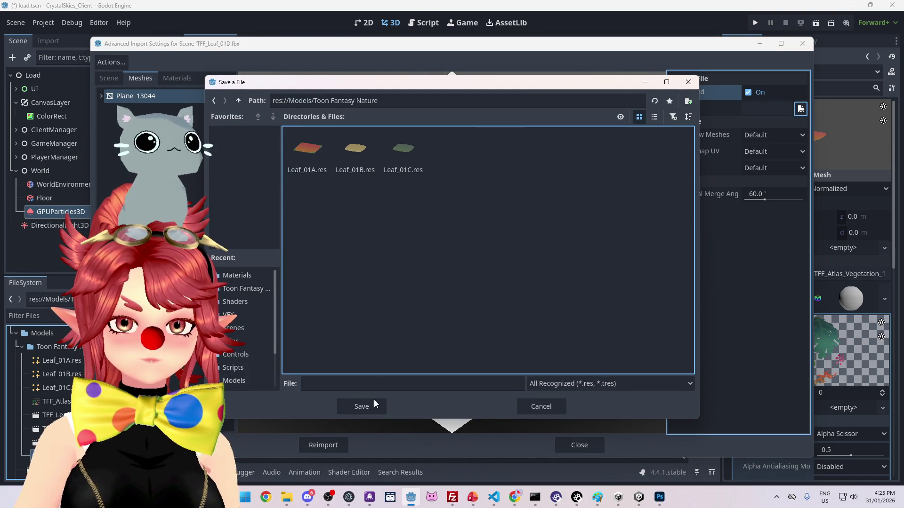
{"action": "left_click", "coordinate": [329, 384]}
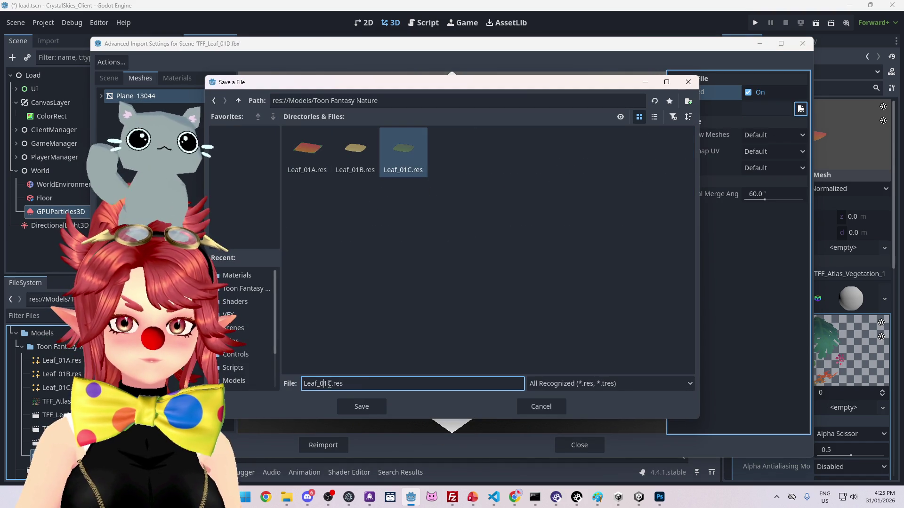
{"action": "key", "text": "Delete"}
{"action": "type", "text": "D"}
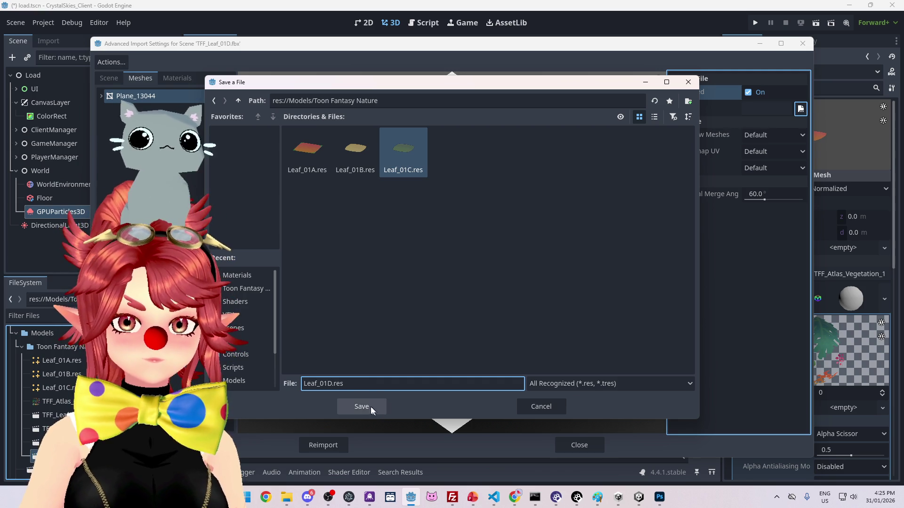
{"action": "left_click", "coordinate": [372, 407]}
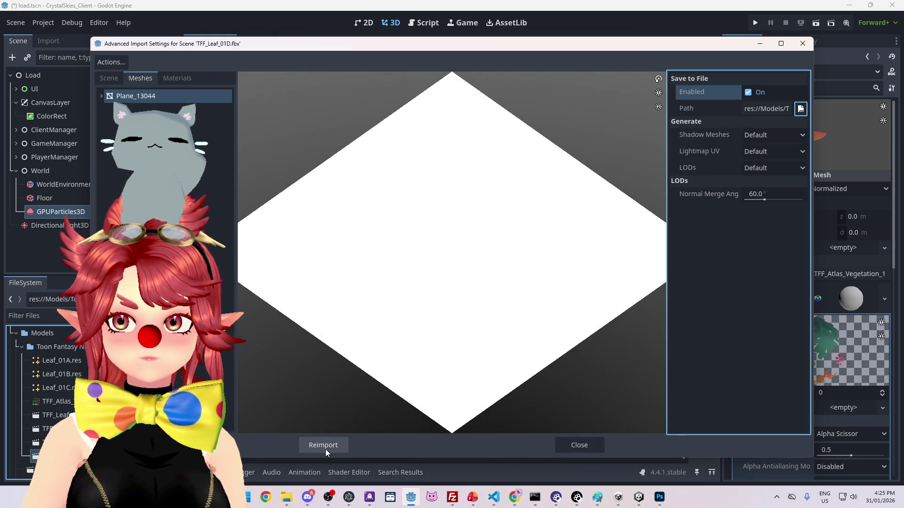
Step: Point the TFF_Atlas_Vegetation_1A_D material to external TFF_Vegetation.tres and reimport the model
{"action": "left_click", "coordinate": [170, 78]}
{"action": "left_click", "coordinate": [160, 95]}
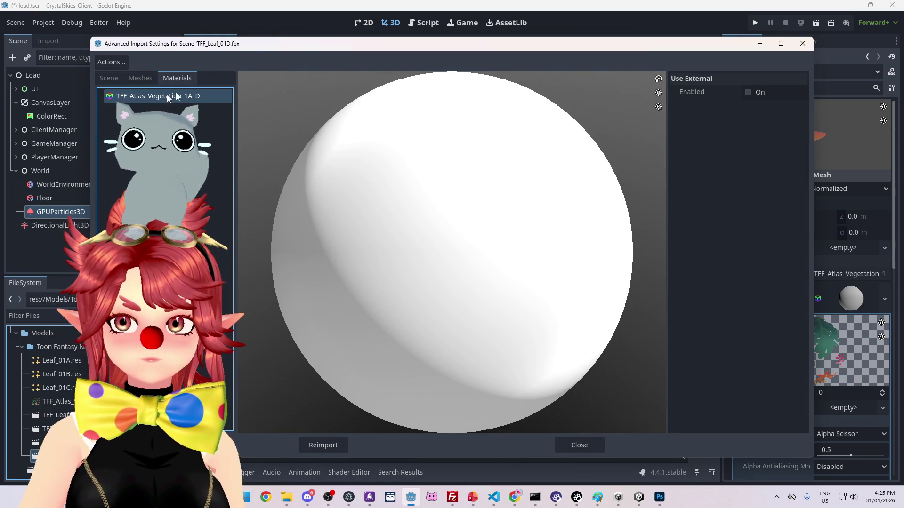
{"action": "left_click", "coordinate": [755, 96]}
{"action": "left_click", "coordinate": [800, 109]}
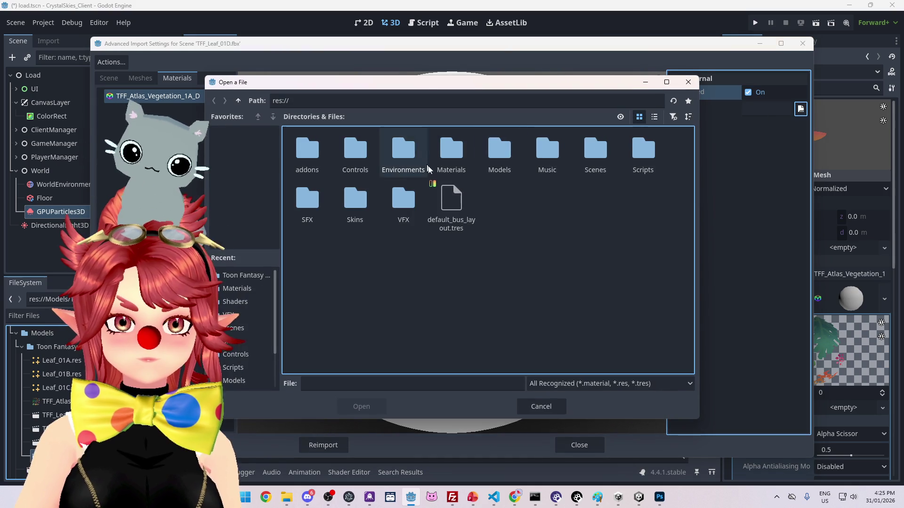
{"action": "double_click", "coordinate": [450, 150]}
{"action": "left_click", "coordinate": [309, 277]}
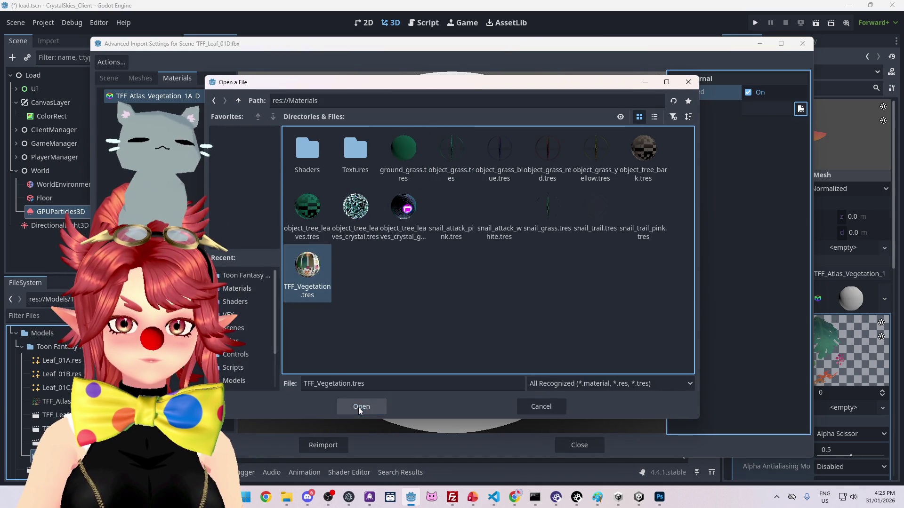
{"action": "left_click", "coordinate": [360, 406]}
{"action": "left_click", "coordinate": [325, 444]}
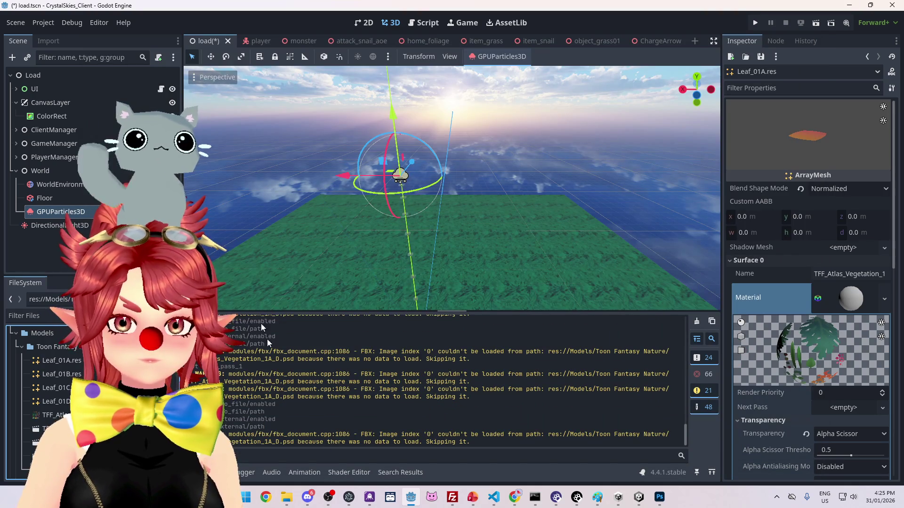
Step: Try dropping Leaf_01D.res into inspector fields, then collapse the material details
{"action": "mouse_move", "coordinate": [169, 401]}
{"action": "left_mouse_down"}
{"action": "mouse_move", "coordinate": [825, 157]}
{"action": "mouse_move", "coordinate": [815, 111]}
{"action": "left_mouse_up"}
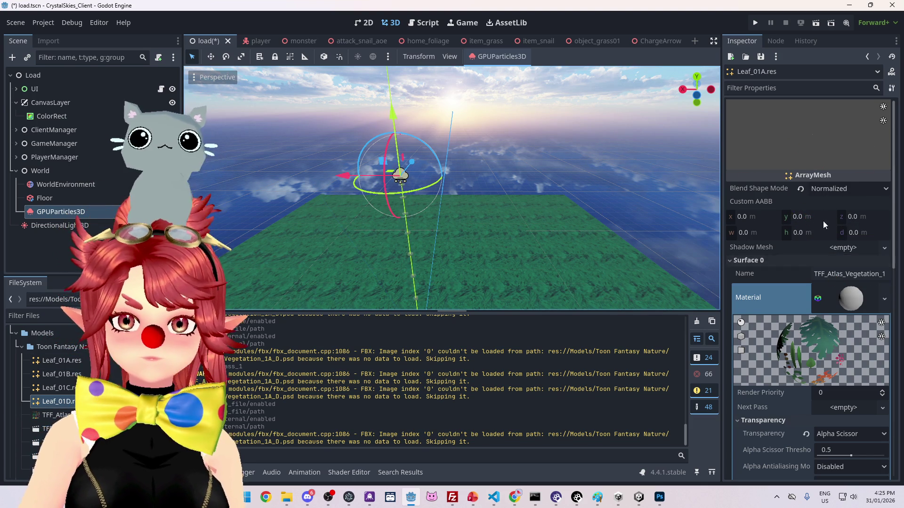
{"action": "scroll", "coordinate": [822, 224], "scroll_direction": "down", "scroll_amount": 4}
{"action": "left_click_drag", "start_coordinate": [47, 402], "coordinate": [850, 213]}
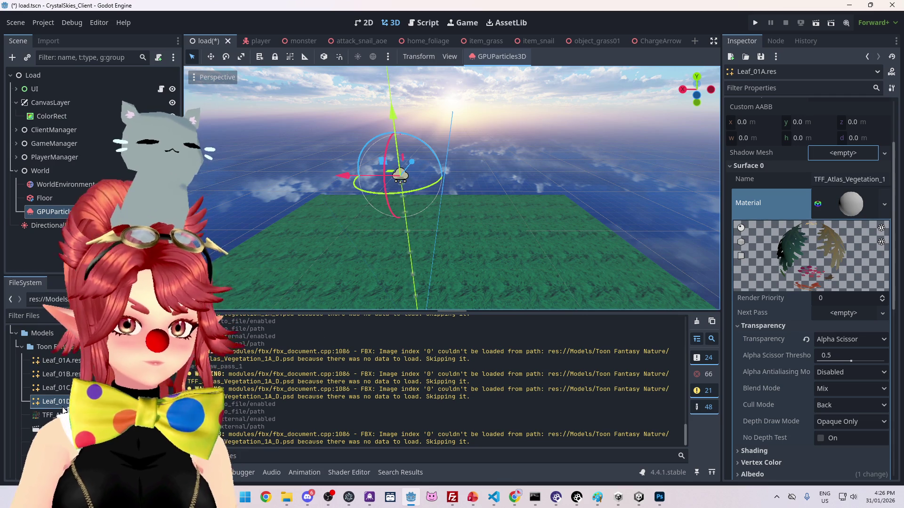
{"action": "scroll", "coordinate": [834, 227], "scroll_direction": "up", "scroll_amount": 4}
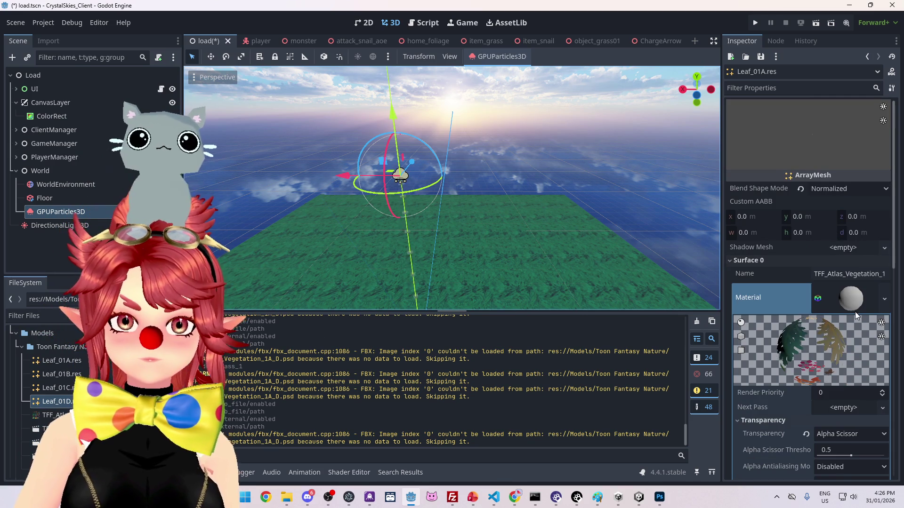
{"action": "left_click", "coordinate": [850, 311]}
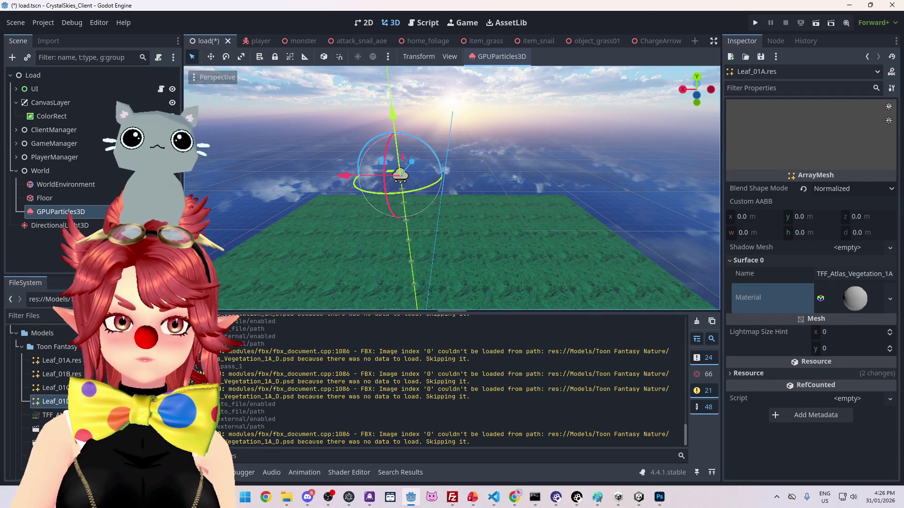
Step: Set GPUParticles3D's Pass 1 mesh, trying Leaf_01D and Leaf_01A before settling on Leaf_01C
{"action": "left_click", "coordinate": [65, 224]}
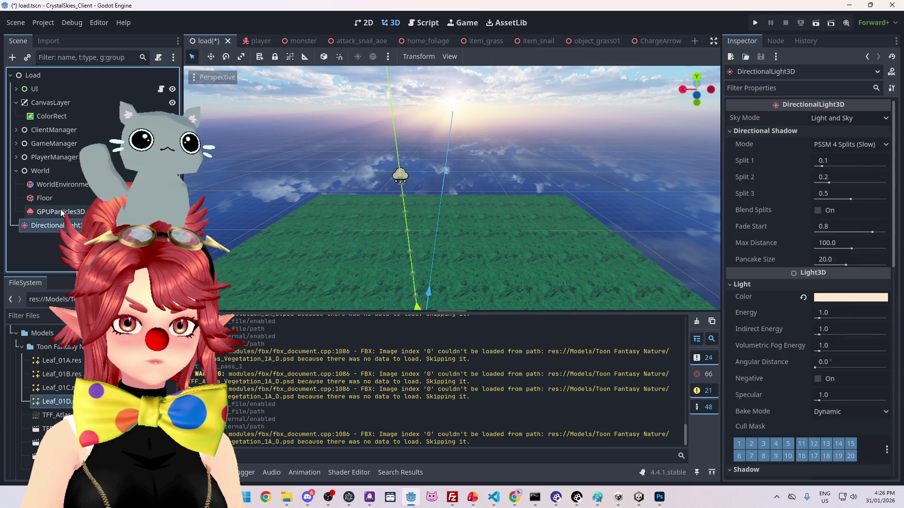
{"action": "left_click", "coordinate": [61, 211]}
{"action": "mouse_move", "coordinate": [66, 406]}
{"action": "left_mouse_down"}
{"action": "mouse_move", "coordinate": [783, 228]}
{"action": "mouse_move", "coordinate": [845, 179]}
{"action": "left_mouse_up"}
{"action": "mouse_move", "coordinate": [61, 360]}
{"action": "left_mouse_down"}
{"action": "mouse_move", "coordinate": [518, 236]}
{"action": "mouse_move", "coordinate": [864, 202]}
{"action": "mouse_move", "coordinate": [854, 183]}
{"action": "left_mouse_up"}
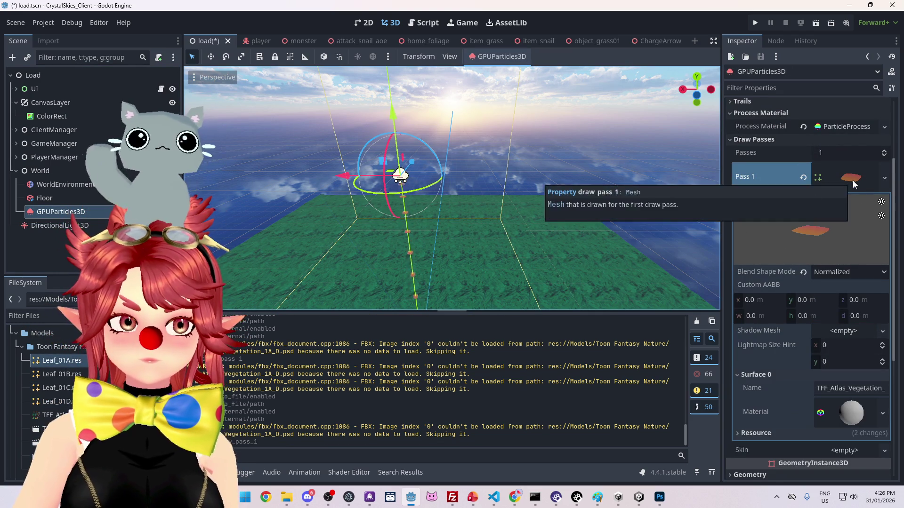
{"action": "mouse_move", "coordinate": [67, 393]}
{"action": "left_mouse_down"}
{"action": "mouse_move", "coordinate": [801, 226]}
{"action": "mouse_move", "coordinate": [842, 182]}
{"action": "left_mouse_up"}
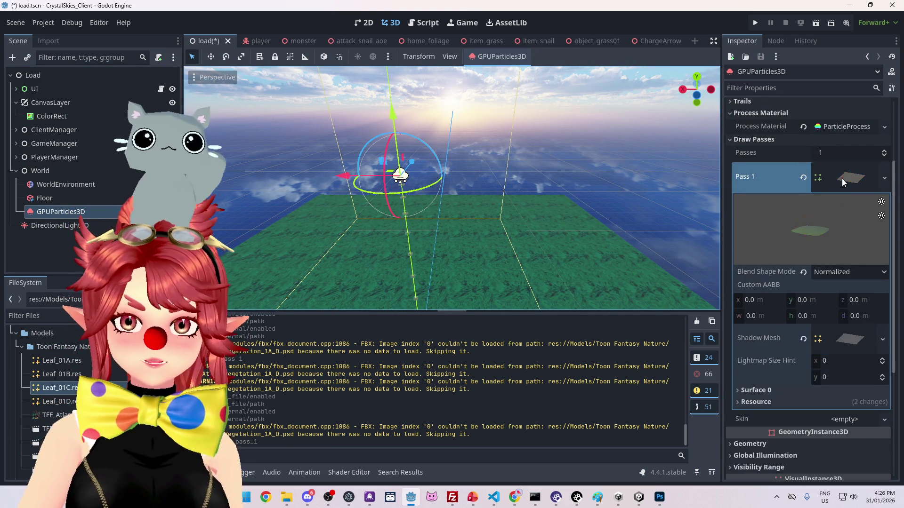
Step: Move the camera closer to watch the falling leaves and expand the ParticleProcessMaterial settings
{"action": "mouse_move", "coordinate": [370, 258]}
{"action": "left_mouse_down"}
{"action": "mouse_move", "coordinate": [445, 204]}
{"action": "mouse_move", "coordinate": [373, 221]}
{"action": "mouse_move", "coordinate": [447, 183]}
{"action": "mouse_move", "coordinate": [446, 161]}
{"action": "mouse_move", "coordinate": [442, 202]}
{"action": "mouse_move", "coordinate": [430, 202]}
{"action": "mouse_move", "coordinate": [439, 193]}
{"action": "mouse_move", "coordinate": [403, 191]}
{"action": "mouse_move", "coordinate": [416, 197]}
{"action": "left_mouse_up"}
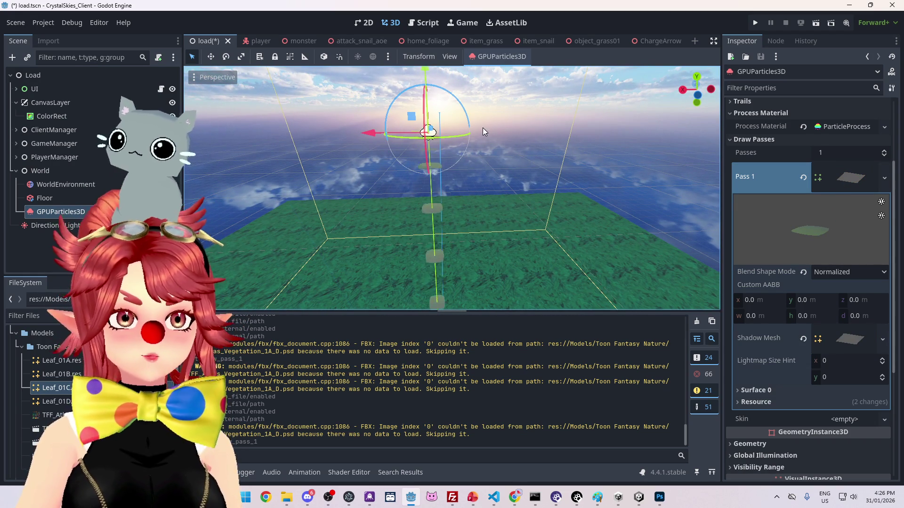
{"action": "mouse_move", "coordinate": [482, 128]}
{"action": "left_mouse_down"}
{"action": "mouse_move", "coordinate": [504, 188]}
{"action": "mouse_move", "coordinate": [552, 191]}
{"action": "mouse_move", "coordinate": [544, 169]}
{"action": "mouse_move", "coordinate": [547, 197]}
{"action": "mouse_move", "coordinate": [543, 180]}
{"action": "mouse_move", "coordinate": [556, 190]}
{"action": "left_mouse_up"}
{"action": "scroll", "coordinate": [493, 163], "scroll_direction": "down", "scroll_amount": 5}
{"action": "scroll", "coordinate": [837, 317], "scroll_direction": "down", "scroll_amount": 3}
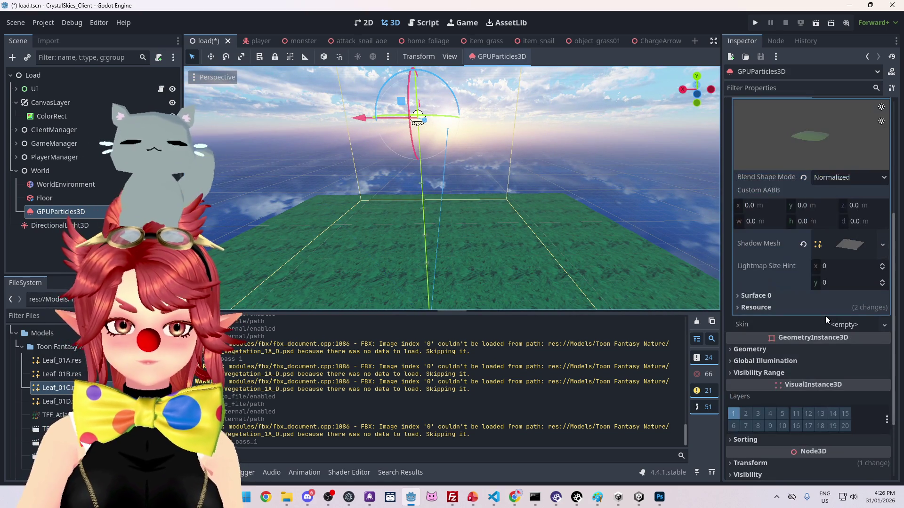
{"action": "scroll", "coordinate": [773, 332], "scroll_direction": "down", "scroll_amount": 2}
{"action": "scroll", "coordinate": [773, 332], "scroll_direction": "up", "scroll_amount": 3}
{"action": "scroll", "coordinate": [827, 245], "scroll_direction": "up", "scroll_amount": 5}
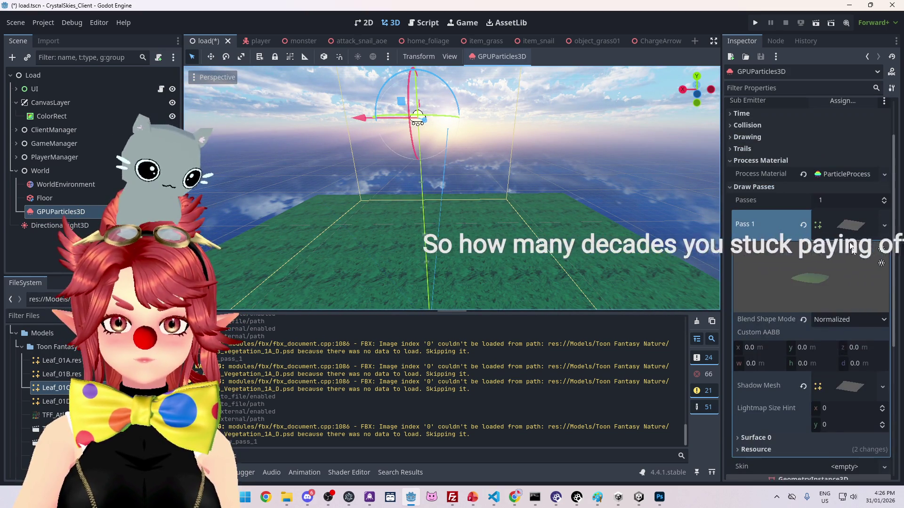
{"action": "left_click", "coordinate": [836, 175]}
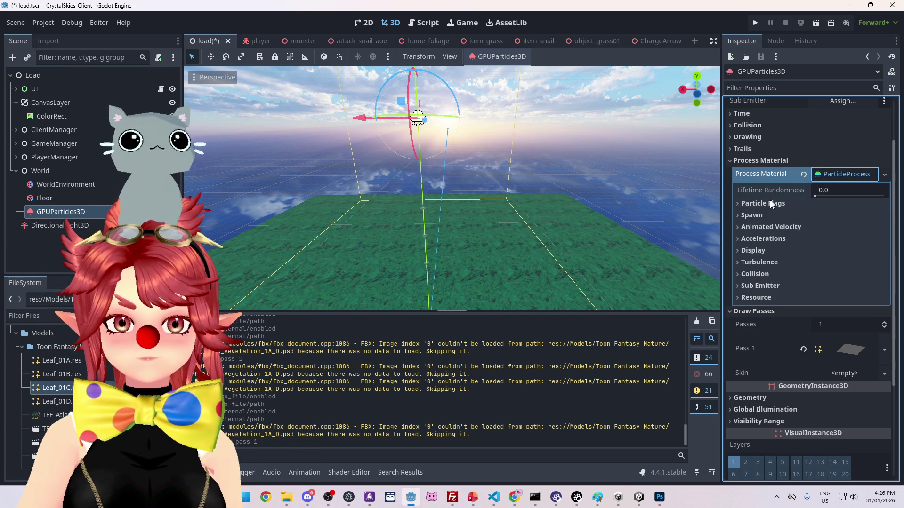
Step: Check the Accelerations gravity value (-9.8 on Y), then bring Chrome to the front
{"action": "left_click", "coordinate": [756, 239]}
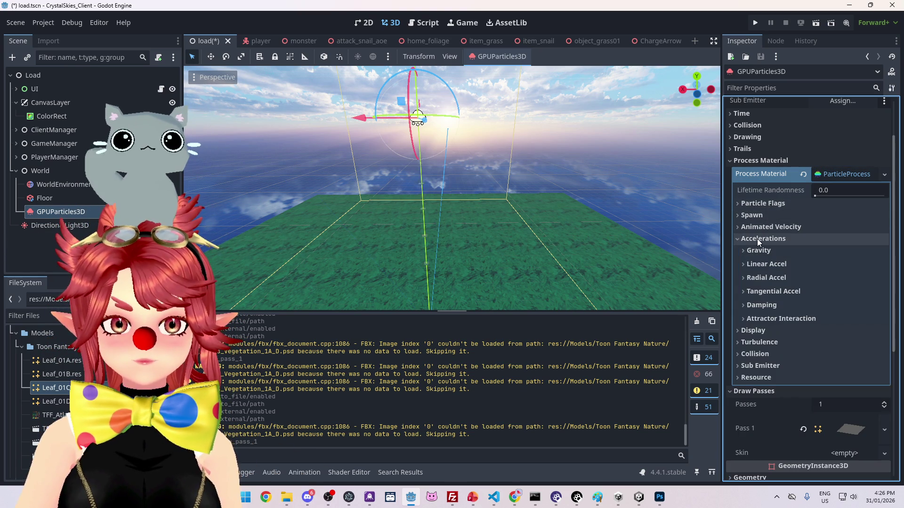
{"action": "left_click", "coordinate": [758, 250]}
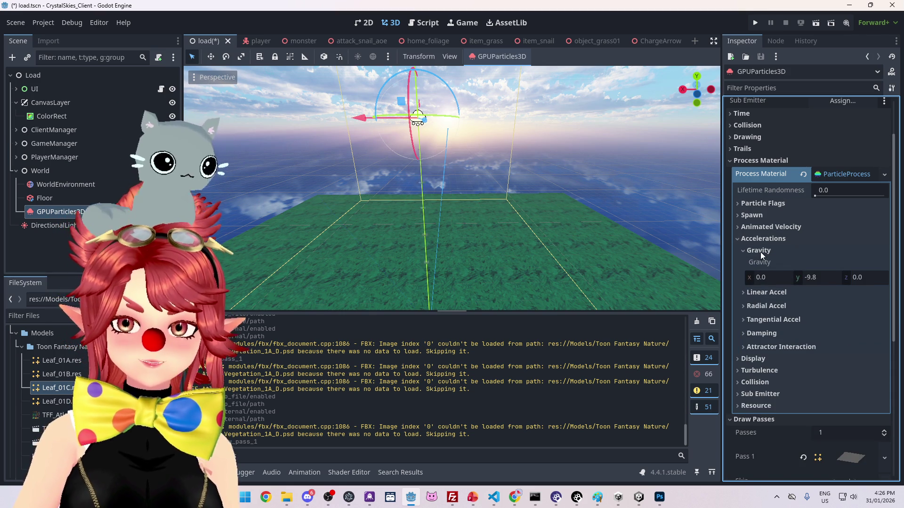
{"action": "left_click", "coordinate": [761, 253]}
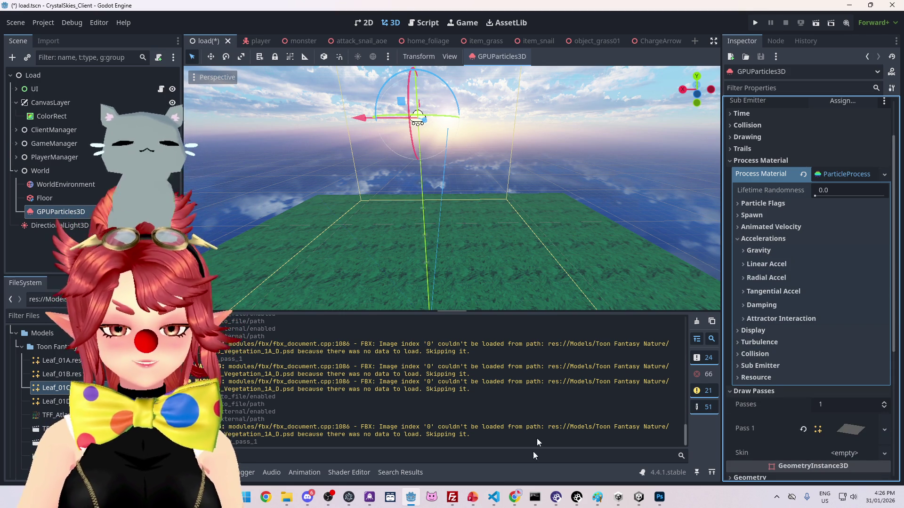
{"action": "mouse_move", "coordinate": [514, 497]}
{"action": "left_click", "coordinate": [489, 439]}
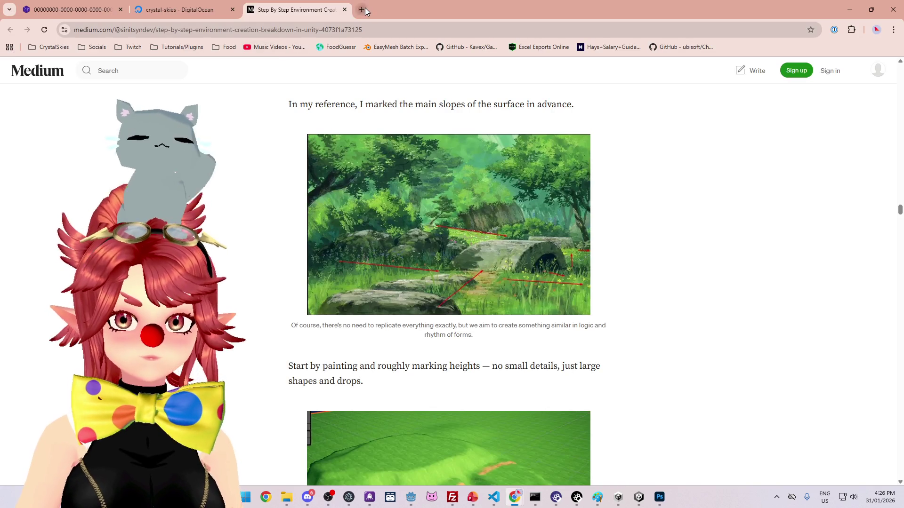
Step: Search 'leaf falling particle physics' in a new tab, then refine it to include 'unity'
{"action": "left_click", "coordinate": [363, 10]}
{"action": "type", "text": "leaf falling particle "}
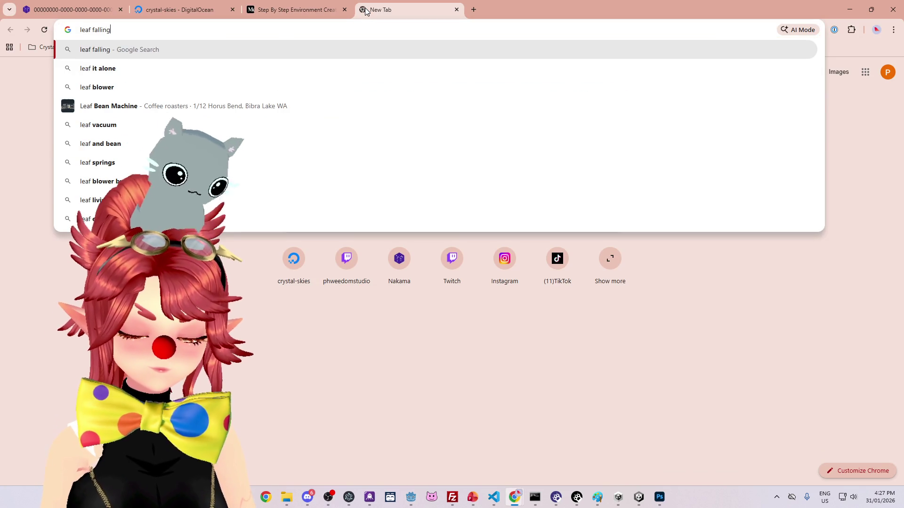
{"action": "type", "text": "physics"}
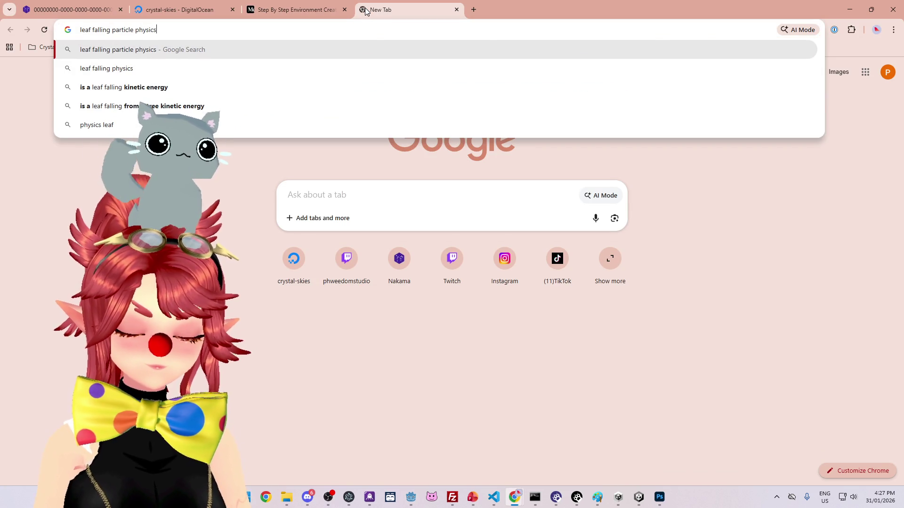
{"action": "key", "text": "Return"}
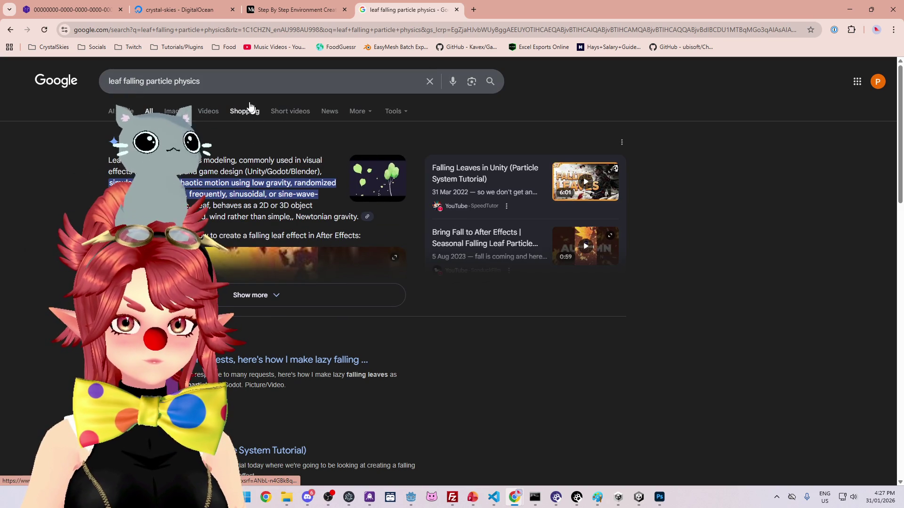
{"action": "left_click", "coordinate": [243, 83]}
{"action": "type", "text": "unity"}
{"action": "key", "text": "Return"}
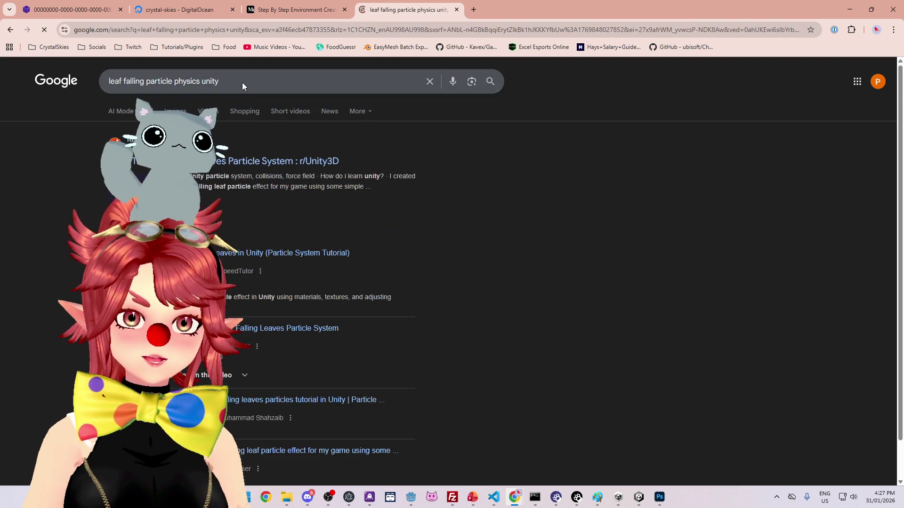
Step: Highlight the snippet about dropping a leaf and open the Unity Discussions thread
{"action": "scroll", "coordinate": [368, 217], "scroll_direction": "down", "scroll_amount": 5}
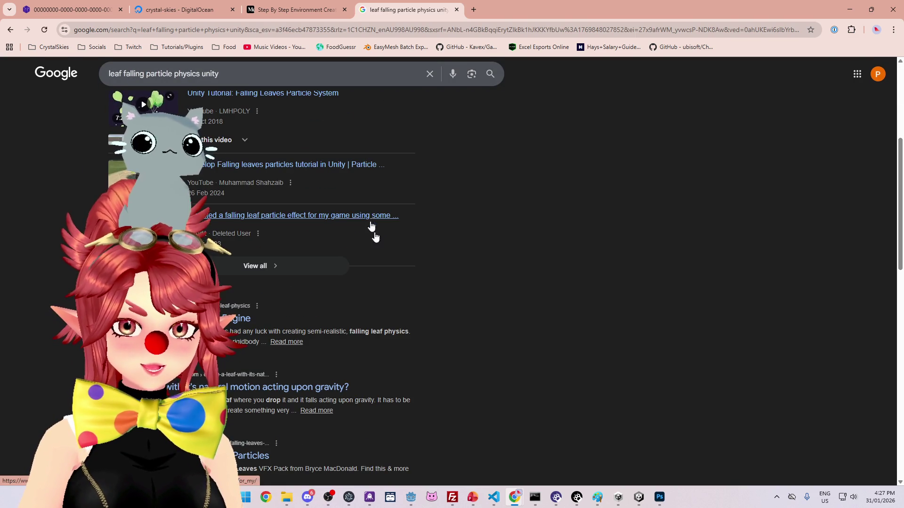
{"action": "scroll", "coordinate": [425, 295], "scroll_direction": "down", "scroll_amount": 2}
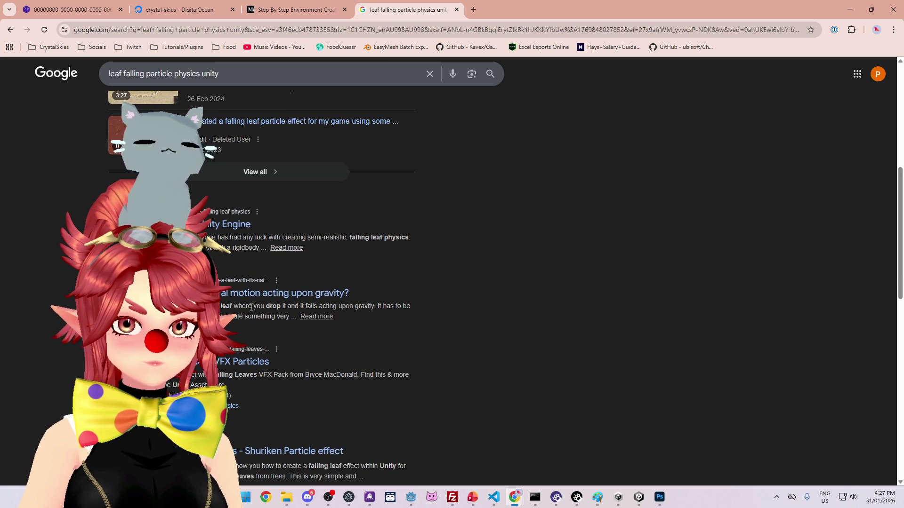
{"action": "left_click_drag", "start_coordinate": [253, 306], "coordinate": [305, 305]}
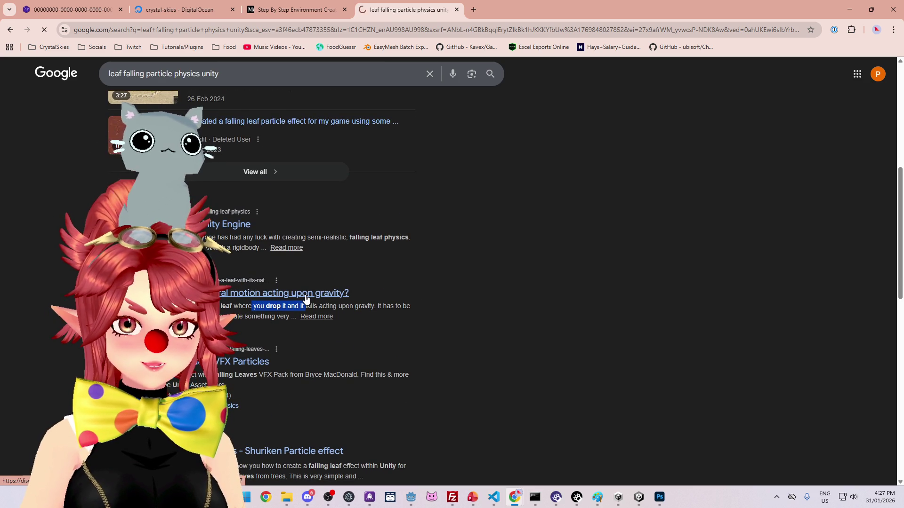
{"action": "left_click", "coordinate": [305, 292]}
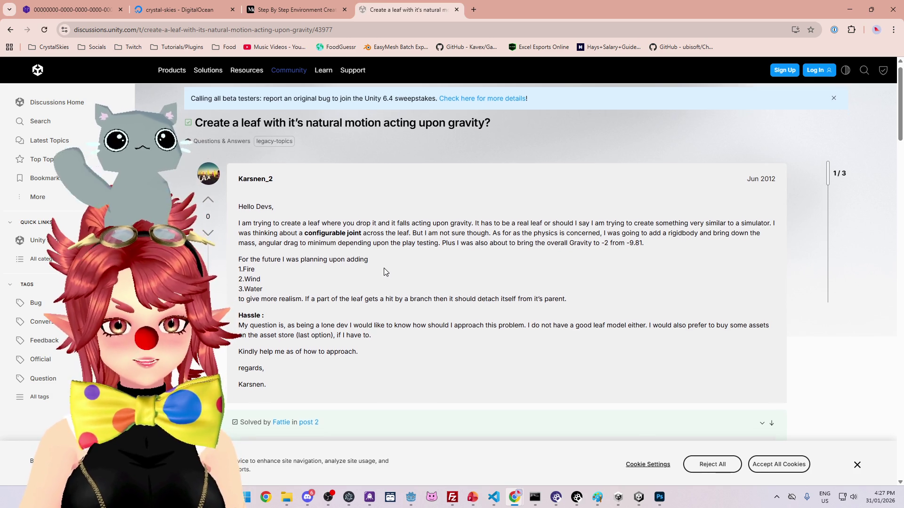
Step: Read down to the solution post, highlight the airflow advice, and minimize the browser
{"action": "scroll", "coordinate": [384, 271], "scroll_direction": "down", "scroll_amount": 3}
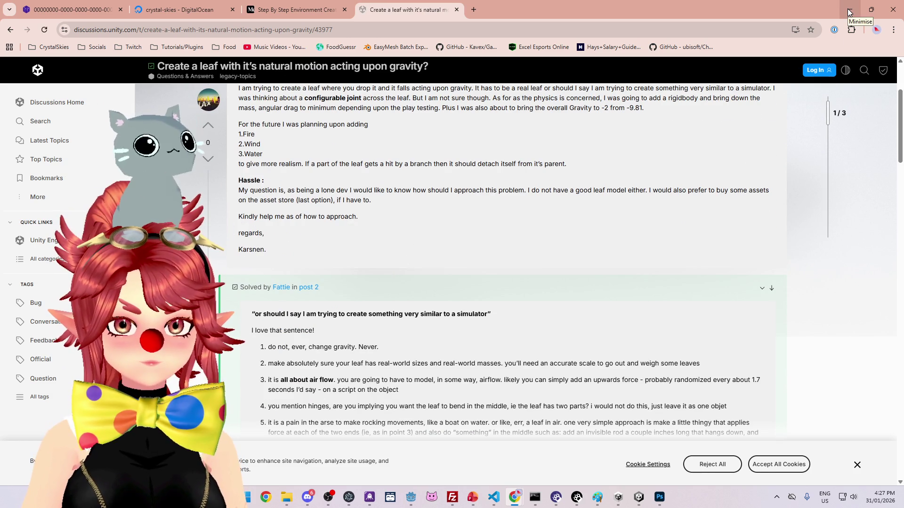
{"action": "scroll", "coordinate": [315, 357], "scroll_direction": "down", "scroll_amount": 1}
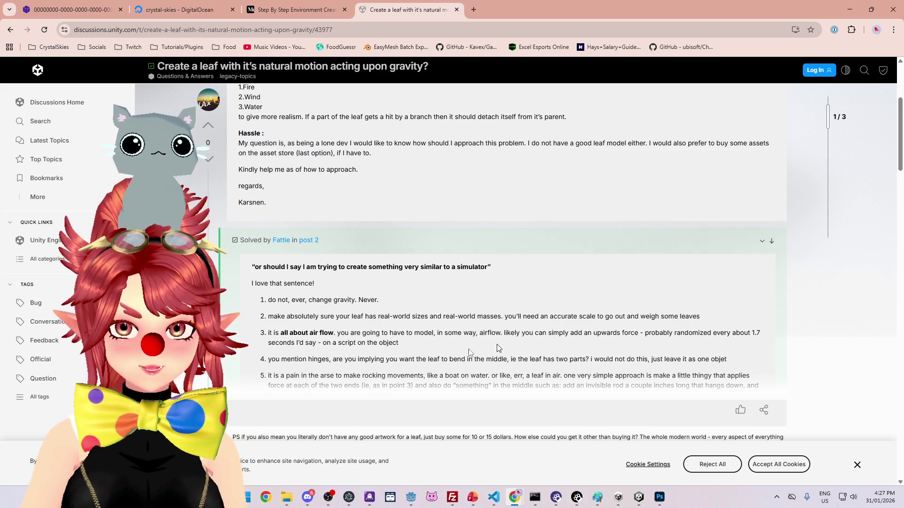
{"action": "mouse_move", "coordinate": [340, 334]}
{"action": "left_mouse_down"}
{"action": "mouse_move", "coordinate": [479, 333]}
{"action": "mouse_move", "coordinate": [565, 345]}
{"action": "mouse_move", "coordinate": [580, 331]}
{"action": "left_mouse_up"}
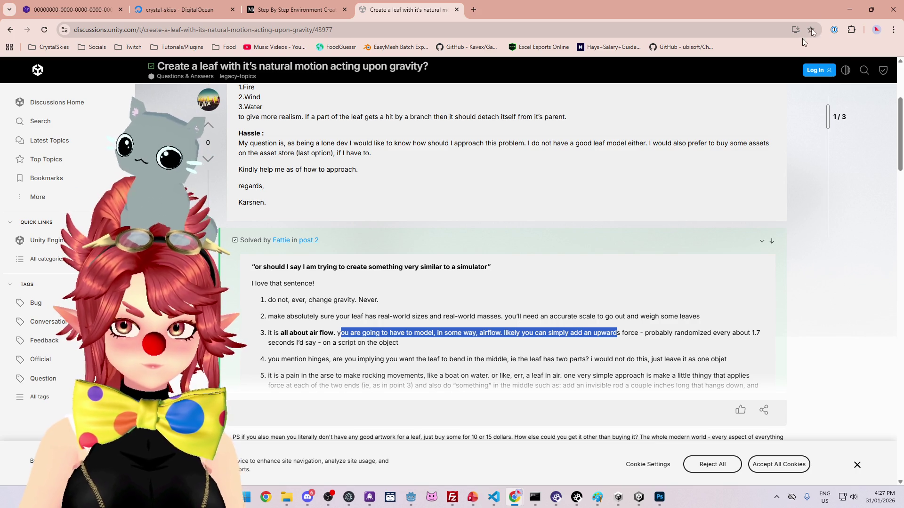
{"action": "left_click", "coordinate": [848, 16]}
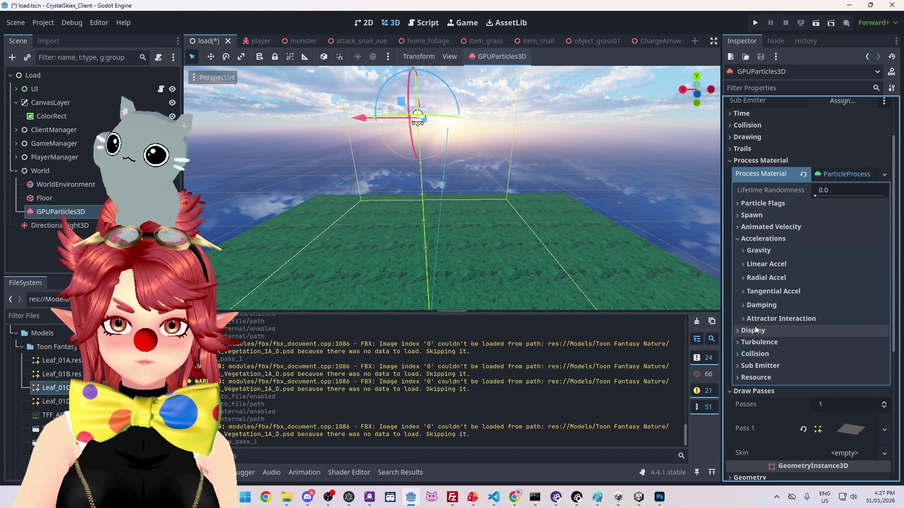
Step: Reset particle damping to 0 after trying about 24.8, then enable Turbulence
{"action": "left_click", "coordinate": [748, 306]}
{"action": "mouse_move", "coordinate": [763, 329]}
{"action": "left_mouse_down"}
{"action": "mouse_move", "coordinate": [810, 332]}
{"action": "mouse_move", "coordinate": [744, 332]}
{"action": "left_mouse_up"}
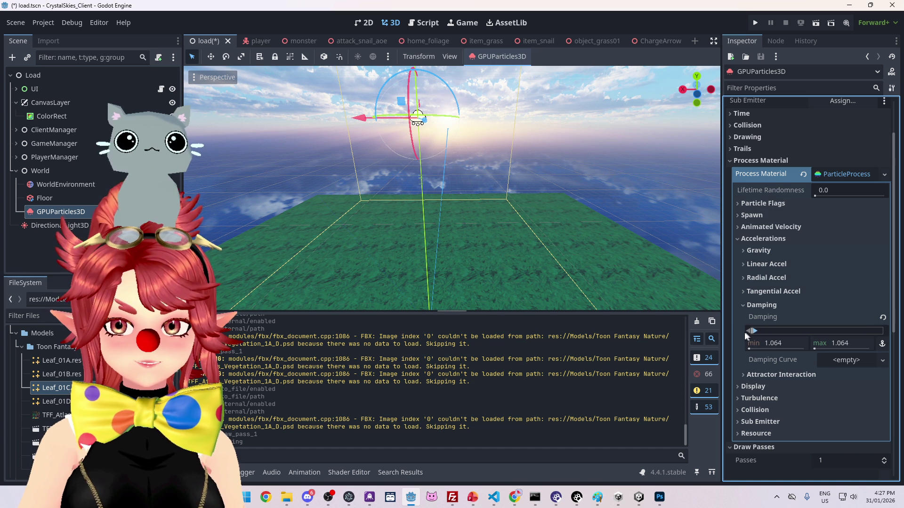
{"action": "left_click", "coordinate": [882, 320]}
{"action": "left_click", "coordinate": [755, 305]}
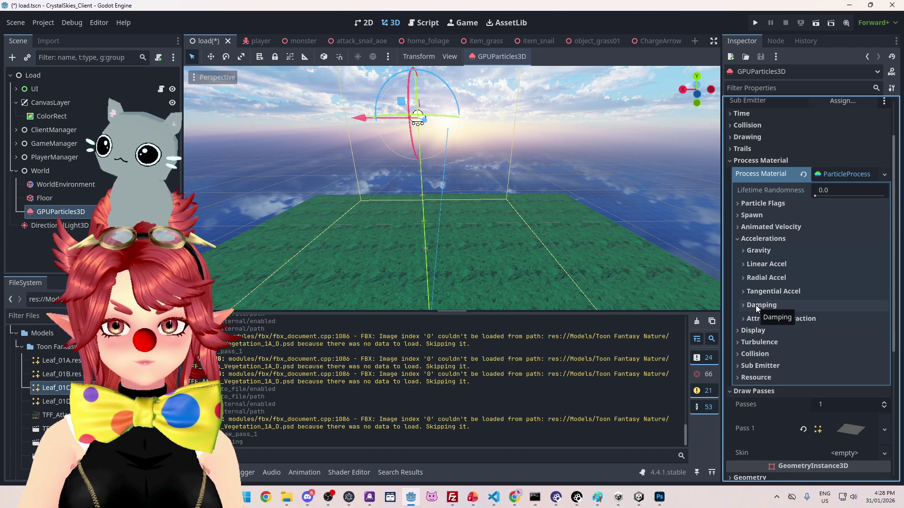
{"action": "left_click", "coordinate": [750, 342]}
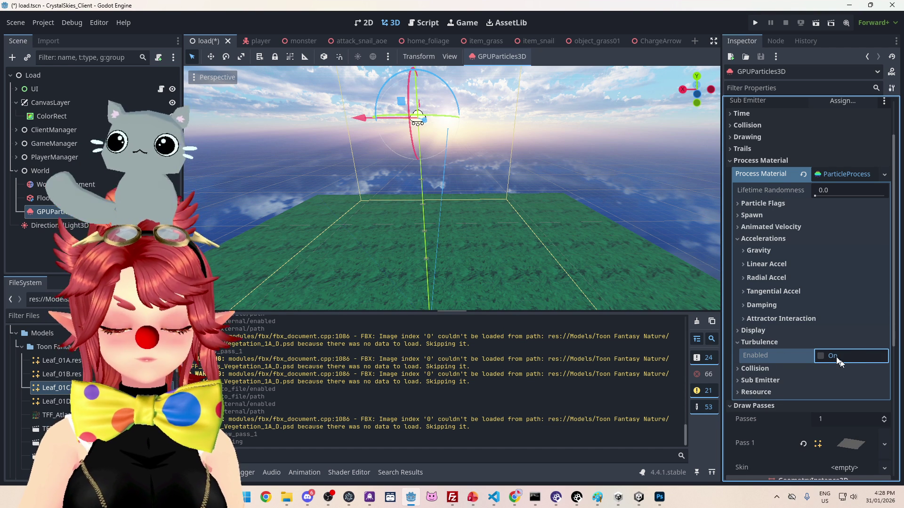
{"action": "left_click", "coordinate": [820, 356]}
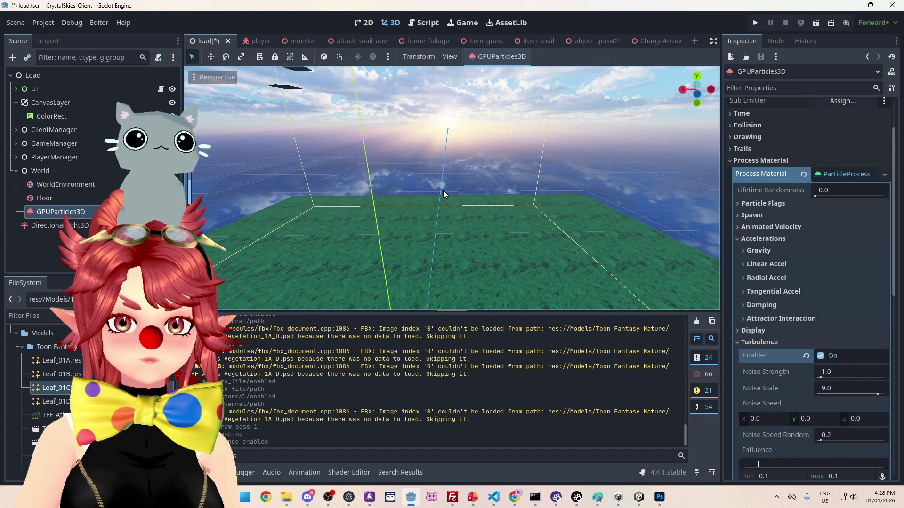
Step: Frame the emitter and raise the turbulence Noise Strength to 5.62
{"action": "key", "text": "f"}
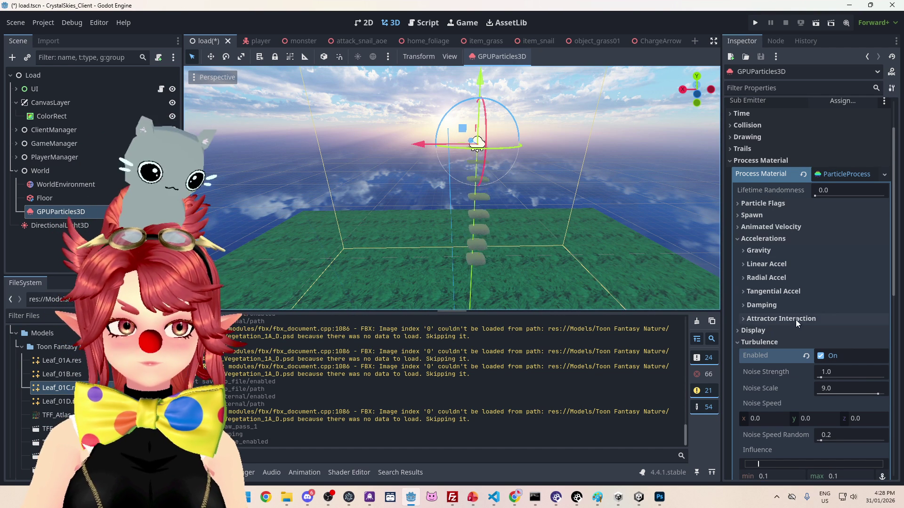
{"action": "scroll", "coordinate": [796, 320], "scroll_direction": "down", "scroll_amount": 1}
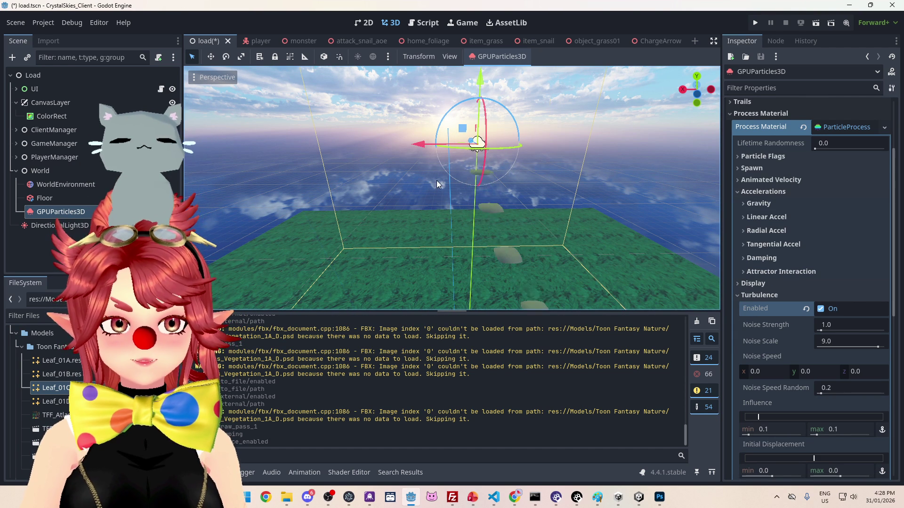
{"action": "scroll", "coordinate": [471, 181], "scroll_direction": "down", "scroll_amount": 2}
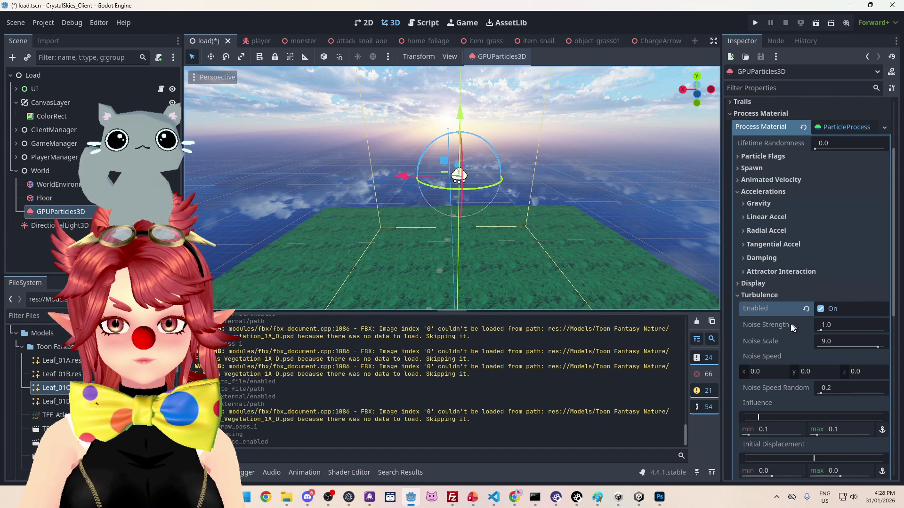
{"action": "left_click_drag", "start_coordinate": [821, 329], "coordinate": [833, 331]}
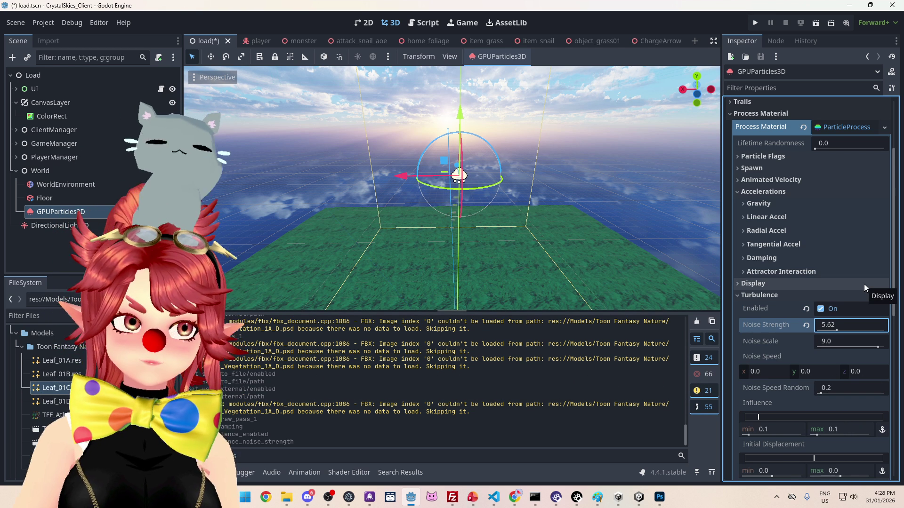
Step: Collapse and re-expand the Turbulence and Display sections to review their settings
{"action": "left_click", "coordinate": [770, 297]}
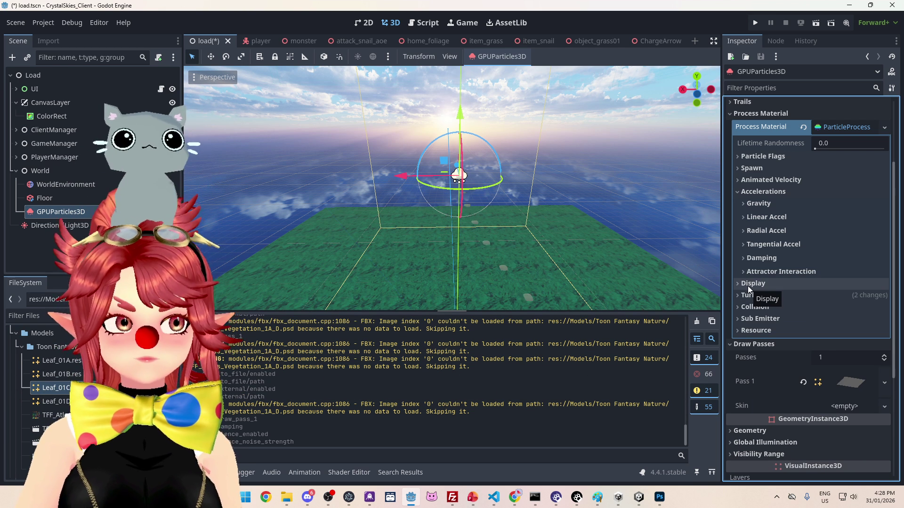
{"action": "left_click", "coordinate": [752, 296]}
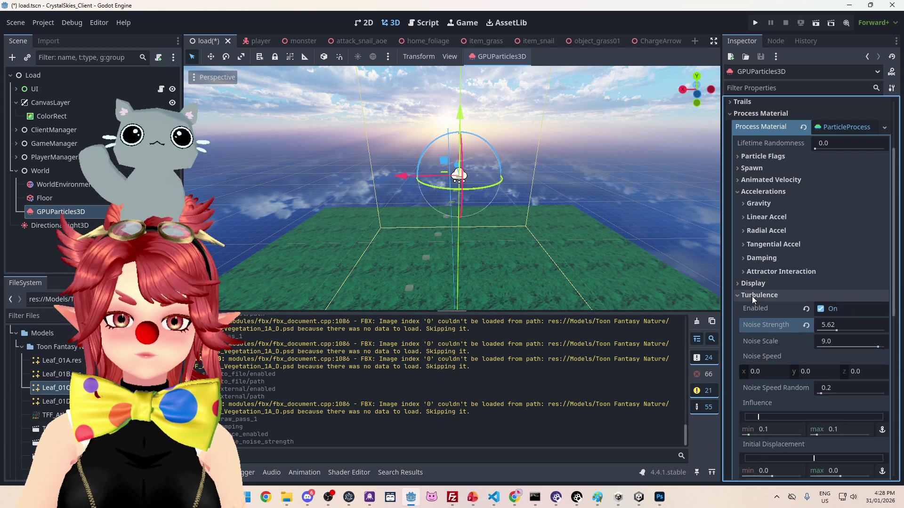
{"action": "scroll", "coordinate": [772, 363], "scroll_direction": "down", "scroll_amount": 3}
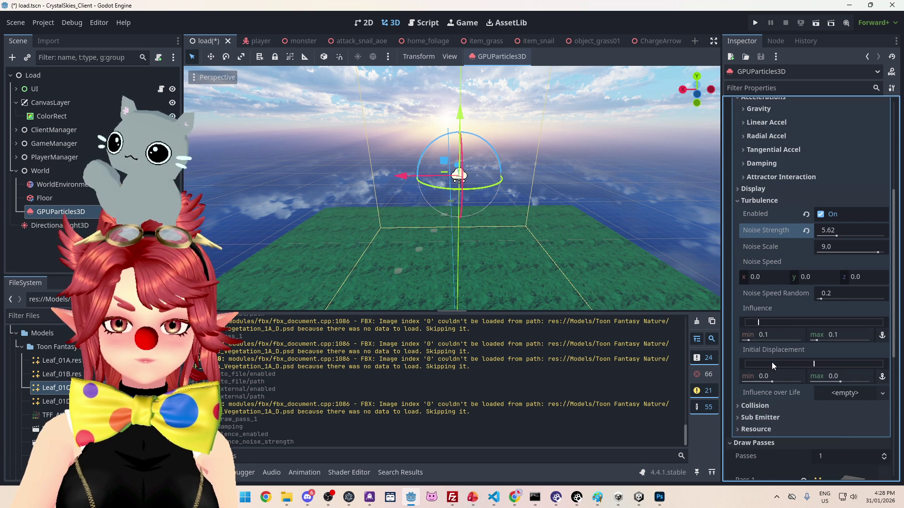
{"action": "scroll", "coordinate": [772, 363], "scroll_direction": "up", "scroll_amount": 2}
{"action": "left_click", "coordinate": [754, 248]}
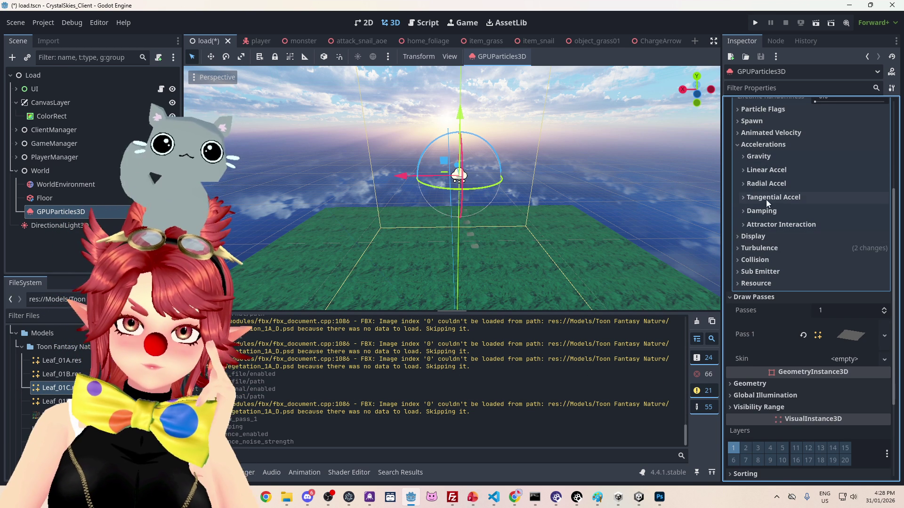
{"action": "left_click", "coordinate": [760, 238]}
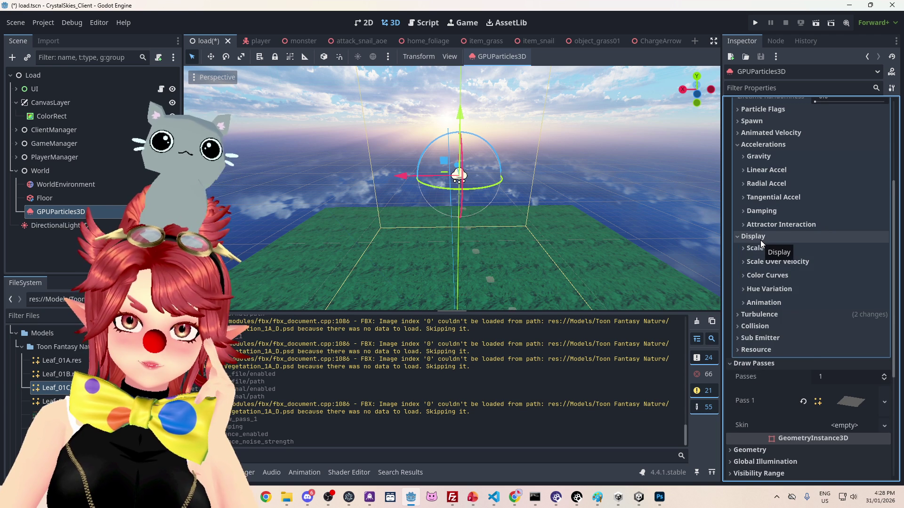
{"action": "left_click", "coordinate": [761, 240]}
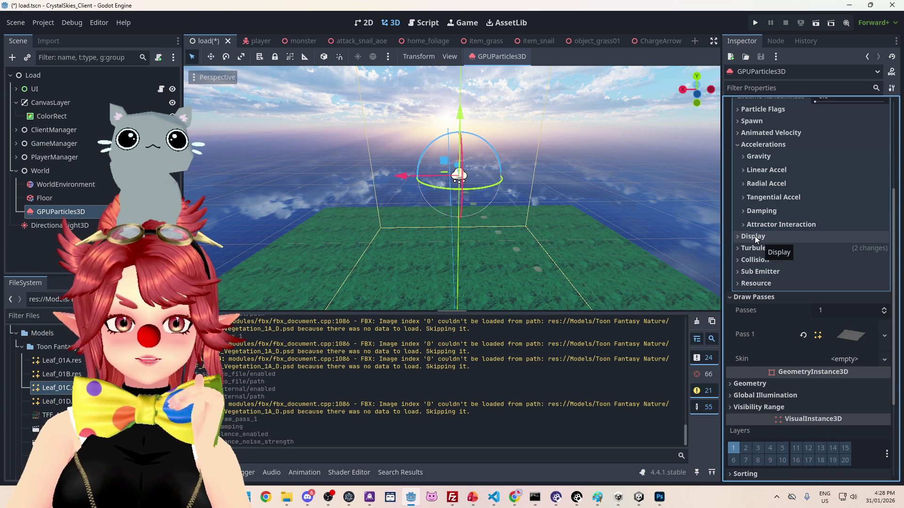
Step: Set the gravity vector's Y value to -9.8, correcting an initial -8 entry
{"action": "scroll", "coordinate": [774, 280], "scroll_direction": "up", "scroll_amount": 3}
{"action": "left_click", "coordinate": [759, 250]}
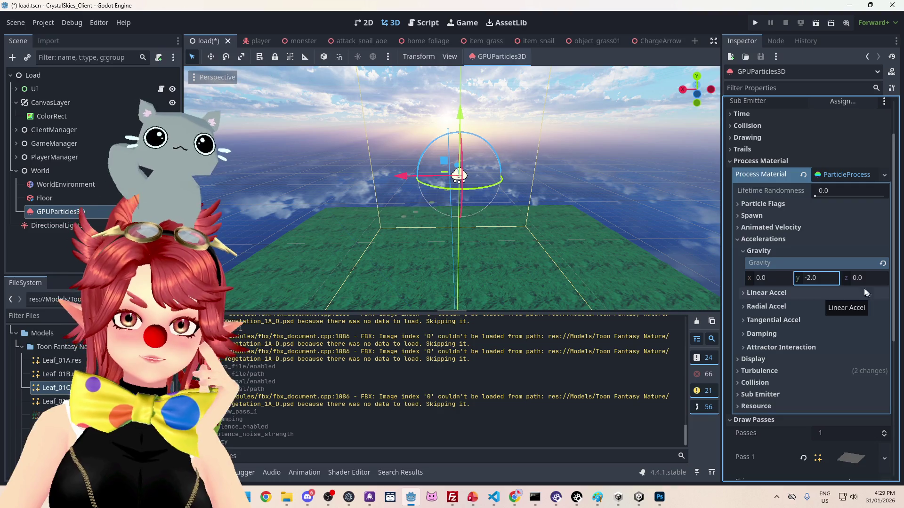
{"action": "left_click", "coordinate": [826, 277]}
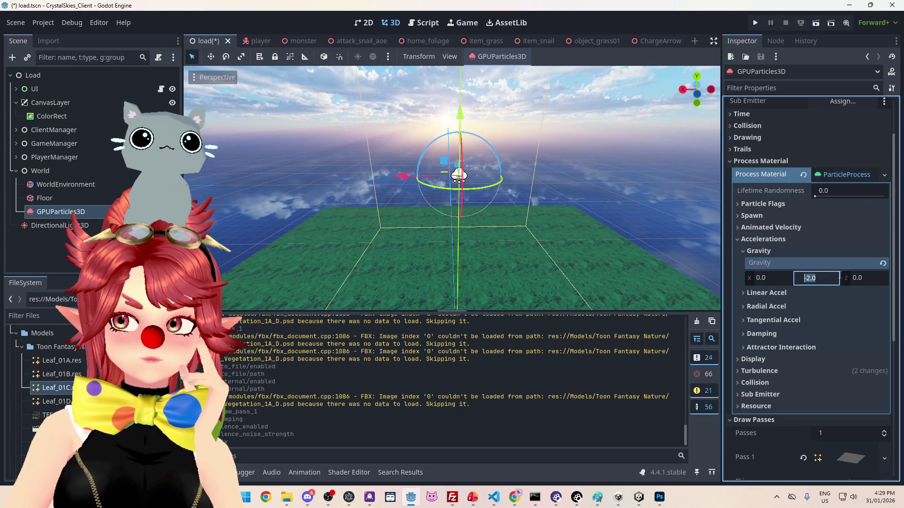
{"action": "type", "text": "-8"}
{"action": "key", "text": "Return"}
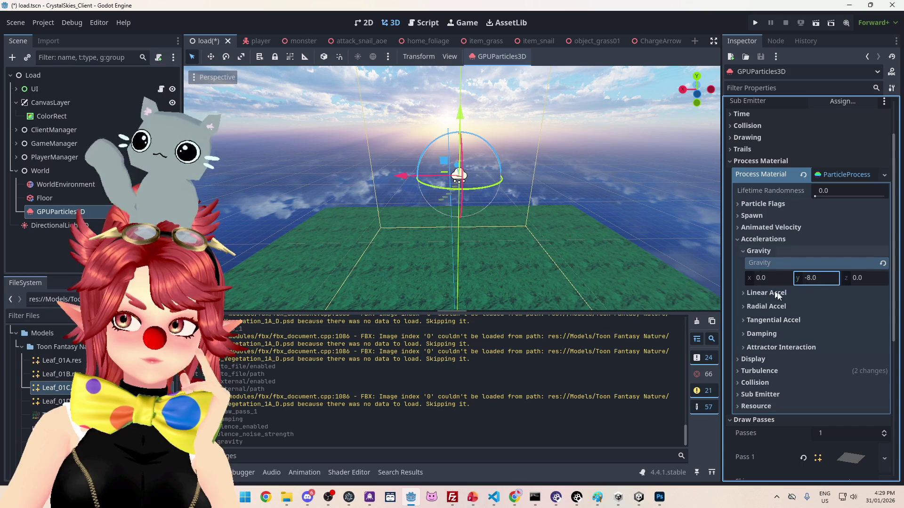
{"action": "left_click", "coordinate": [821, 280]}
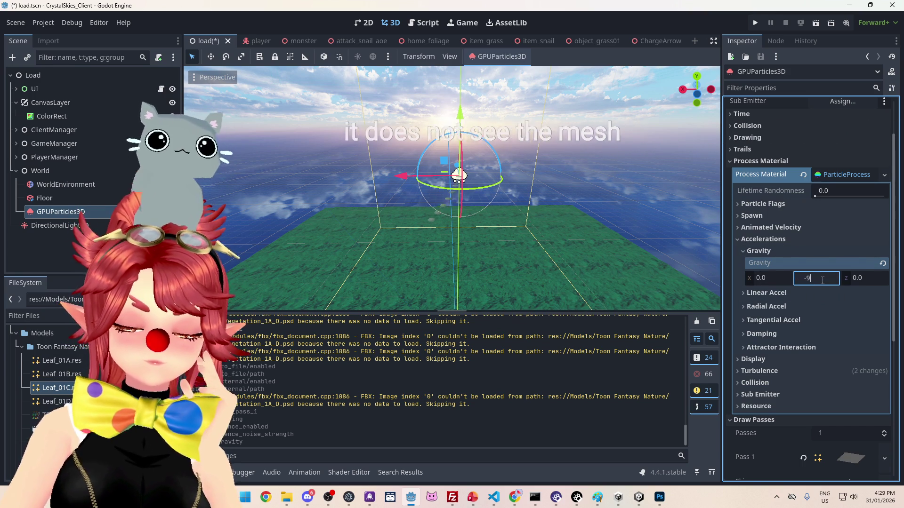
{"action": "type", "text": "-9.0"}
{"action": "key", "text": "BackSpace"}
{"action": "type", "text": "8"}
{"action": "key", "text": "Return"}
Step: Orbit the viewport to watch the leaves fall, then re-centre on the emitter
{"action": "left_click_drag", "start_coordinate": [516, 227], "coordinate": [504, 206]}
{"action": "scroll", "coordinate": [507, 210], "scroll_direction": "up", "scroll_amount": 5}
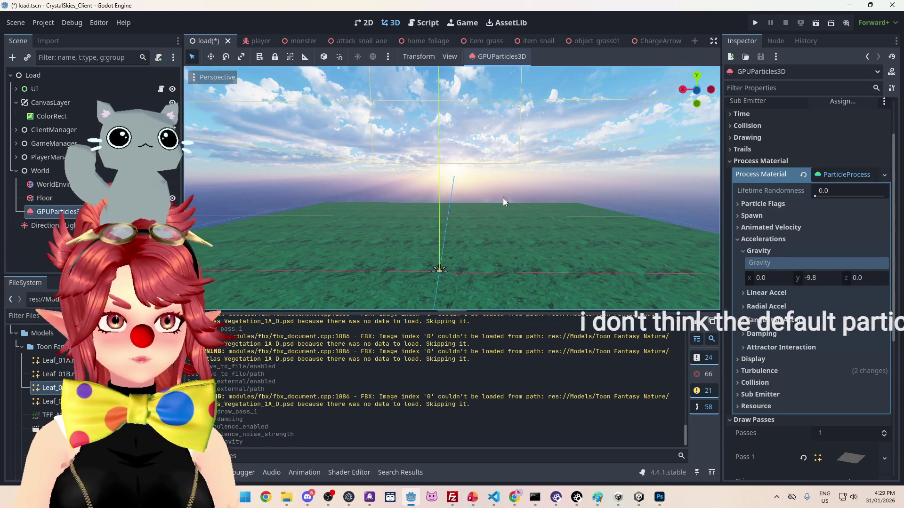
{"action": "scroll", "coordinate": [503, 197], "scroll_direction": "down", "scroll_amount": 5}
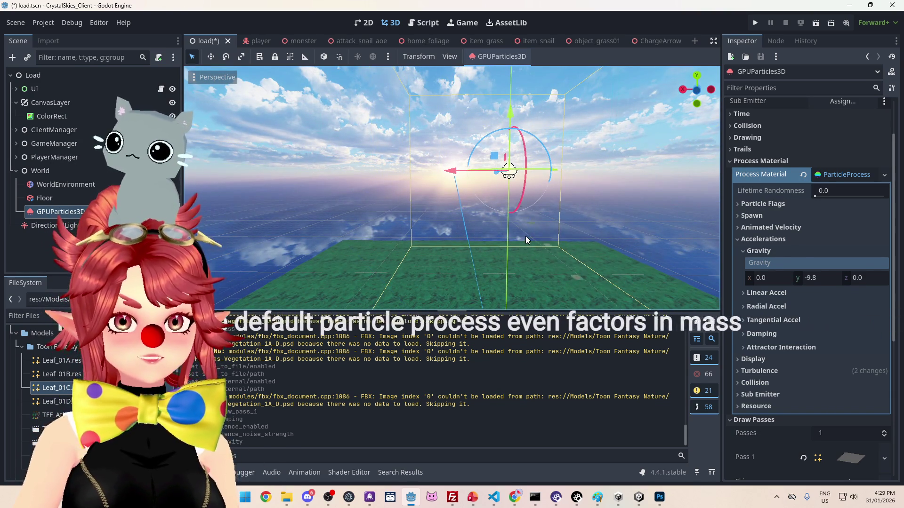
{"action": "mouse_move", "coordinate": [525, 236]}
{"action": "left_mouse_down"}
{"action": "mouse_move", "coordinate": [512, 223]}
{"action": "mouse_move", "coordinate": [551, 224]}
{"action": "left_mouse_up"}
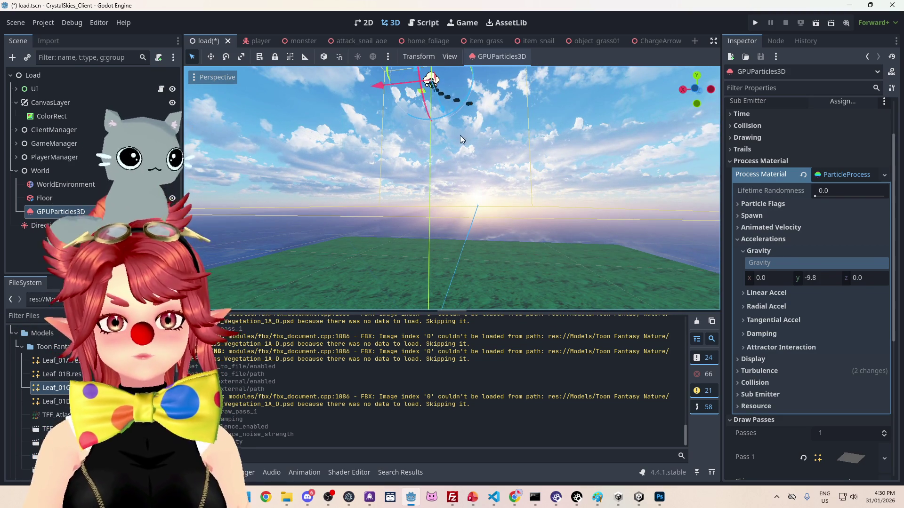
{"action": "left_click_drag", "start_coordinate": [439, 112], "coordinate": [469, 198]}
{"action": "key", "text": "f"}
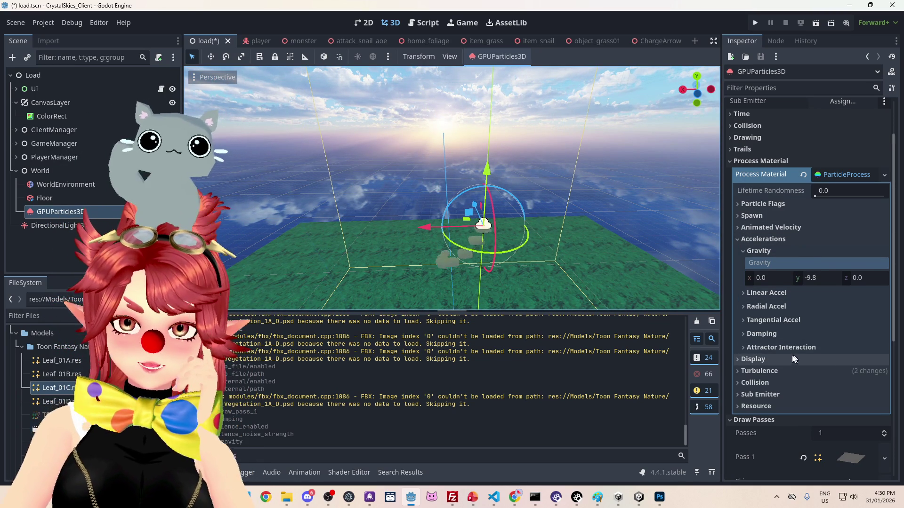
Step: Widen the turbulence Initial Displacement range from 0.0, then nudge its maximum down slightly
{"action": "left_click", "coordinate": [777, 371]}
{"action": "scroll", "coordinate": [782, 335], "scroll_direction": "down", "scroll_amount": 5}
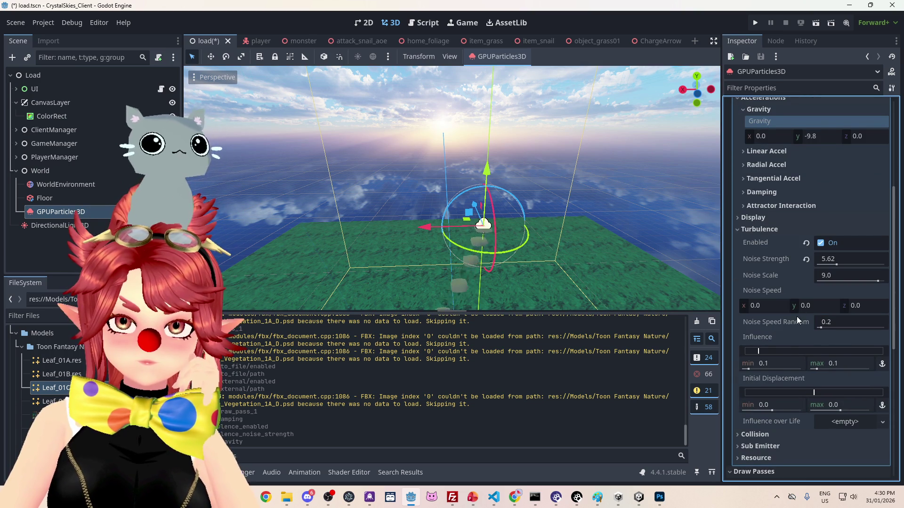
{"action": "scroll", "coordinate": [789, 332], "scroll_direction": "down", "scroll_amount": 2}
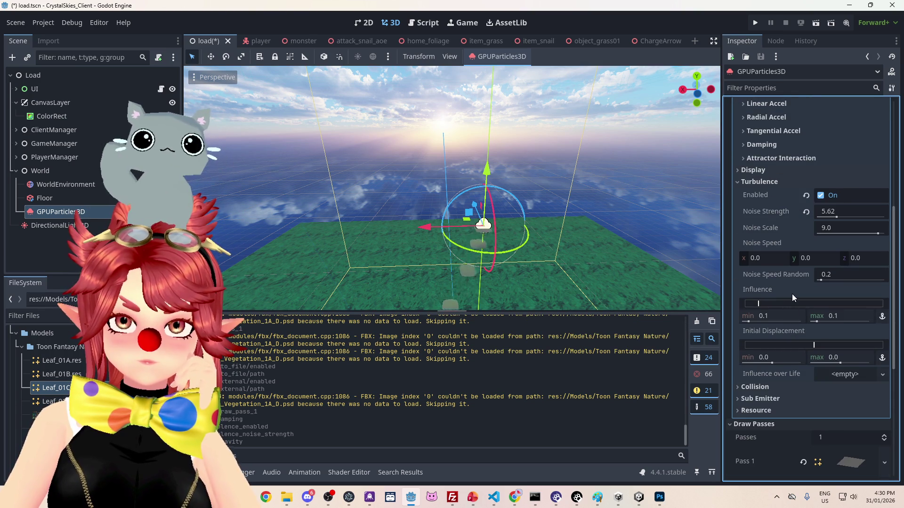
{"action": "mouse_move", "coordinate": [804, 374]}
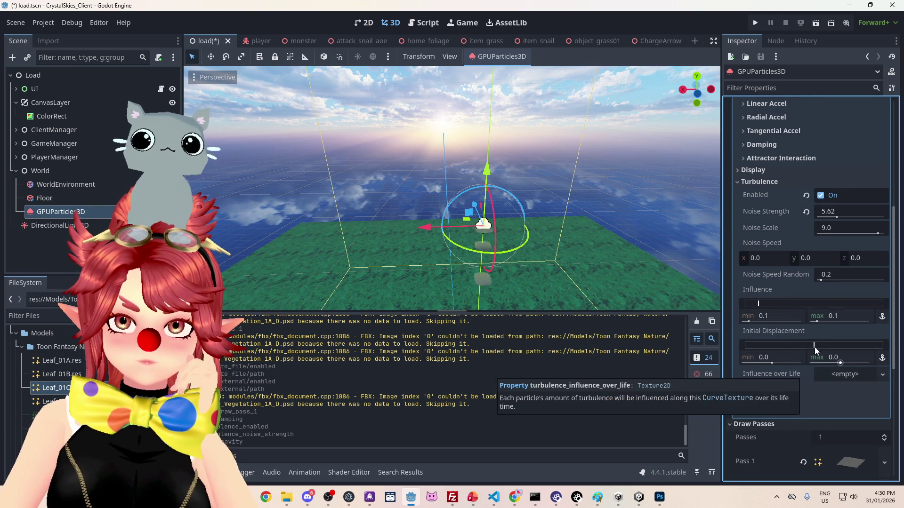
{"action": "left_click_drag", "start_coordinate": [817, 345], "coordinate": [832, 347]}
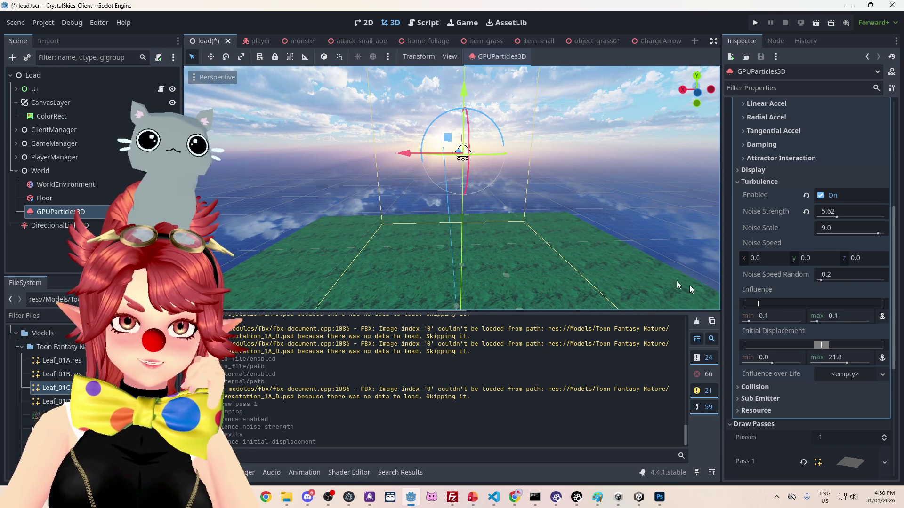
{"action": "left_click_drag", "start_coordinate": [832, 346], "coordinate": [829, 345]}
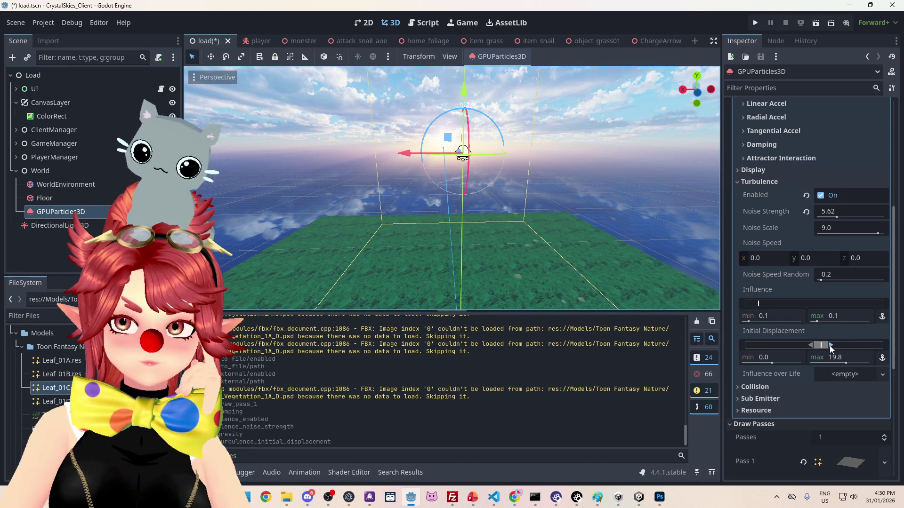
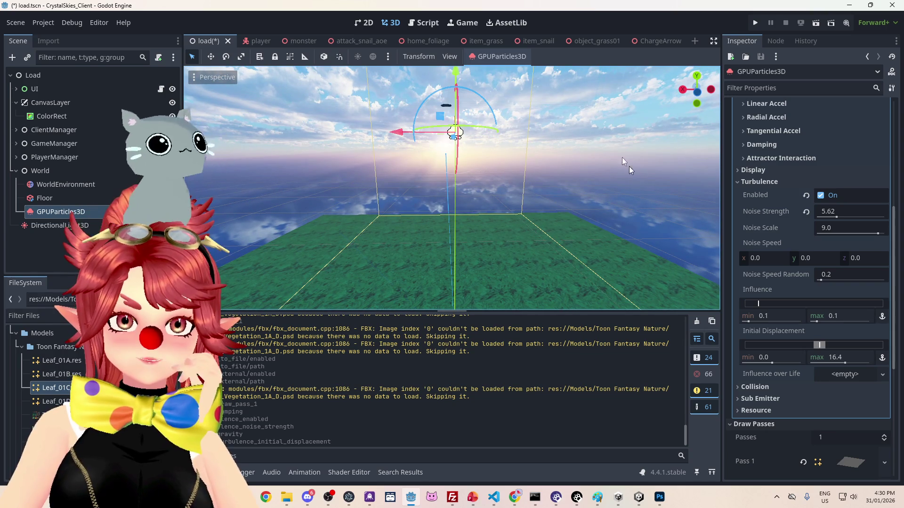
Step: Fold away the Turbulence group and expand the Radial Accel settings
{"action": "scroll", "coordinate": [776, 331], "scroll_direction": "up", "scroll_amount": 2}
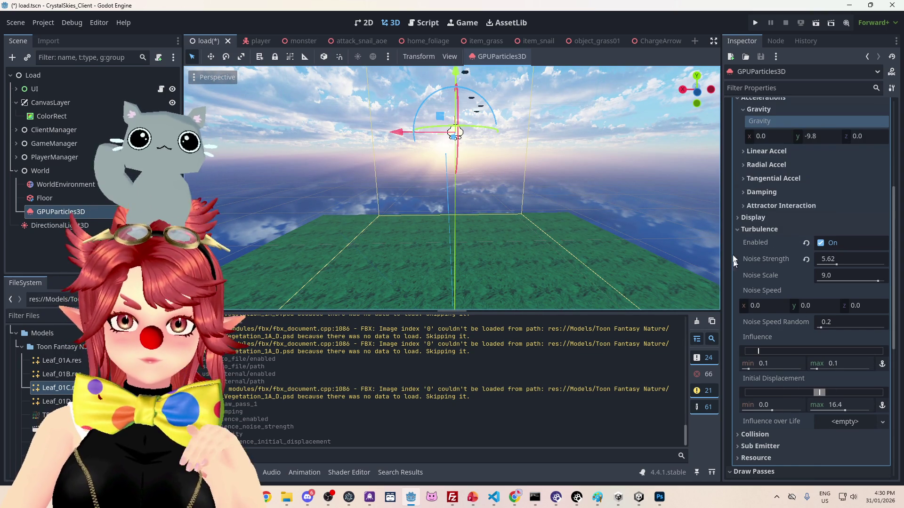
{"action": "left_click", "coordinate": [741, 227]}
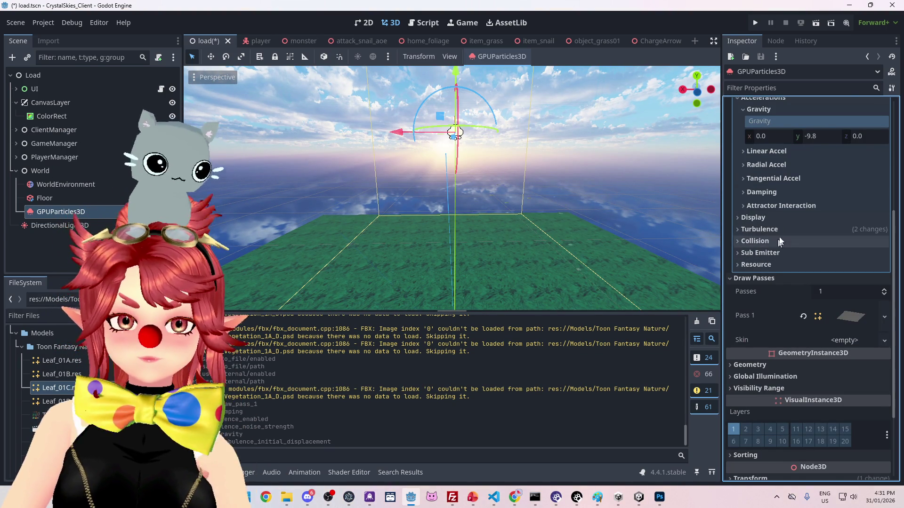
{"action": "scroll", "coordinate": [800, 245], "scroll_direction": "up", "scroll_amount": 2}
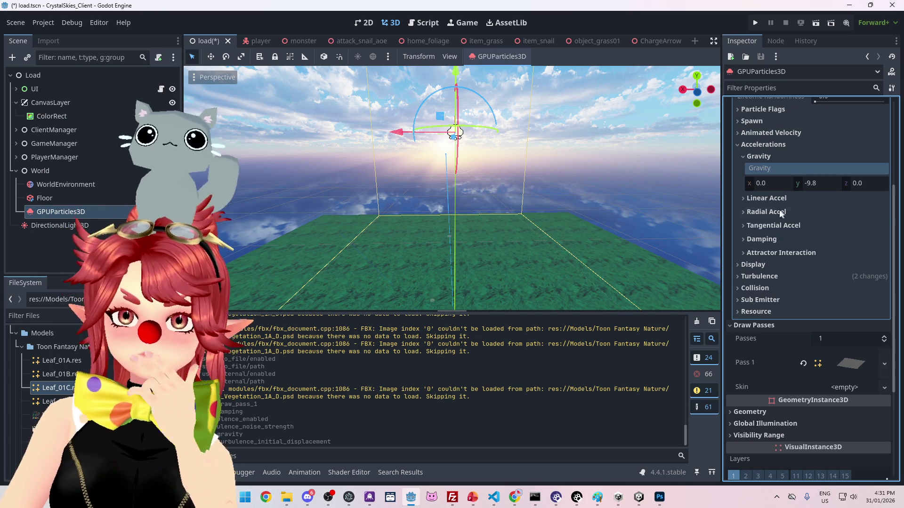
{"action": "left_click", "coordinate": [747, 212]}
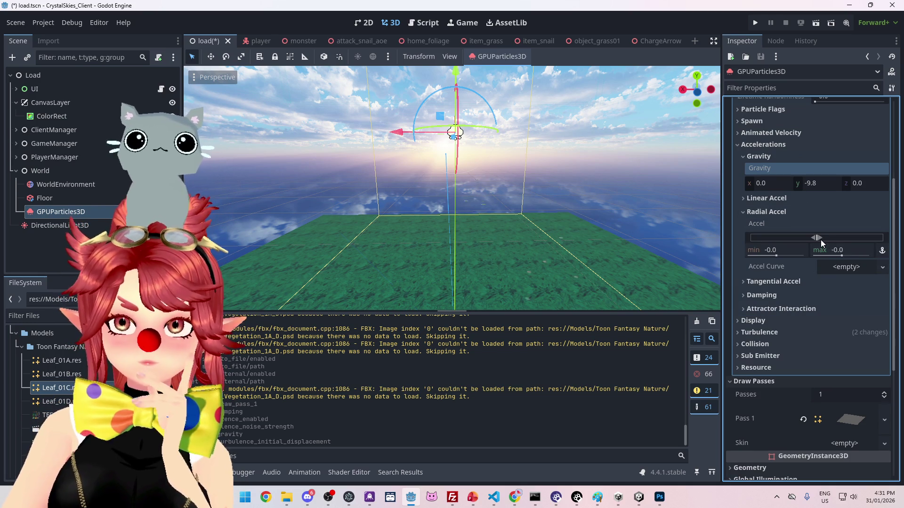
Step: Try a radial acceleration maximum, then revert it to zero and collapse Radial Accel
{"action": "left_click_drag", "start_coordinate": [821, 239], "coordinate": [823, 239]}
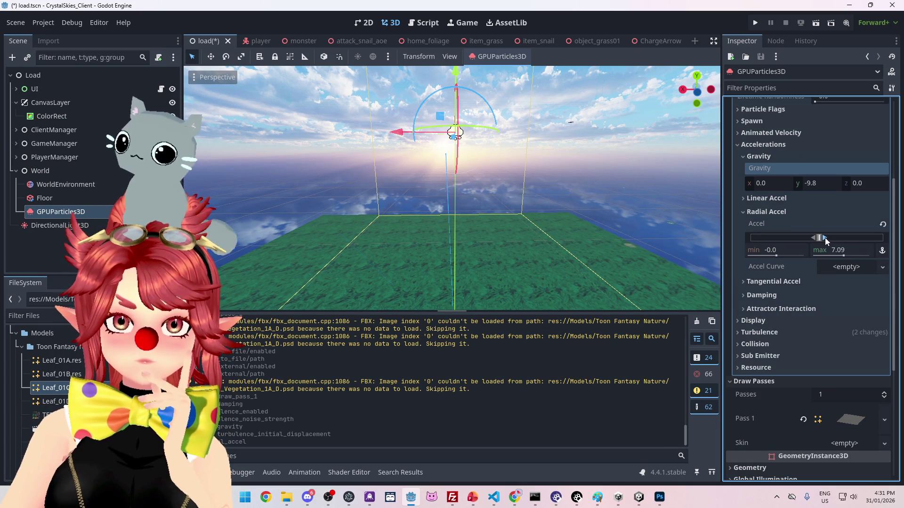
{"action": "left_click", "coordinate": [883, 224]}
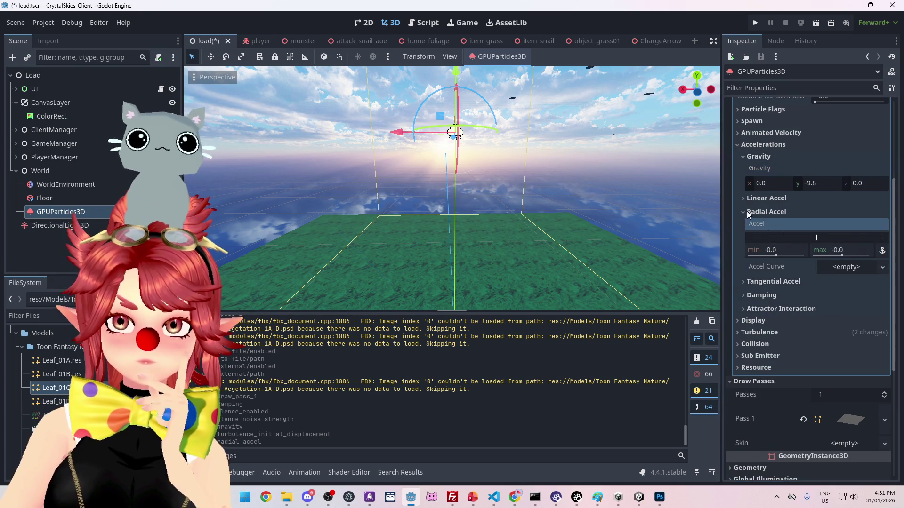
{"action": "left_click", "coordinate": [747, 212]}
Step: Raise the Tangential Accel maximum to 12.77 and frame the emitter to preview it
{"action": "left_click", "coordinate": [752, 225]}
{"action": "left_click_drag", "start_coordinate": [821, 252], "coordinate": [829, 250]}
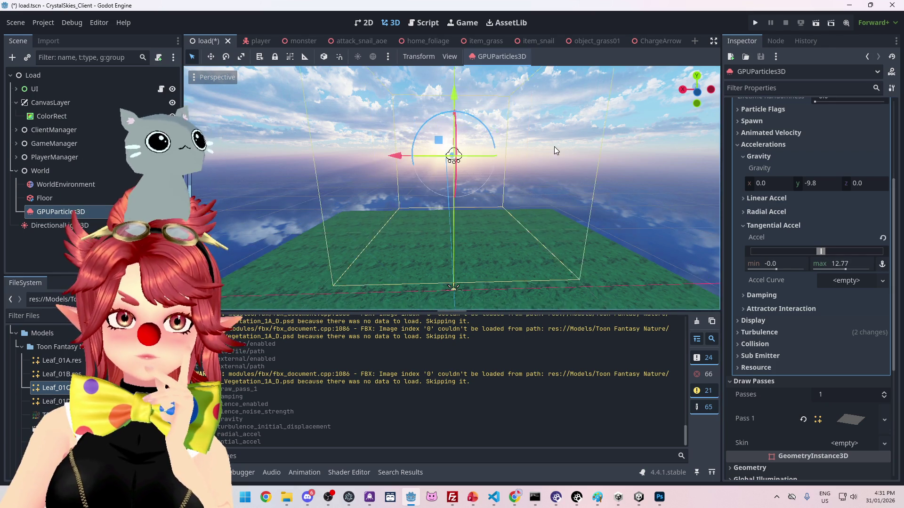
{"action": "scroll", "coordinate": [555, 153], "scroll_direction": "up", "scroll_amount": 3}
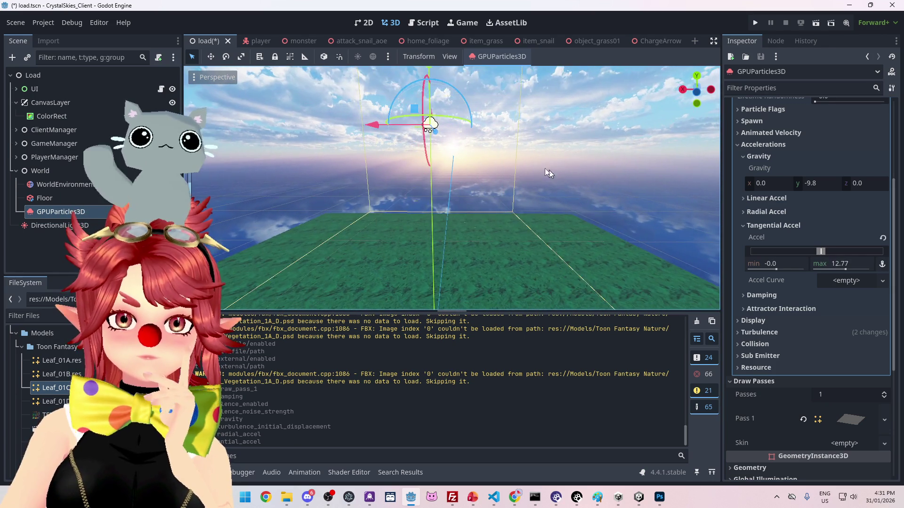
{"action": "scroll", "coordinate": [549, 171], "scroll_direction": "up", "scroll_amount": 3}
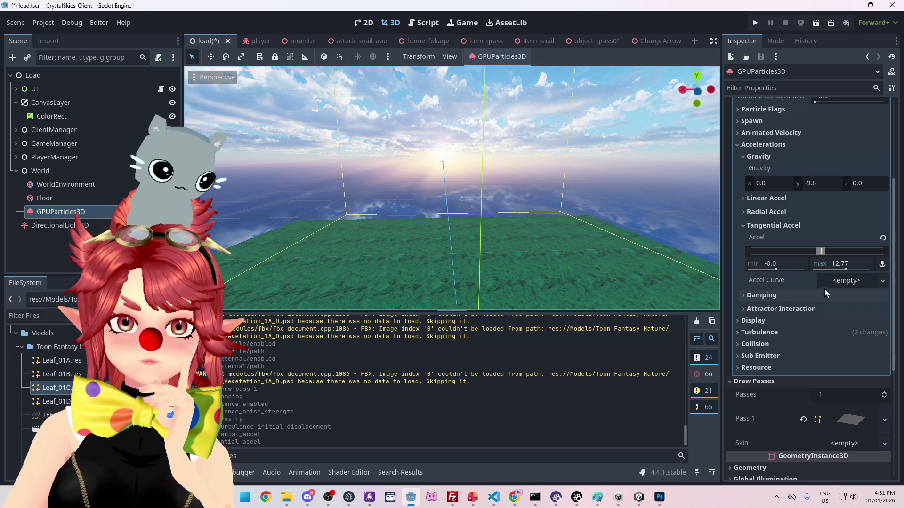
{"action": "scroll", "coordinate": [824, 289], "scroll_direction": "up", "scroll_amount": 2}
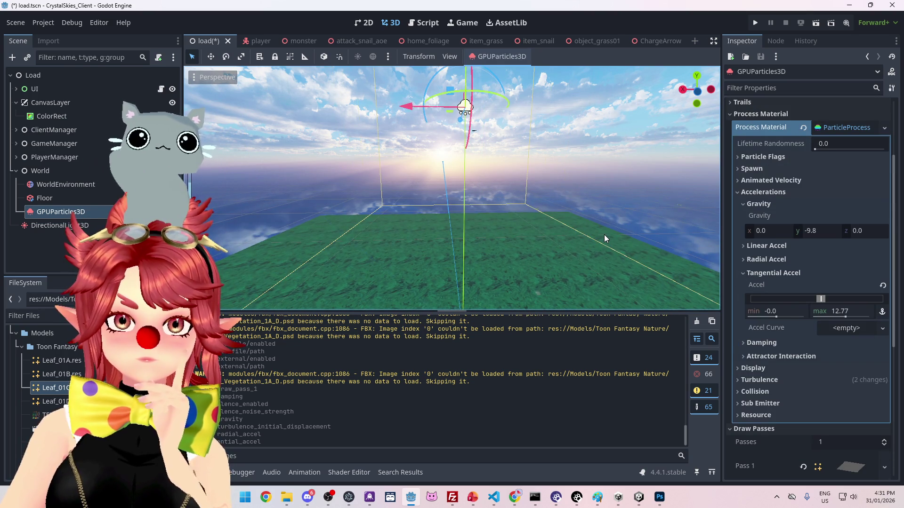
{"action": "key", "text": "f"}
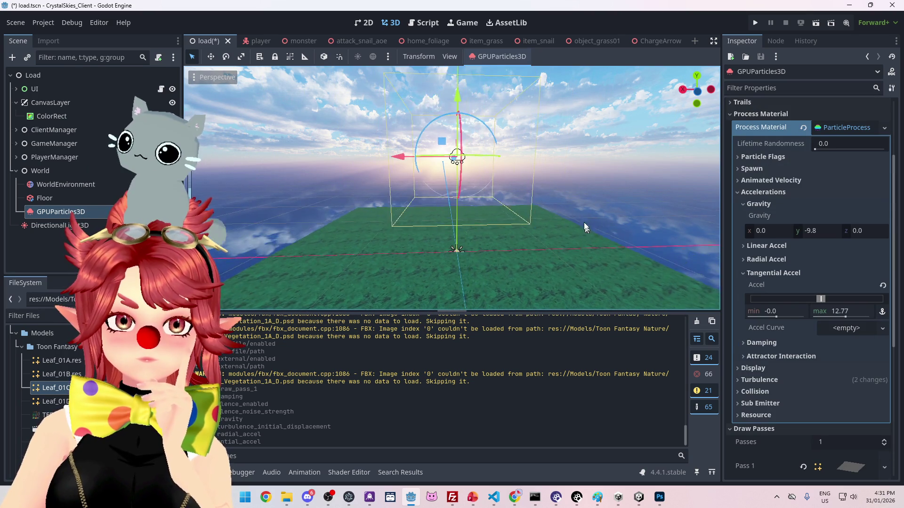
{"action": "mouse_move", "coordinate": [575, 207]}
{"action": "left_mouse_down"}
{"action": "mouse_move", "coordinate": [575, 245]}
{"action": "mouse_move", "coordinate": [546, 226]}
{"action": "mouse_move", "coordinate": [576, 216]}
{"action": "mouse_move", "coordinate": [552, 208]}
{"action": "mouse_move", "coordinate": [558, 201]}
{"action": "left_mouse_up"}
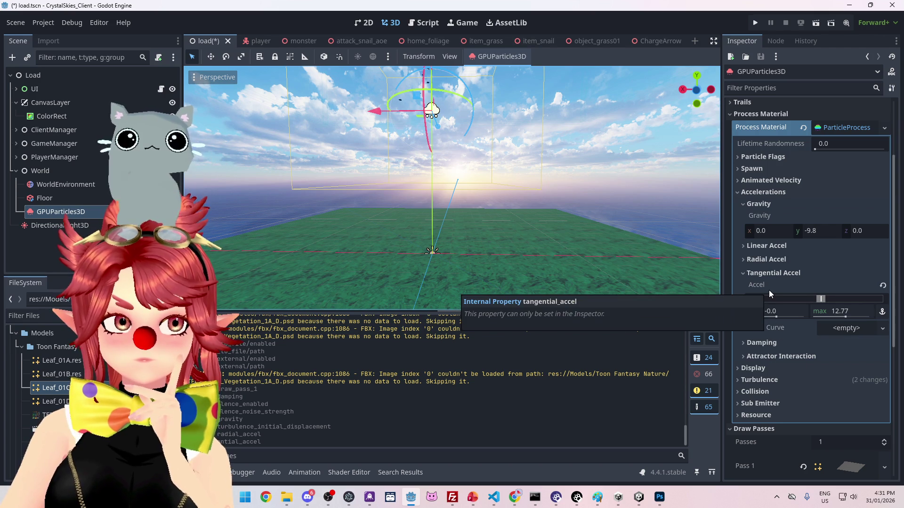
{"action": "scroll", "coordinate": [773, 250], "scroll_direction": "up", "scroll_amount": 2}
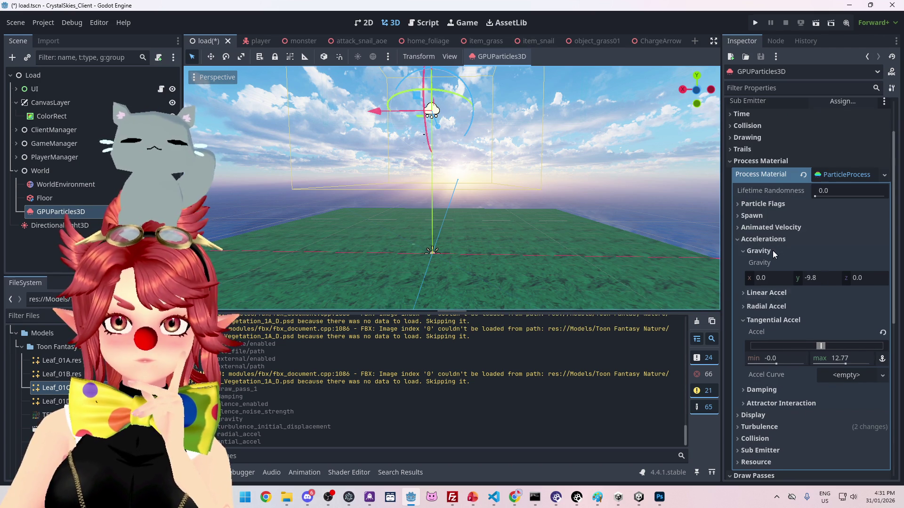
Step: Expand Particle Flags and turn on Align Y for the leaf particles
{"action": "left_click", "coordinate": [773, 204]}
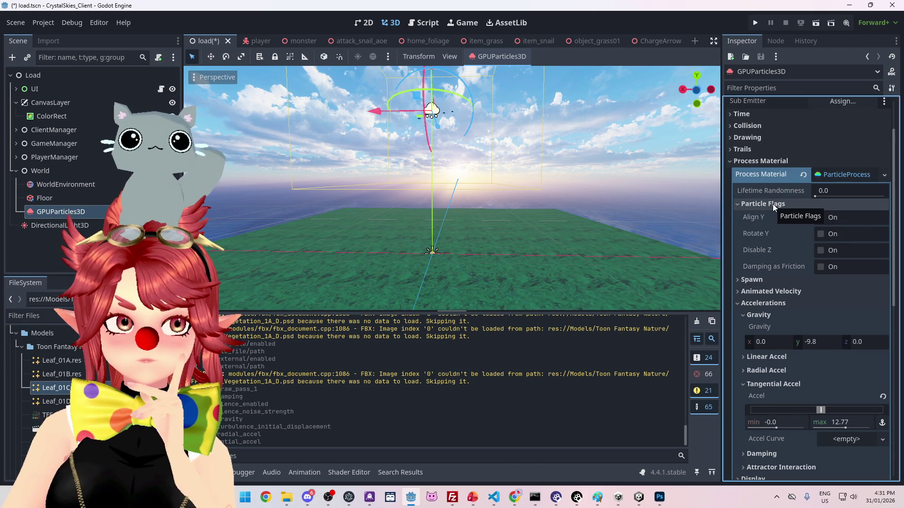
{"action": "left_click", "coordinate": [822, 218]}
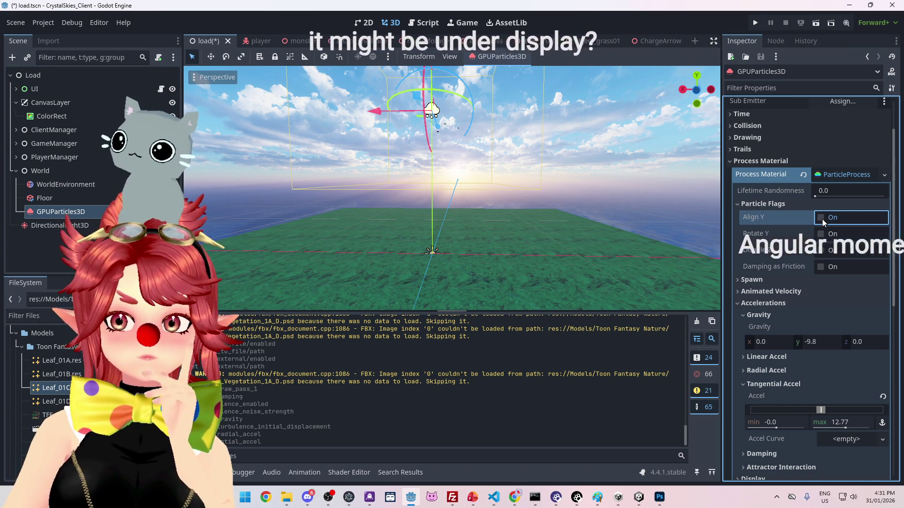
{"action": "left_click", "coordinate": [822, 218]}
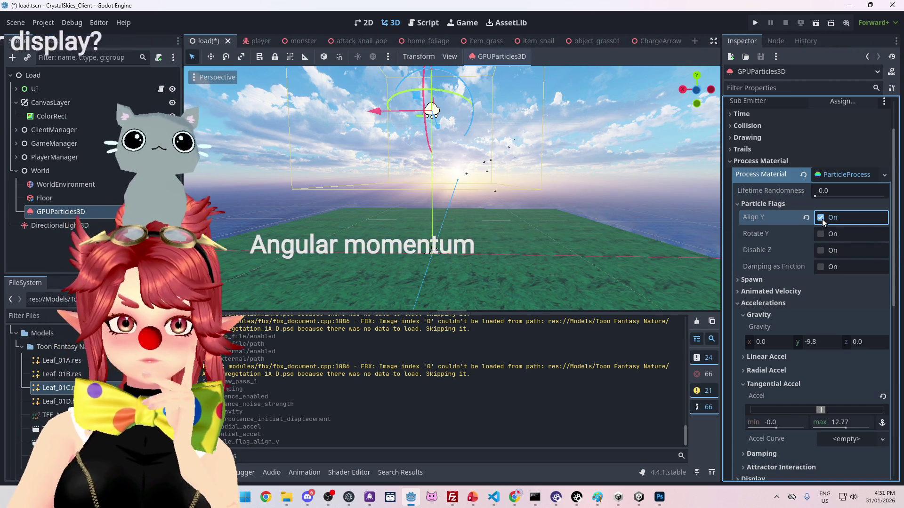
{"action": "scroll", "coordinate": [549, 196], "scroll_direction": "up", "scroll_amount": 3}
{"action": "mouse_move", "coordinate": [549, 196]}
{"action": "left_mouse_down"}
{"action": "mouse_move", "coordinate": [549, 210]}
{"action": "mouse_move", "coordinate": [538, 202]}
{"action": "mouse_move", "coordinate": [497, 216]}
{"action": "mouse_move", "coordinate": [587, 210]}
{"action": "mouse_move", "coordinate": [592, 201]}
{"action": "mouse_move", "coordinate": [548, 190]}
{"action": "left_mouse_up"}
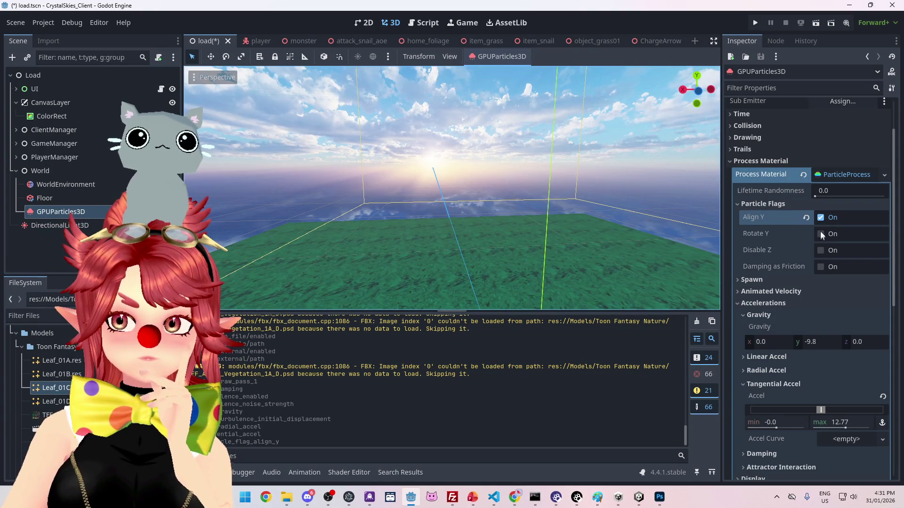
Step: Compare Rotate Y against Align Y, ending with Align Y on and Rotate Y off
{"action": "left_click", "coordinate": [821, 219]}
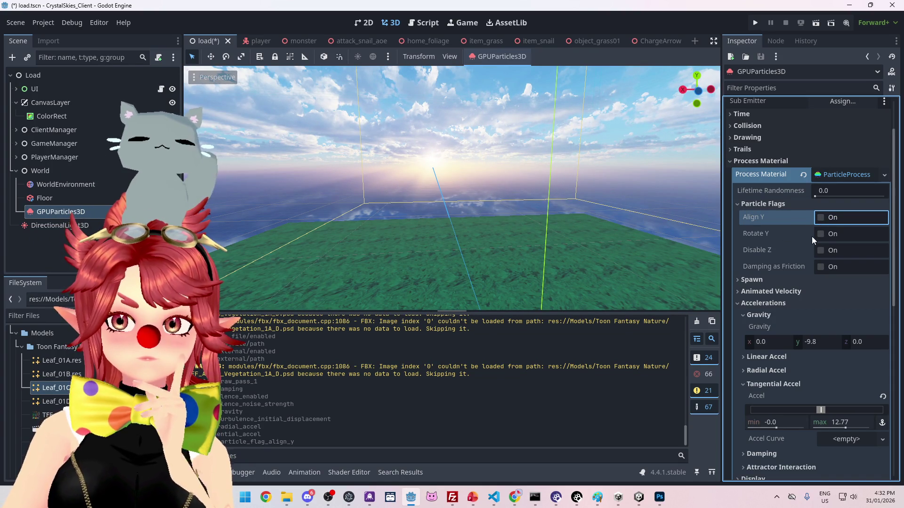
{"action": "left_click", "coordinate": [822, 235]}
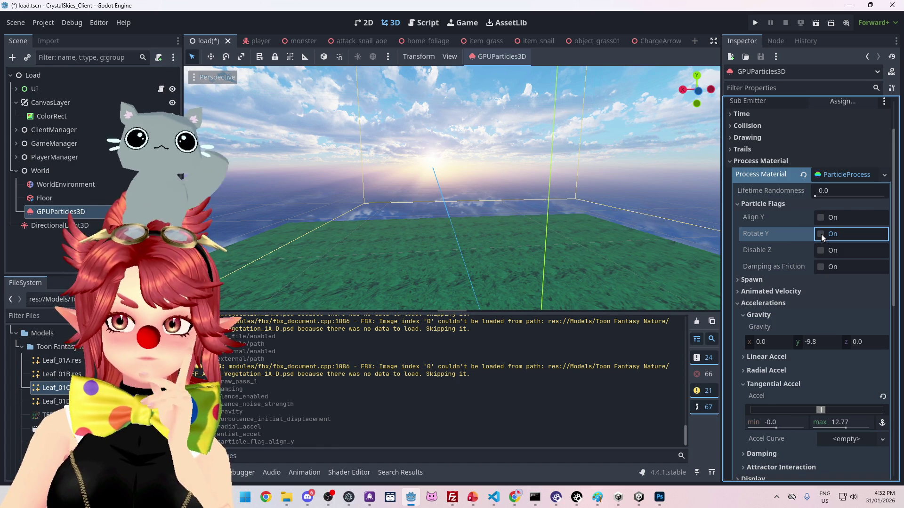
{"action": "left_click", "coordinate": [821, 235]}
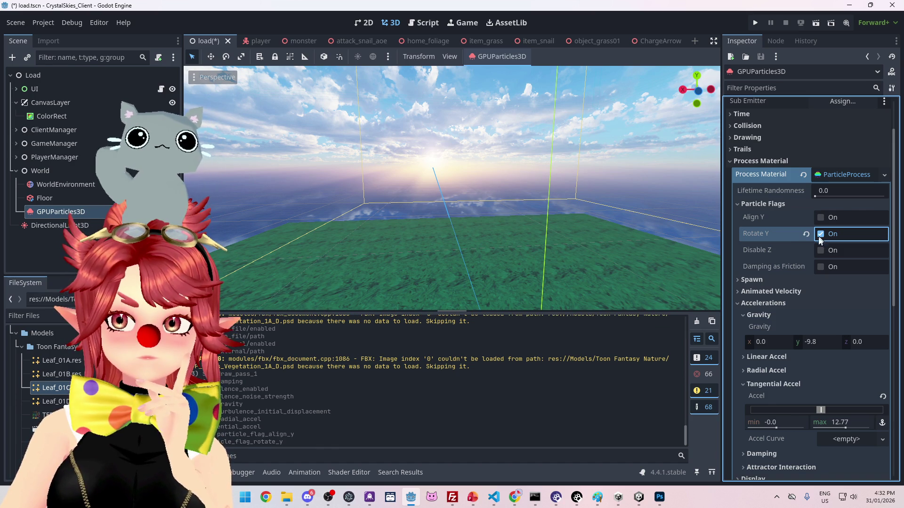
{"action": "key", "text": "f"}
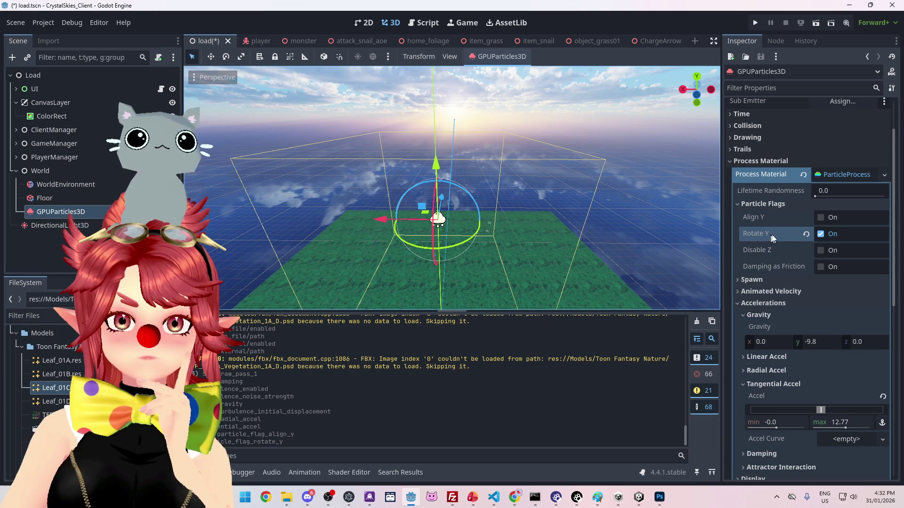
{"action": "left_click", "coordinate": [821, 234]}
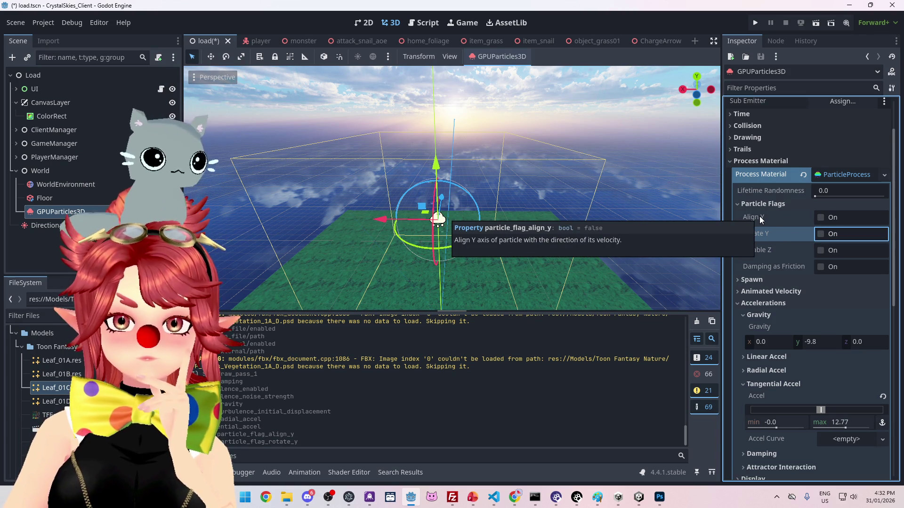
{"action": "left_click", "coordinate": [821, 217]}
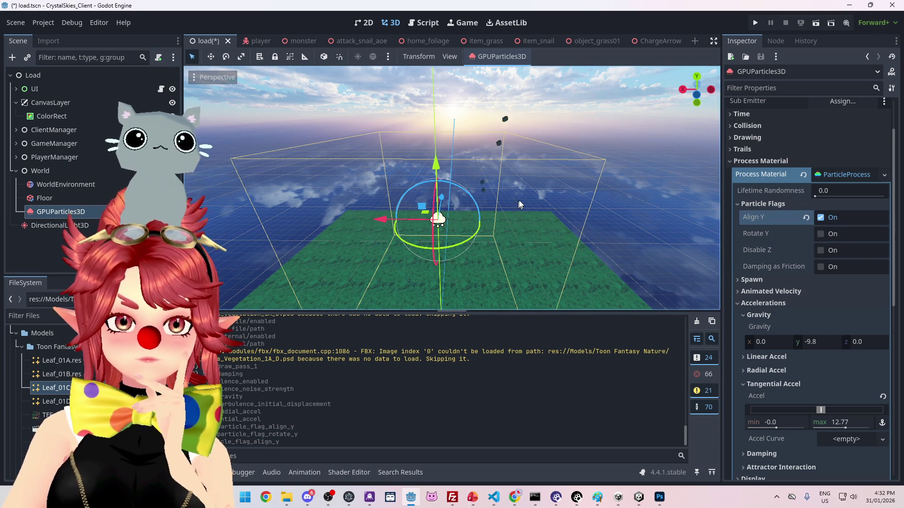
{"action": "mouse_move", "coordinate": [525, 188]}
{"action": "left_mouse_down"}
{"action": "mouse_move", "coordinate": [530, 177]}
{"action": "mouse_move", "coordinate": [515, 185]}
{"action": "mouse_move", "coordinate": [536, 178]}
{"action": "mouse_move", "coordinate": [530, 168]}
{"action": "mouse_move", "coordinate": [487, 181]}
{"action": "mouse_move", "coordinate": [494, 208]}
{"action": "mouse_move", "coordinate": [528, 213]}
{"action": "mouse_move", "coordinate": [499, 207]}
{"action": "left_mouse_up"}
{"action": "scroll", "coordinate": [792, 292], "scroll_direction": "down", "scroll_amount": 5}
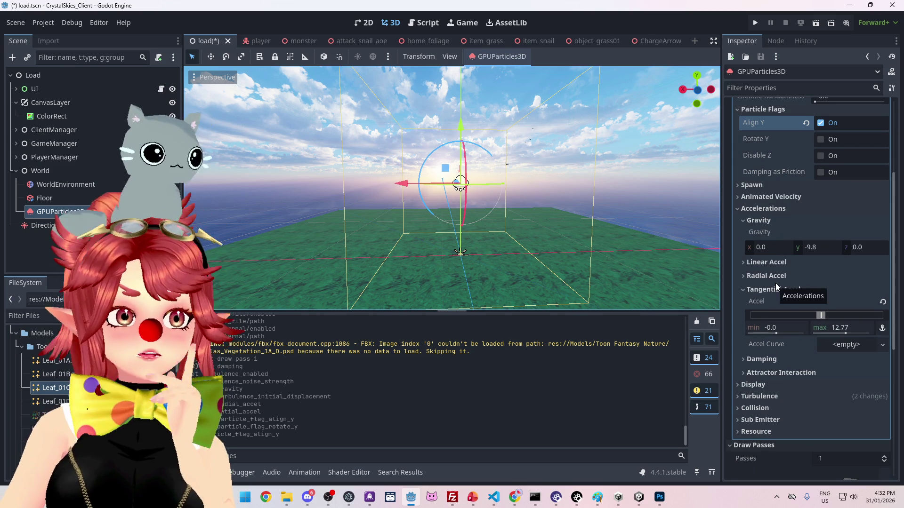
Step: Turn the Align Y particle flag off again
{"action": "scroll", "coordinate": [777, 273], "scroll_direction": "down", "scroll_amount": 3}
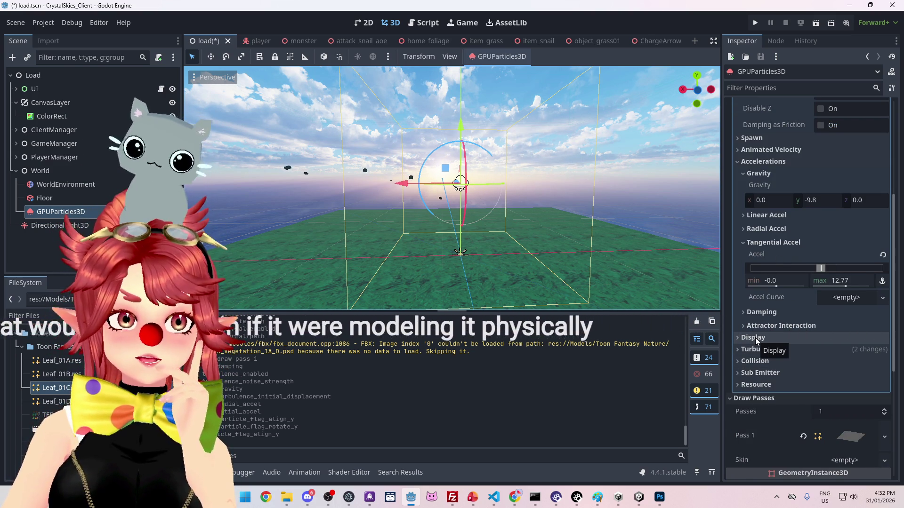
{"action": "scroll", "coordinate": [782, 308], "scroll_direction": "up", "scroll_amount": 4}
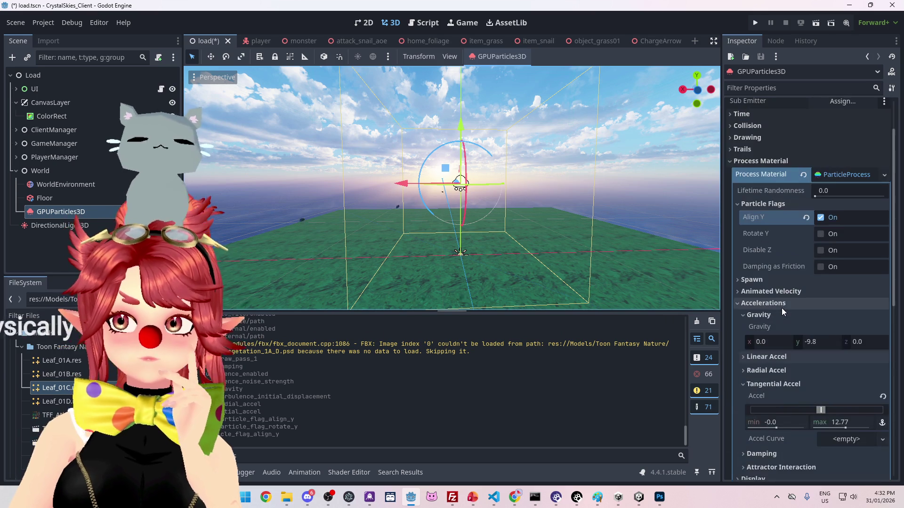
{"action": "scroll", "coordinate": [826, 239], "scroll_direction": "up", "scroll_amount": 1}
{"action": "left_click", "coordinate": [821, 266]}
{"action": "left_click", "coordinate": [820, 266]}
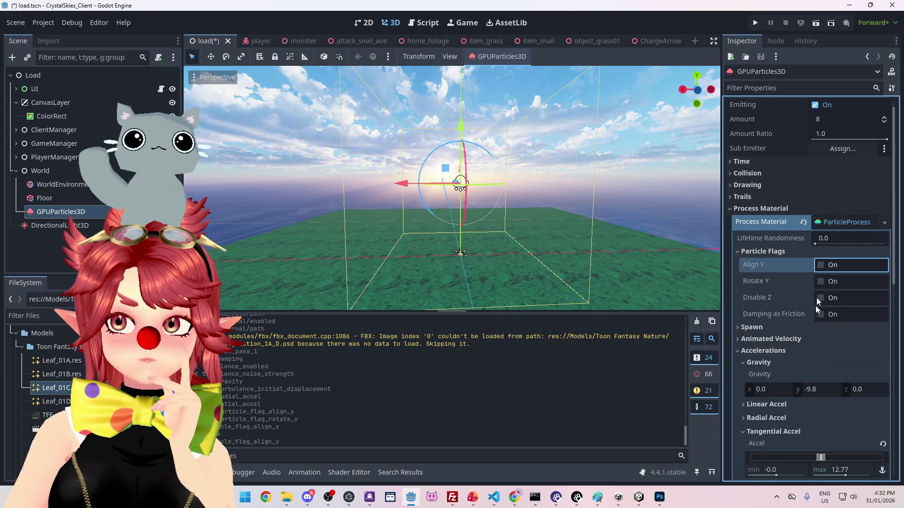
Step: Look through the Display and Turbulence settings, then collapse Turbulence
{"action": "scroll", "coordinate": [798, 349], "scroll_direction": "down", "scroll_amount": 3}
{"action": "scroll", "coordinate": [787, 342], "scroll_direction": "down", "scroll_amount": 2}
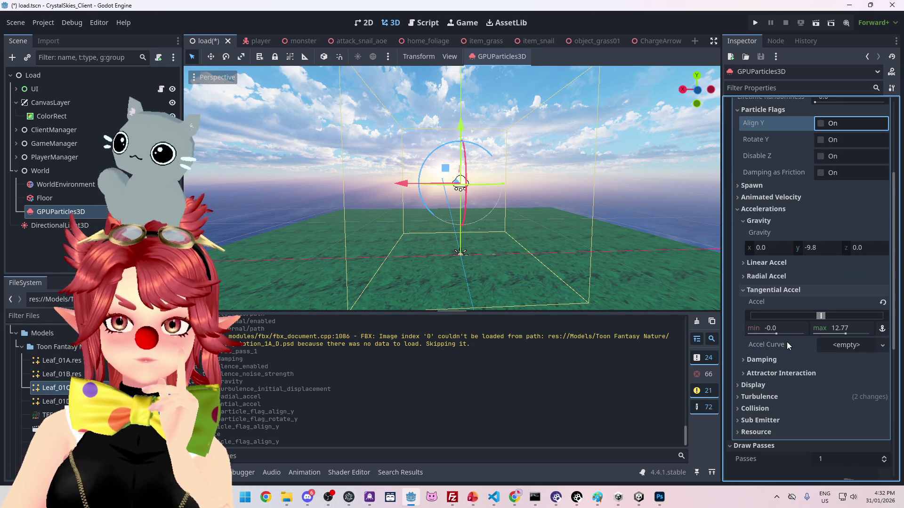
{"action": "scroll", "coordinate": [786, 342], "scroll_direction": "down", "scroll_amount": 1}
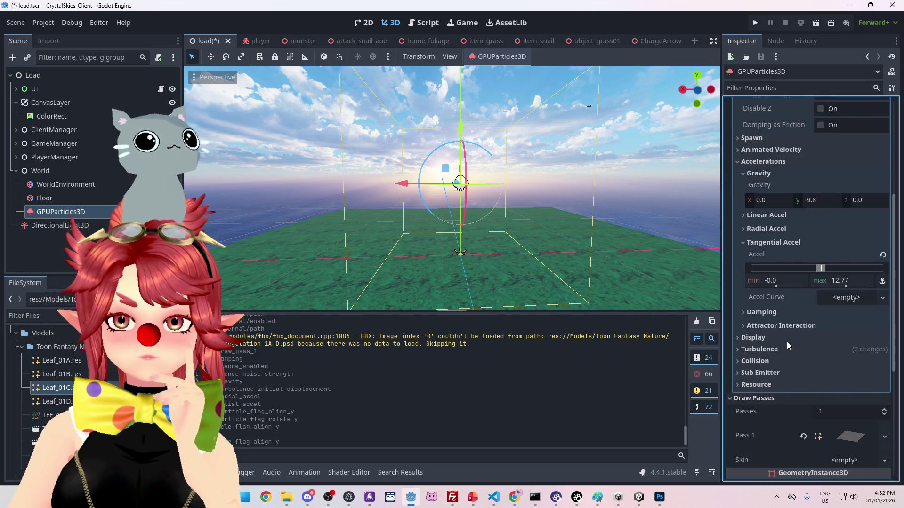
{"action": "scroll", "coordinate": [786, 342], "scroll_direction": "up", "scroll_amount": 4}
{"action": "scroll", "coordinate": [787, 341], "scroll_direction": "down", "scroll_amount": 3}
{"action": "scroll", "coordinate": [787, 341], "scroll_direction": "up", "scroll_amount": 3}
{"action": "scroll", "coordinate": [786, 342], "scroll_direction": "down", "scroll_amount": 1}
{"action": "scroll", "coordinate": [786, 342], "scroll_direction": "down", "scroll_amount": 3}
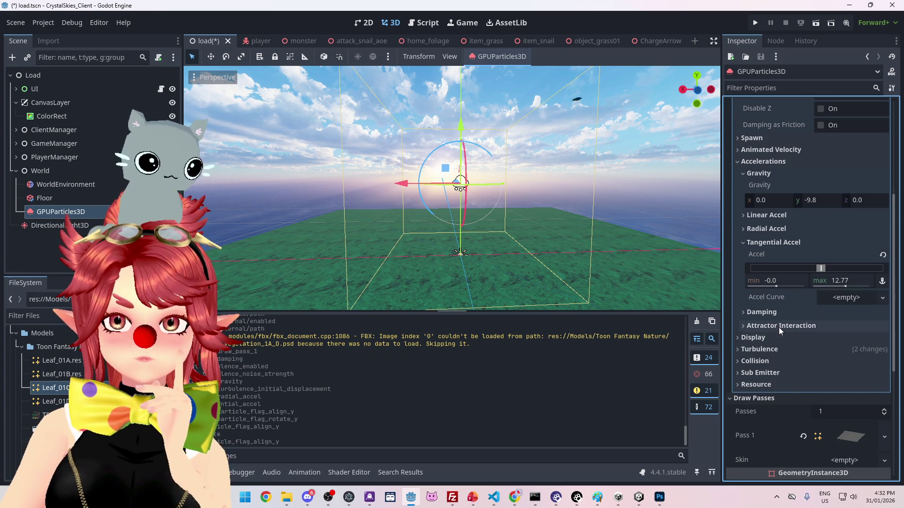
{"action": "left_click", "coordinate": [761, 339]}
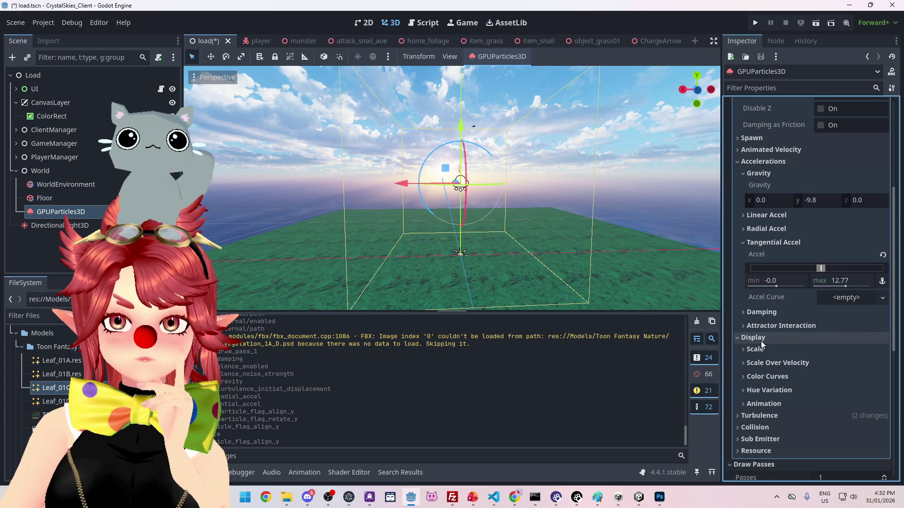
{"action": "left_click", "coordinate": [761, 339]}
{"action": "left_click", "coordinate": [761, 350]}
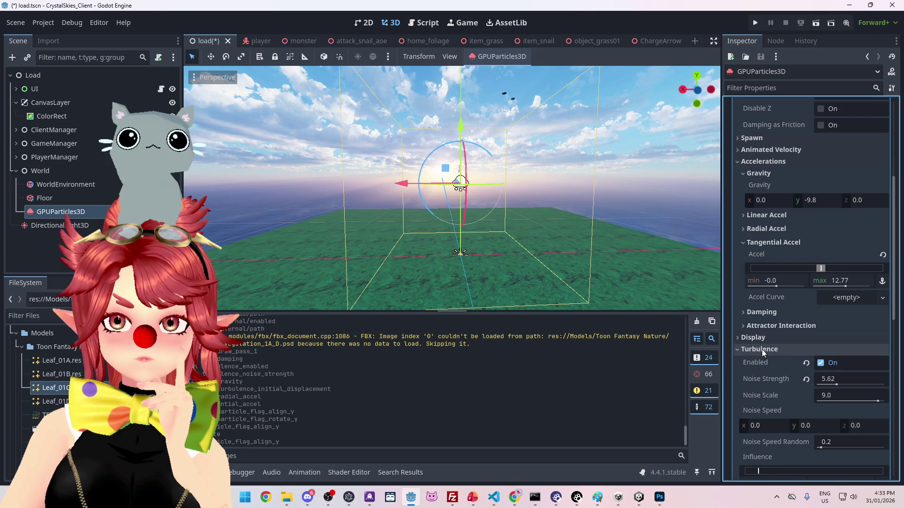
{"action": "scroll", "coordinate": [762, 349], "scroll_direction": "down", "scroll_amount": 2}
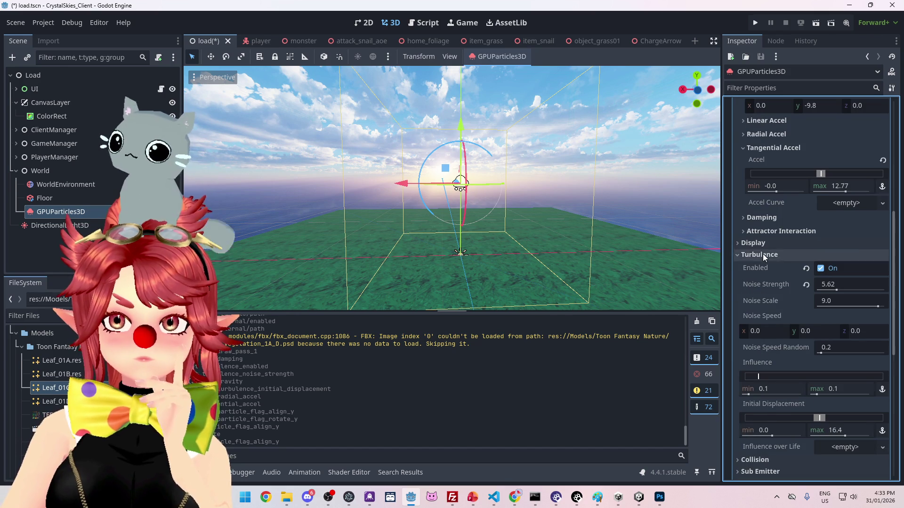
{"action": "left_click", "coordinate": [761, 255]}
Step: Peek at the Collision and Sub Emitter settings, then expand Animated Velocity
{"action": "left_click", "coordinate": [756, 266]}
{"action": "left_click", "coordinate": [757, 267]}
{"action": "left_click", "coordinate": [759, 279]}
{"action": "left_click", "coordinate": [758, 278]}
{"action": "scroll", "coordinate": [762, 268], "scroll_direction": "up", "scroll_amount": 1}
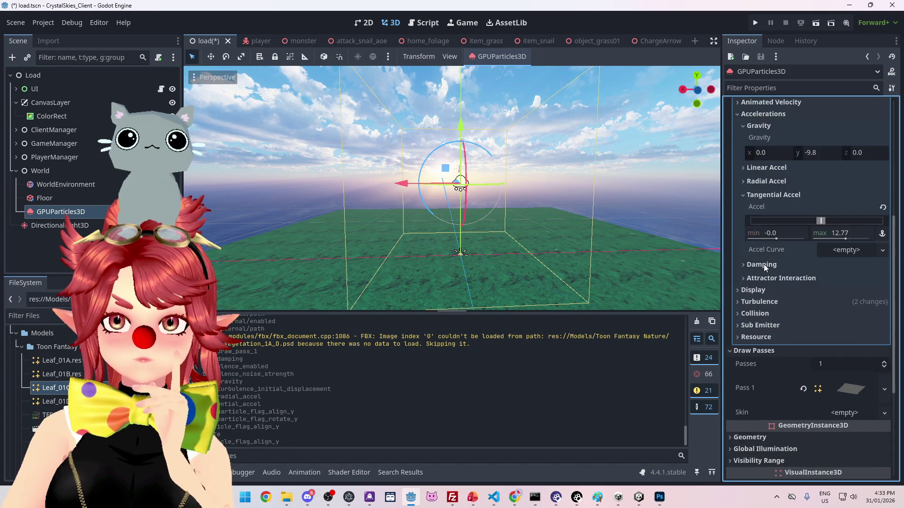
{"action": "scroll", "coordinate": [763, 264], "scroll_direction": "up", "scroll_amount": 1}
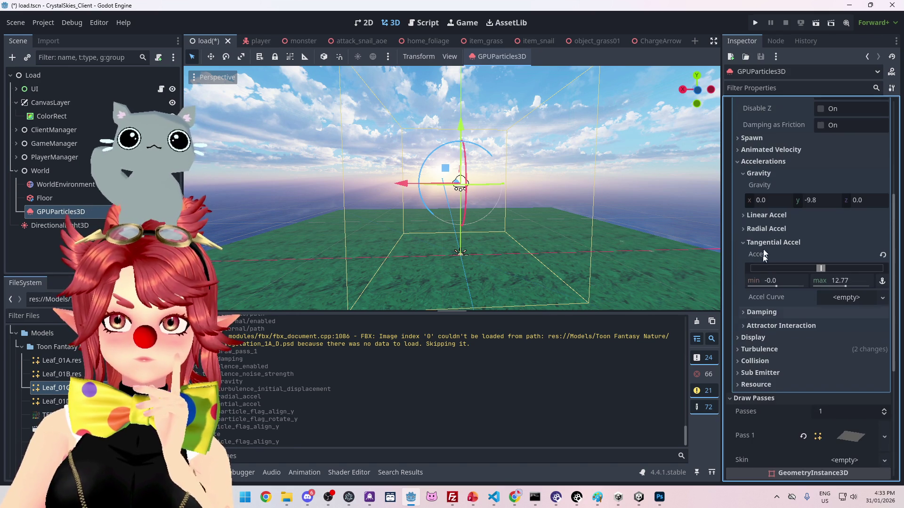
{"action": "left_click", "coordinate": [755, 150]}
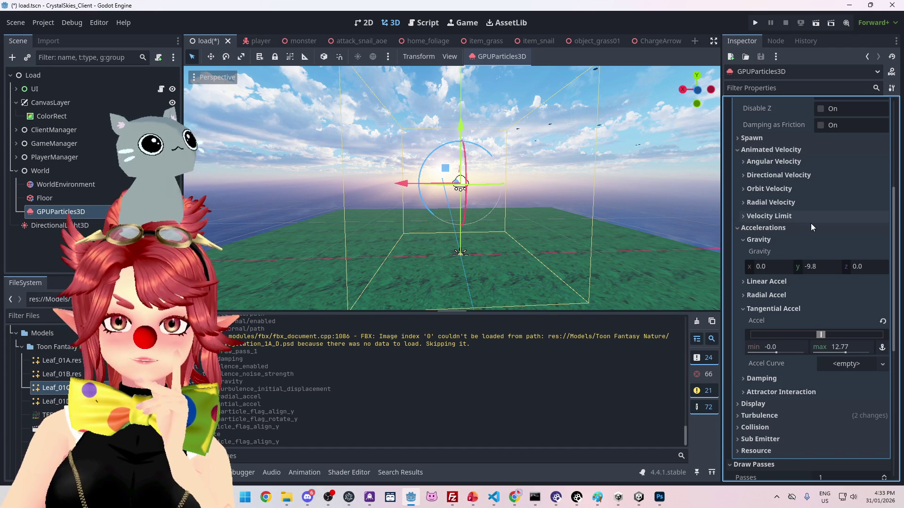
{"action": "scroll", "coordinate": [811, 226], "scroll_direction": "up", "scroll_amount": 1}
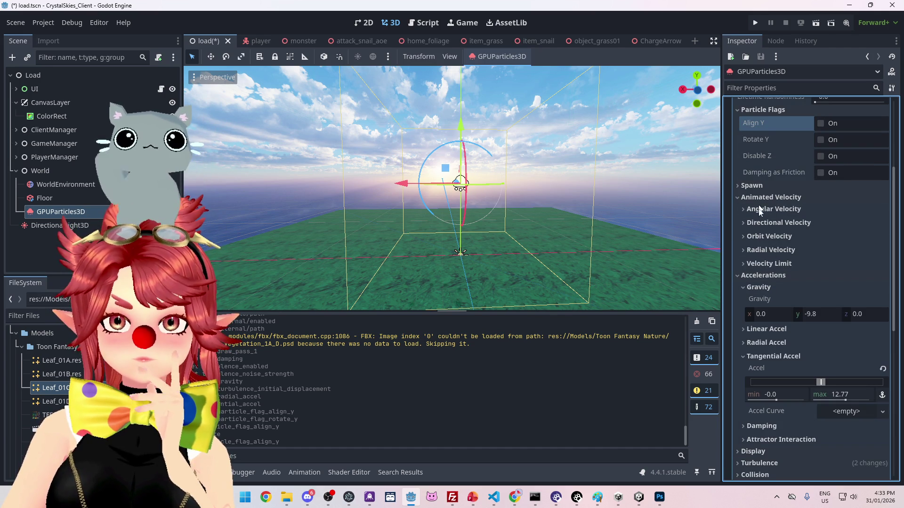
{"action": "left_click", "coordinate": [743, 210]}
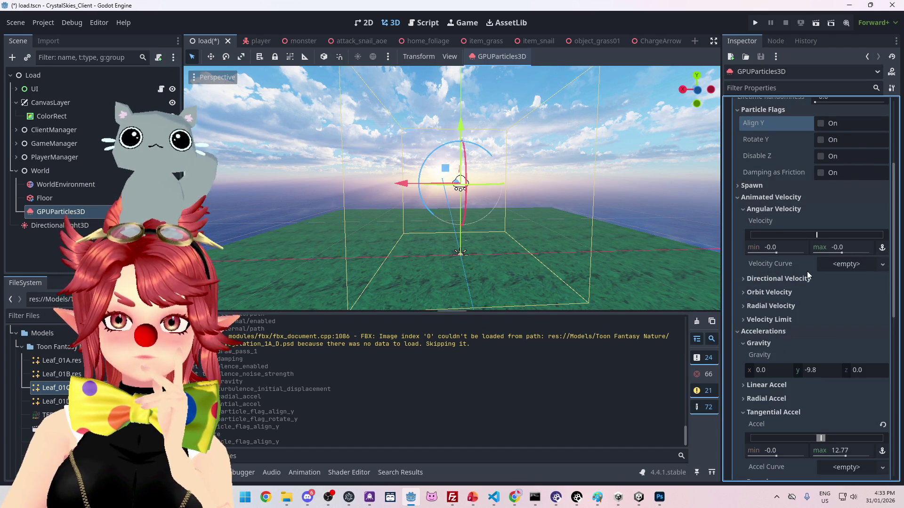
{"action": "left_click", "coordinate": [821, 236]}
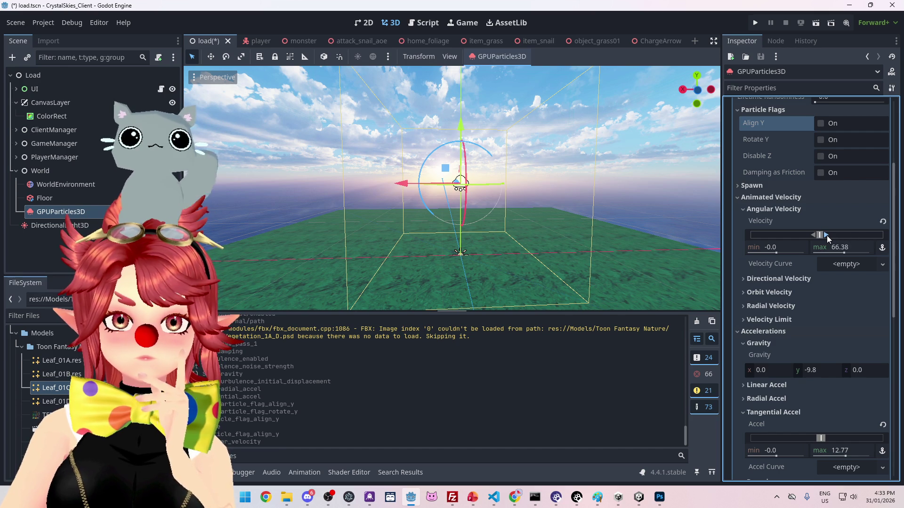
{"action": "scroll", "coordinate": [552, 247], "scroll_direction": "up", "scroll_amount": 2}
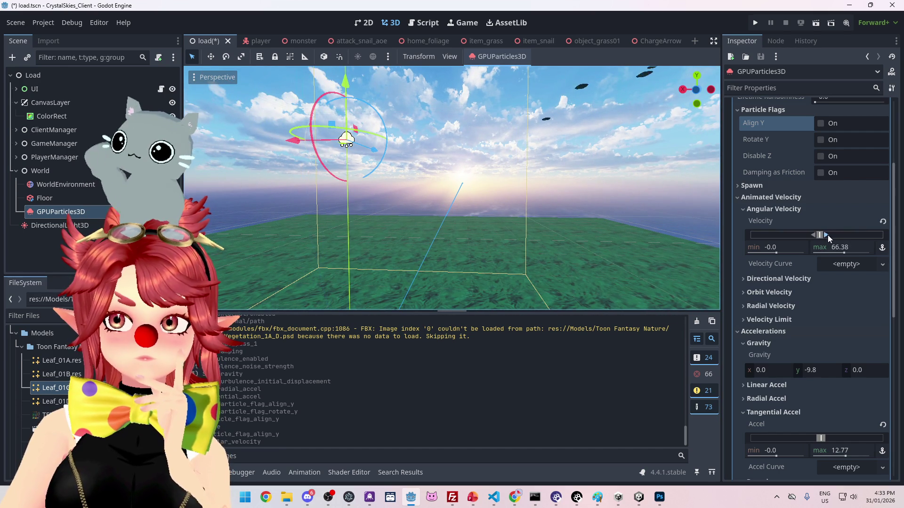
{"action": "left_click_drag", "start_coordinate": [826, 234], "coordinate": [832, 236]}
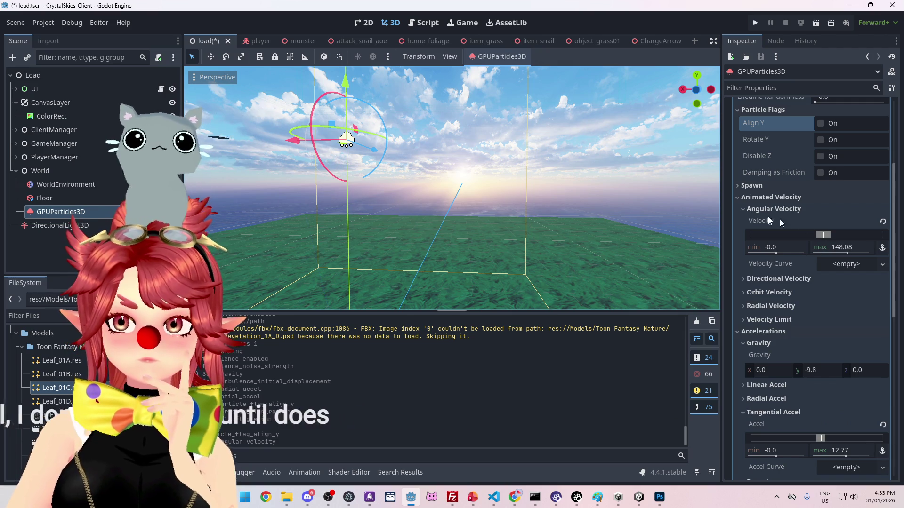
{"action": "left_click", "coordinate": [882, 222]}
{"action": "left_click", "coordinate": [744, 209]}
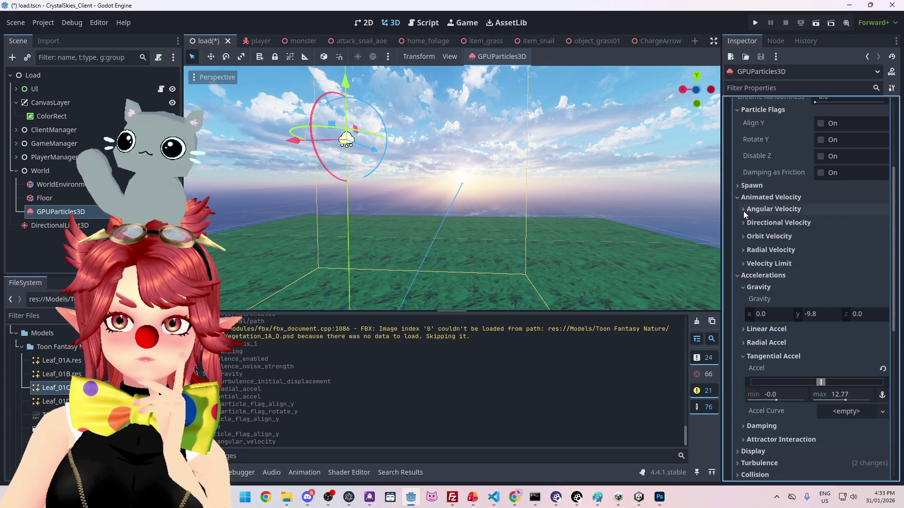
{"action": "left_click", "coordinate": [744, 236]}
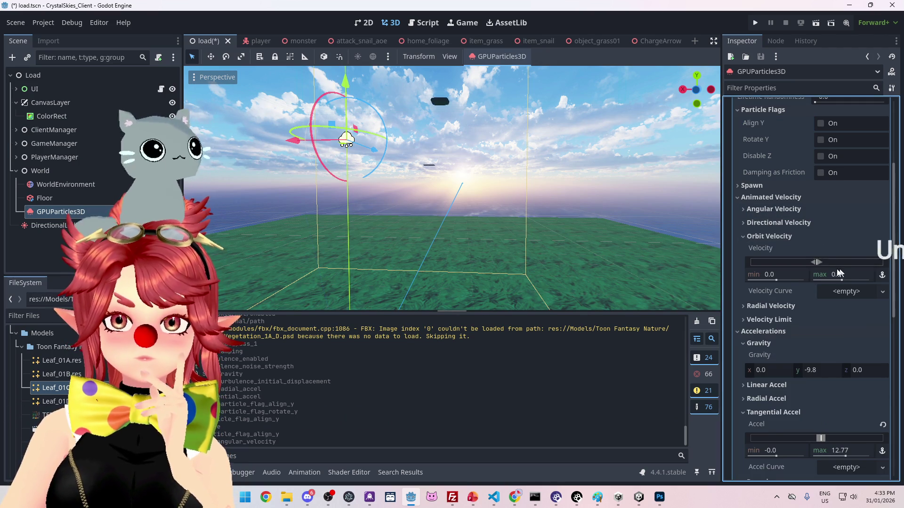
{"action": "left_click_drag", "start_coordinate": [820, 261], "coordinate": [838, 265]}
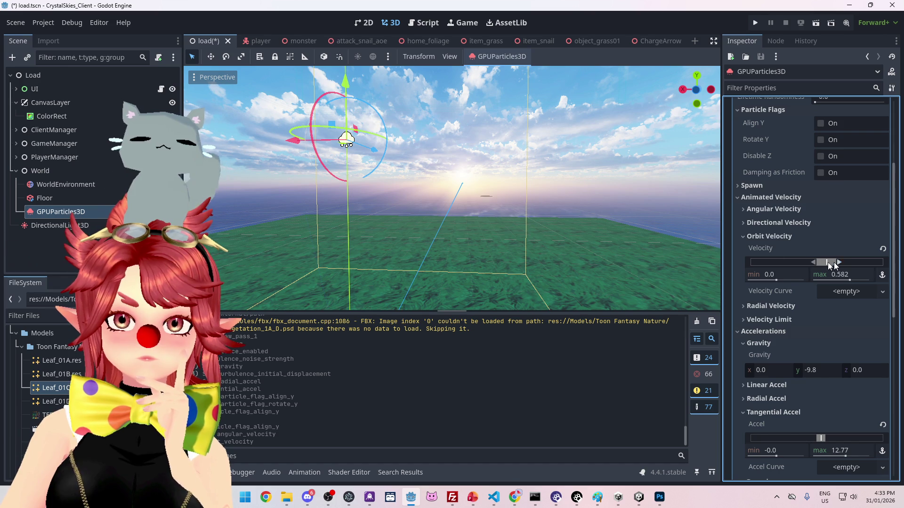
{"action": "left_click", "coordinate": [883, 249]}
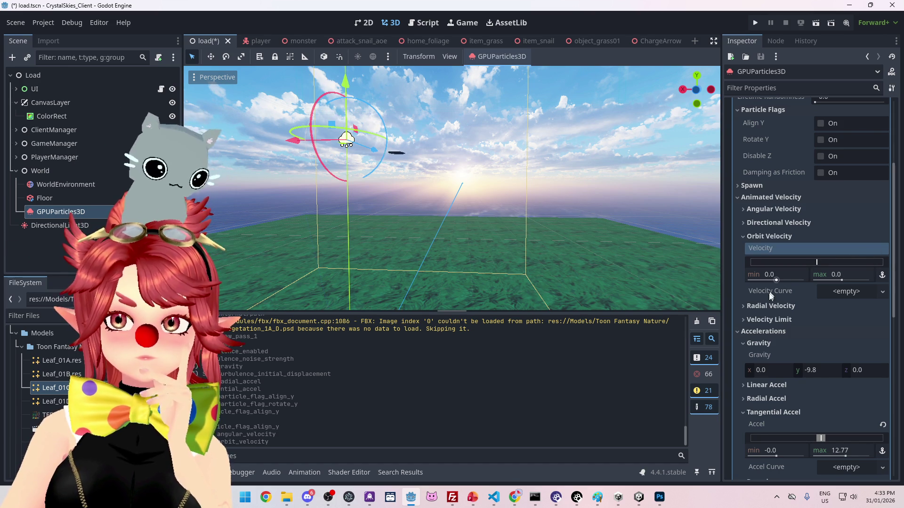
{"action": "left_click", "coordinate": [745, 307]}
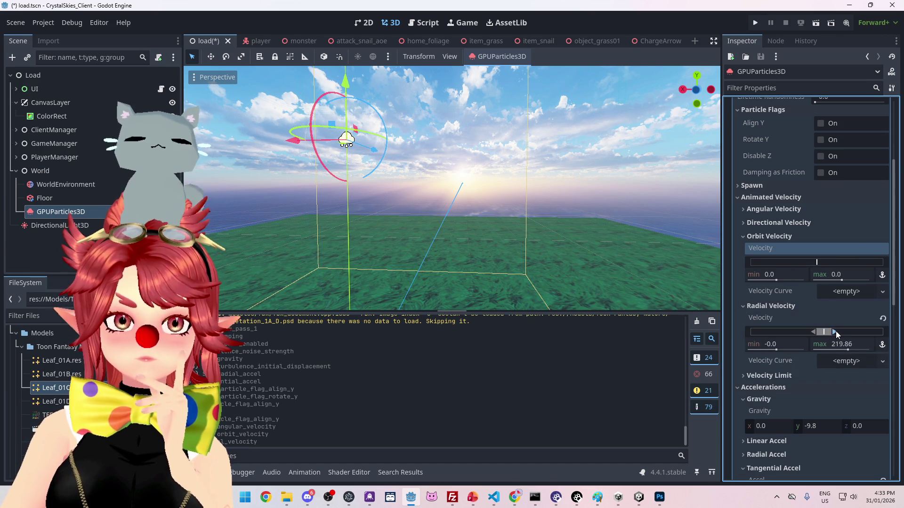
{"action": "key", "text": "f"}
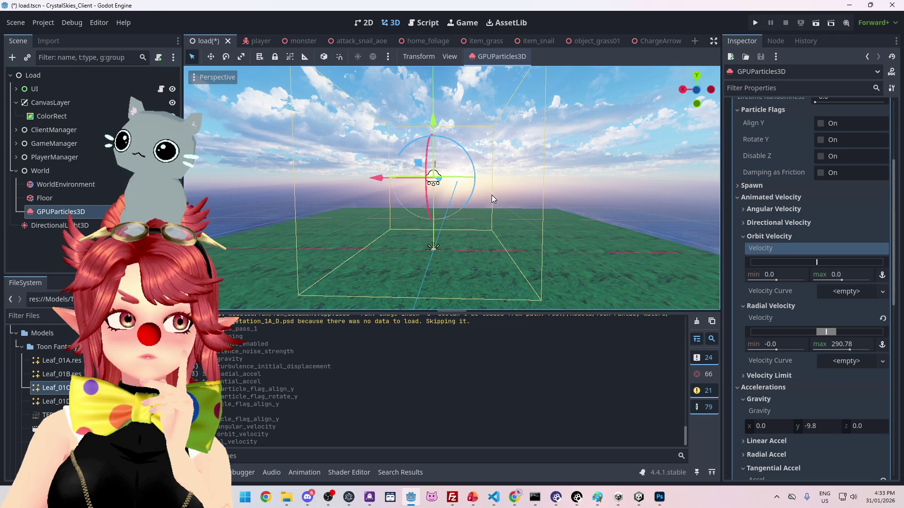
{"action": "left_click_drag", "start_coordinate": [490, 197], "coordinate": [498, 215]}
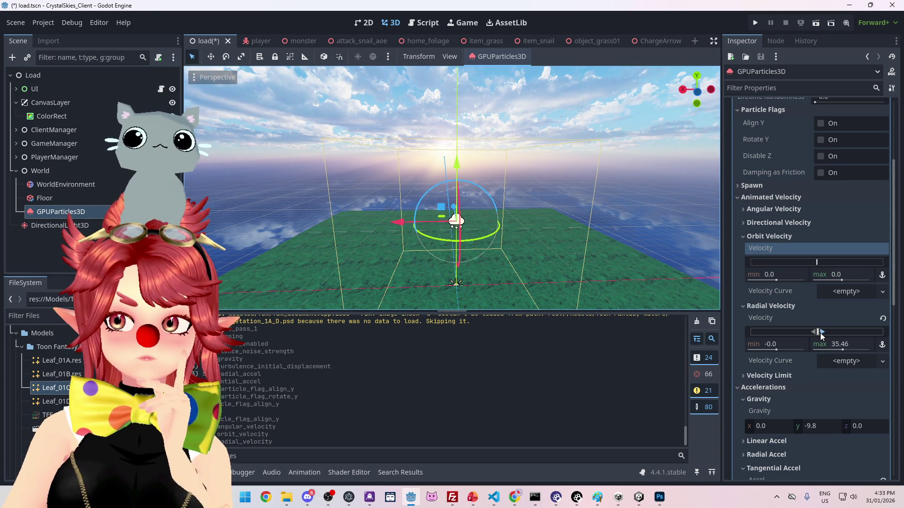
{"action": "left_click", "coordinate": [882, 319]}
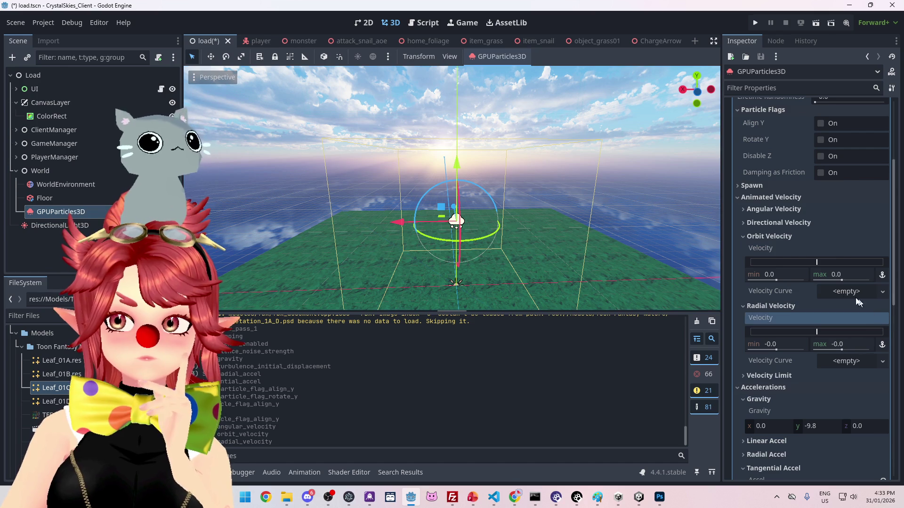
{"action": "left_click", "coordinate": [743, 237]}
{"action": "left_click", "coordinate": [743, 251]}
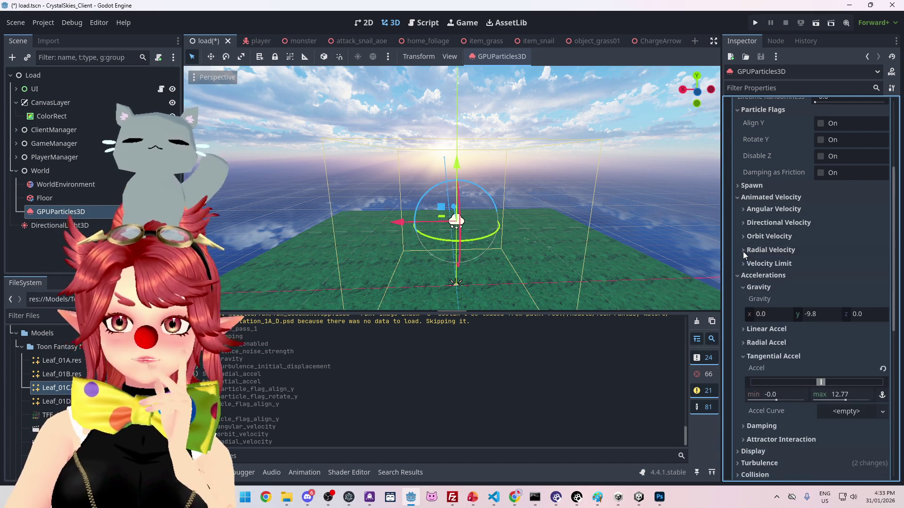
{"action": "scroll", "coordinate": [768, 272], "scroll_direction": "up", "scroll_amount": 2}
{"action": "left_click", "coordinate": [821, 170]}
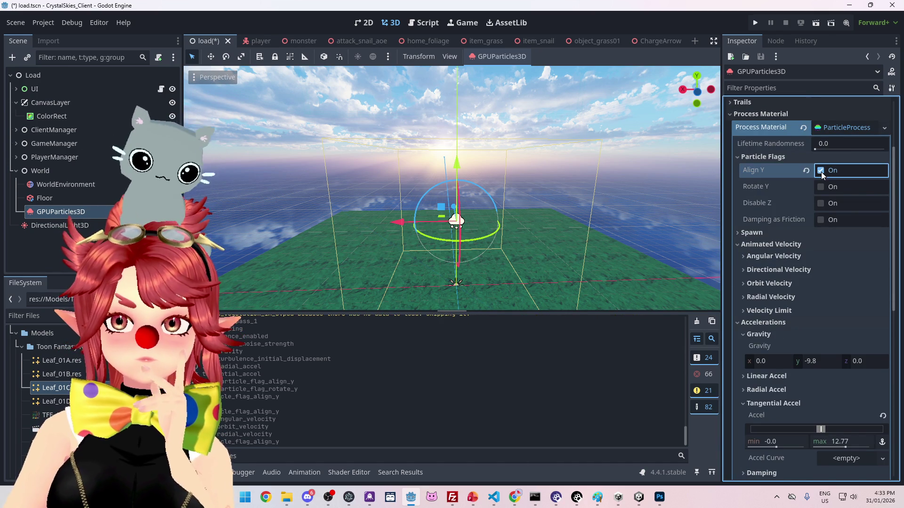
{"action": "right_click", "coordinate": [476, 229]}
{"action": "mouse_move", "coordinate": [486, 208]}
{"action": "left_mouse_down"}
{"action": "mouse_move", "coordinate": [565, 235]}
{"action": "mouse_move", "coordinate": [541, 228]}
{"action": "left_mouse_up"}
{"action": "key", "text": "f"}
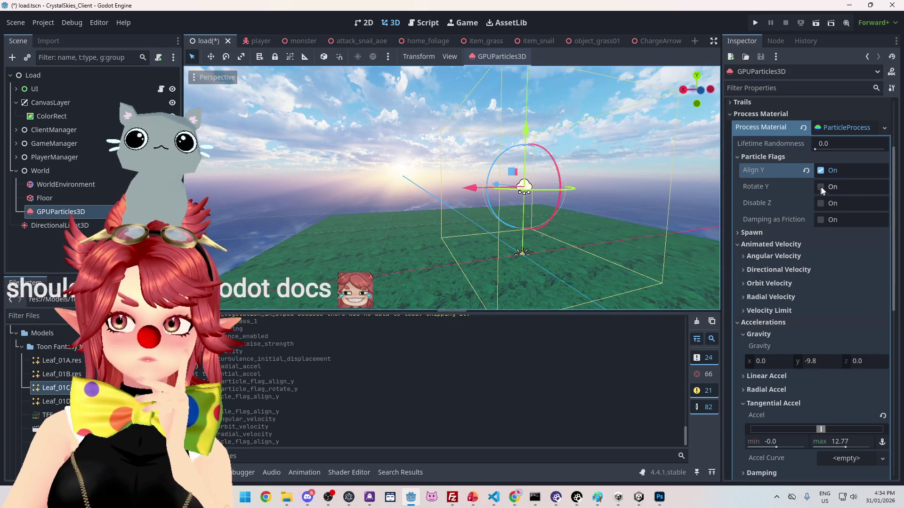
{"action": "left_click", "coordinate": [820, 188]}
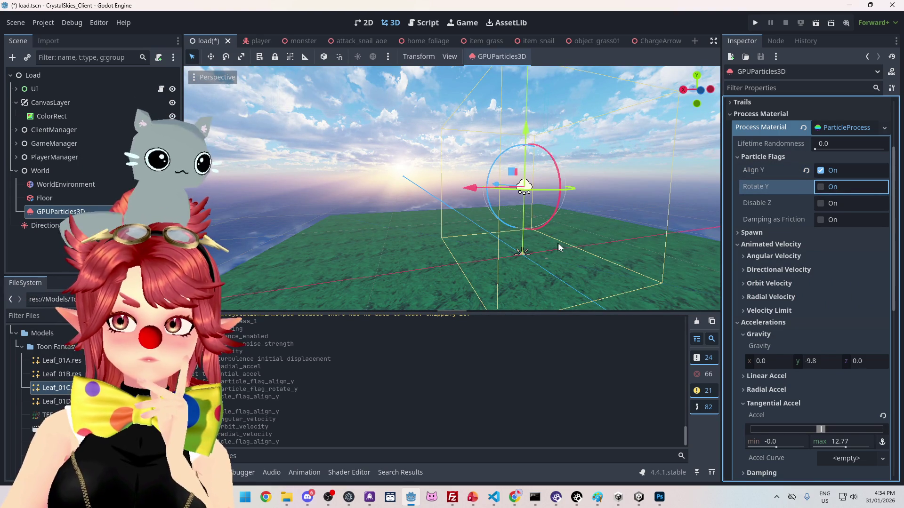
{"action": "mouse_move", "coordinate": [634, 255]}
{"action": "left_mouse_down"}
{"action": "mouse_move", "coordinate": [589, 247]}
{"action": "mouse_move", "coordinate": [573, 257]}
{"action": "left_mouse_up"}
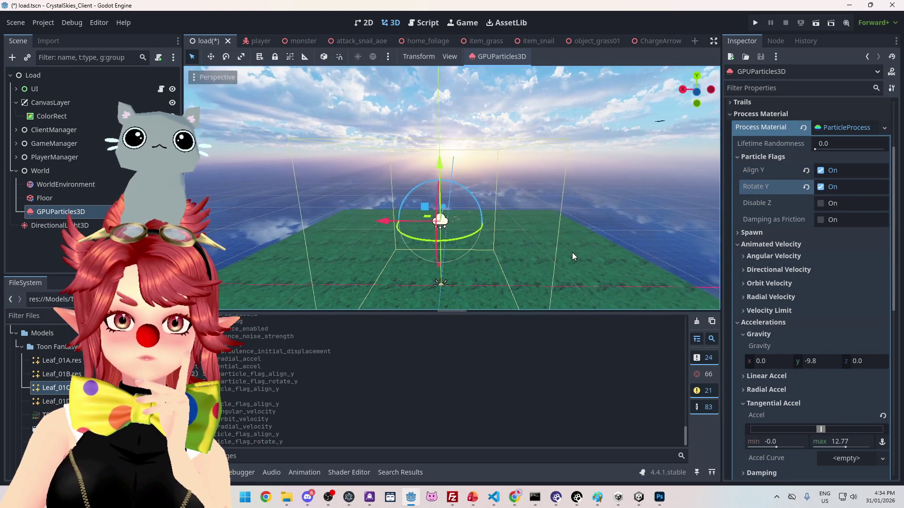
{"action": "left_click", "coordinate": [821, 187]}
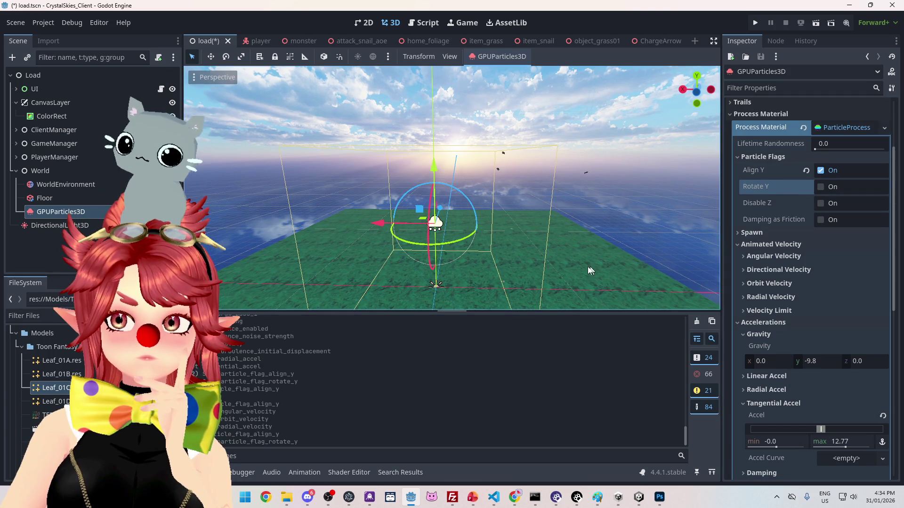
{"action": "left_click_drag", "start_coordinate": [593, 222], "coordinate": [566, 258]}
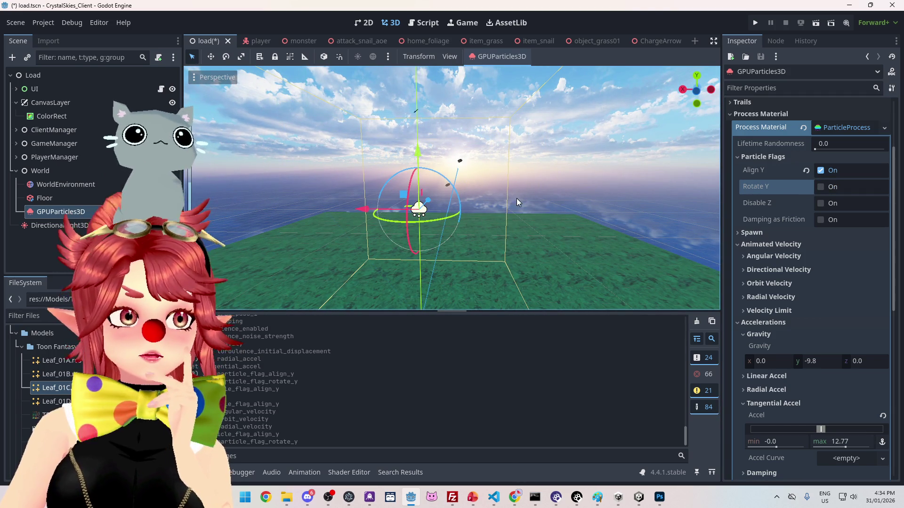
{"action": "mouse_move", "coordinate": [781, 222]}
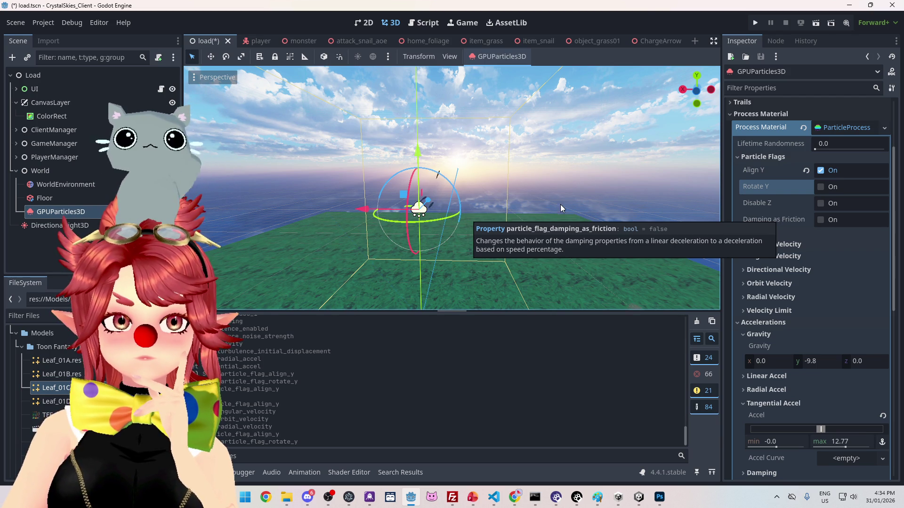
{"action": "scroll", "coordinate": [560, 204], "scroll_direction": "up", "scroll_amount": 2}
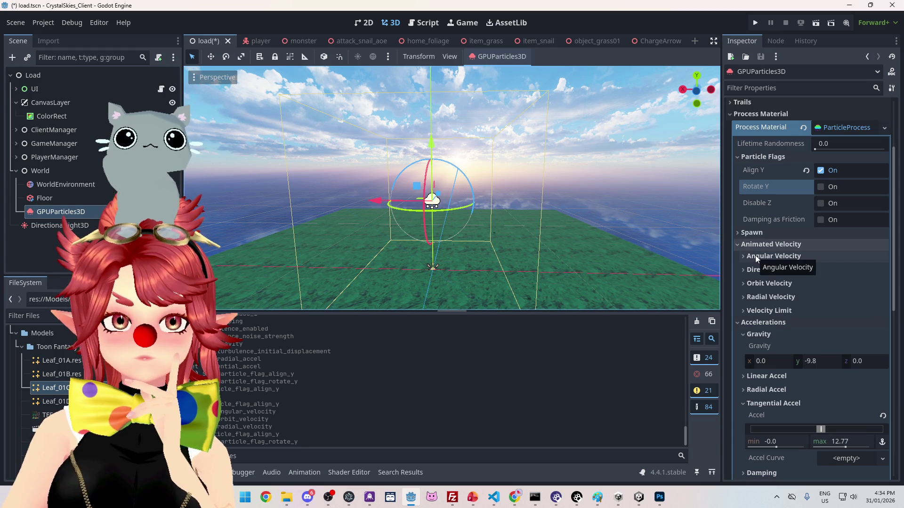
{"action": "scroll", "coordinate": [786, 314], "scroll_direction": "down", "scroll_amount": 2}
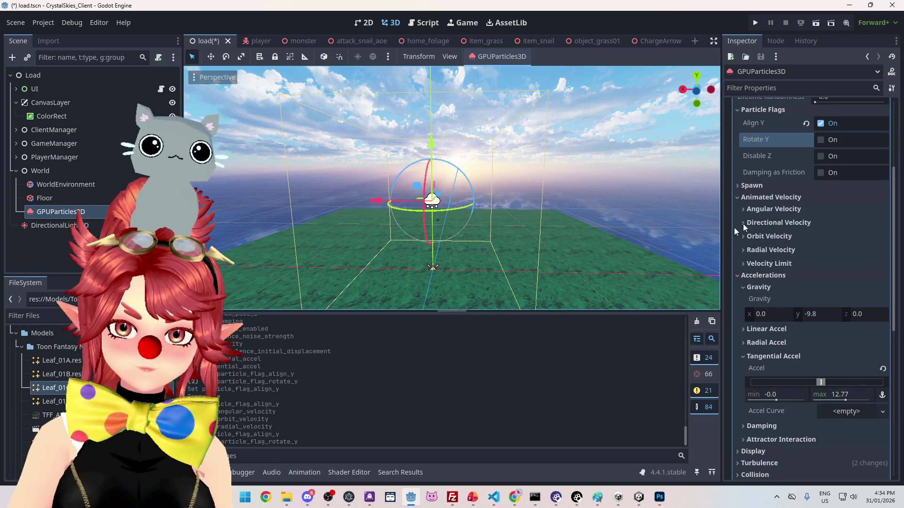
{"action": "mouse_move", "coordinate": [517, 499]}
{"action": "left_click", "coordinate": [459, 444]}
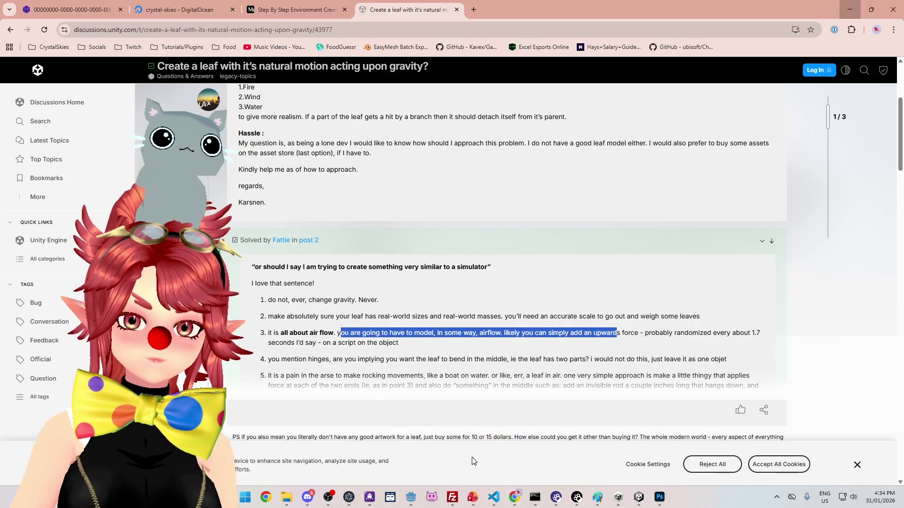
{"action": "left_click", "coordinate": [856, 11]}
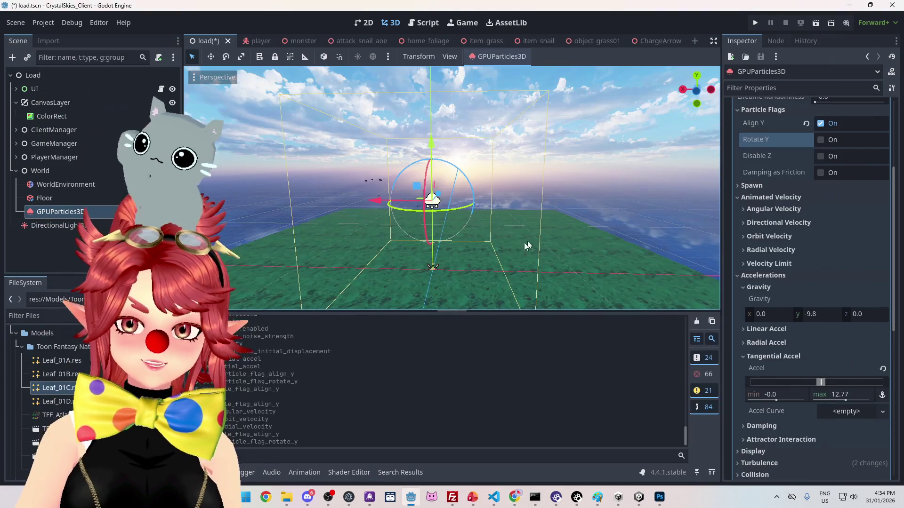
Step: Frame the emitter and lower the Tangential Accel maximum from 12.77 to 7.1
{"action": "key", "text": "f"}
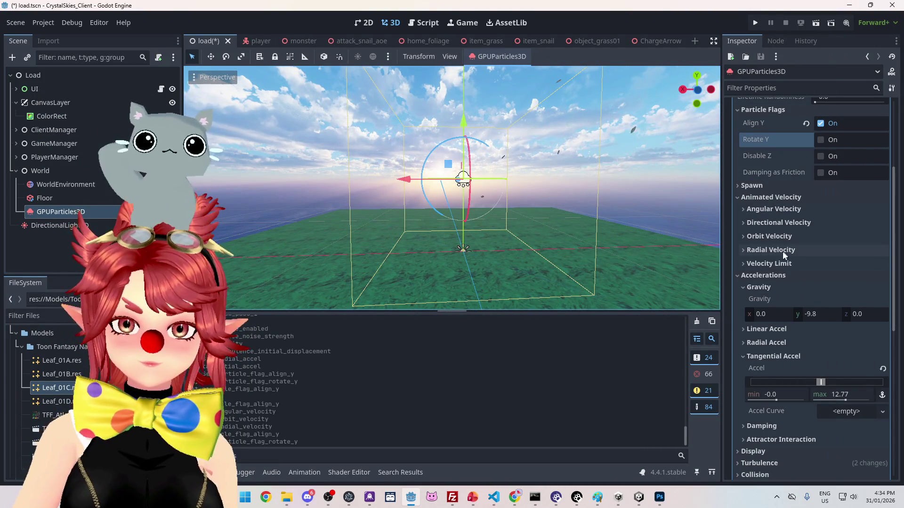
{"action": "scroll", "coordinate": [762, 337], "scroll_direction": "down", "scroll_amount": 2}
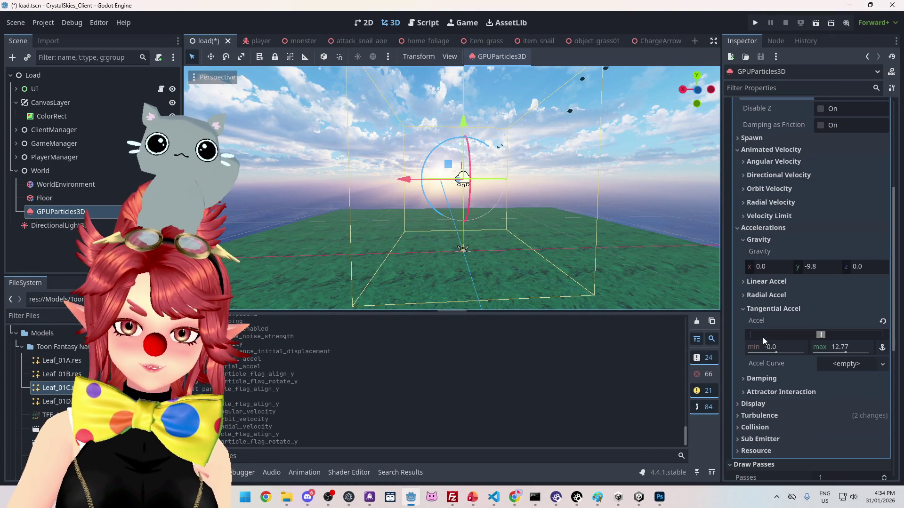
{"action": "left_click_drag", "start_coordinate": [827, 334], "coordinate": [826, 334]}
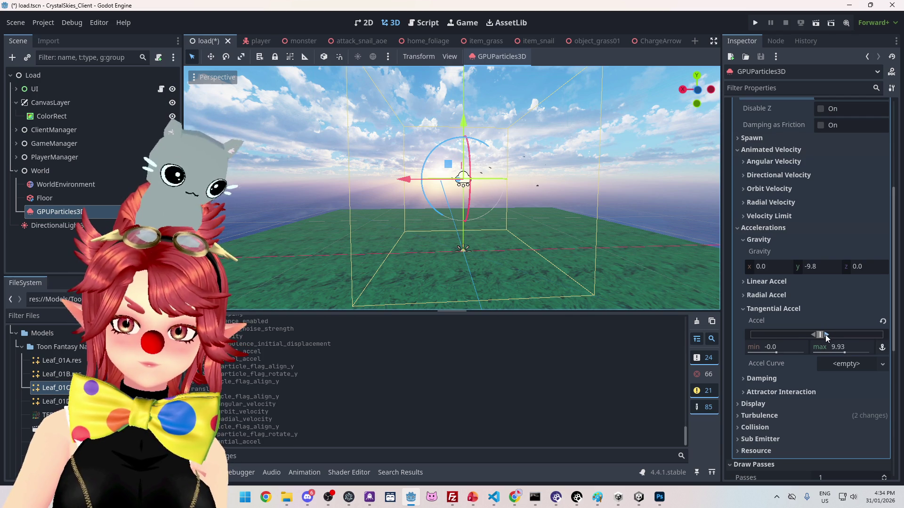
{"action": "scroll", "coordinate": [614, 234], "scroll_direction": "down", "scroll_amount": 3}
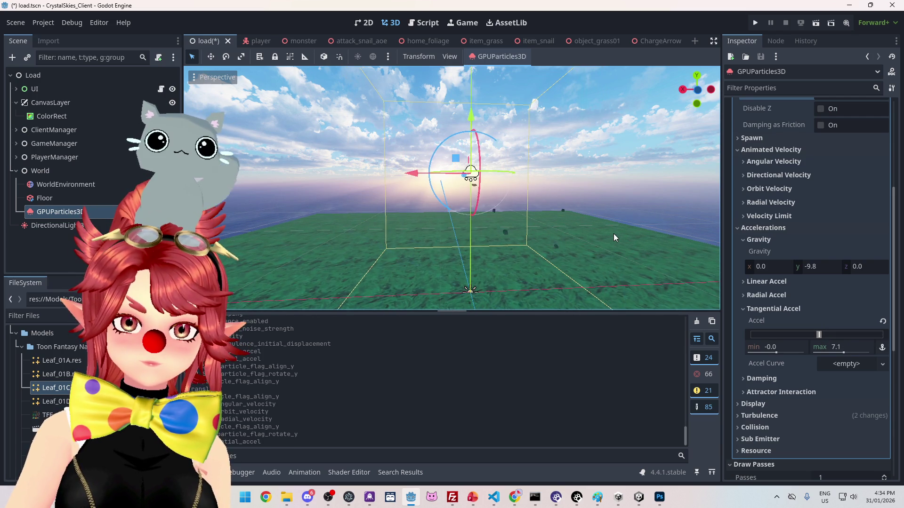
{"action": "scroll", "coordinate": [607, 233], "scroll_direction": "down", "scroll_amount": 3}
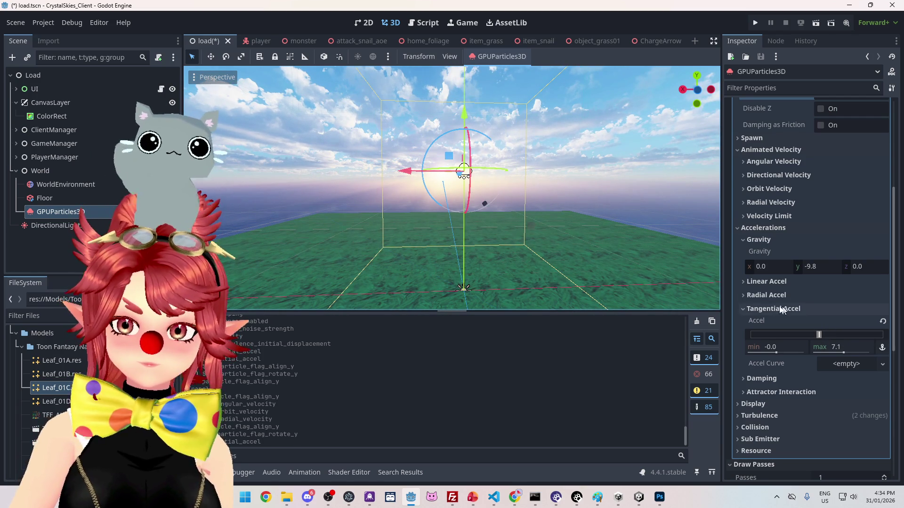
{"action": "scroll", "coordinate": [767, 281], "scroll_direction": "up", "scroll_amount": 2}
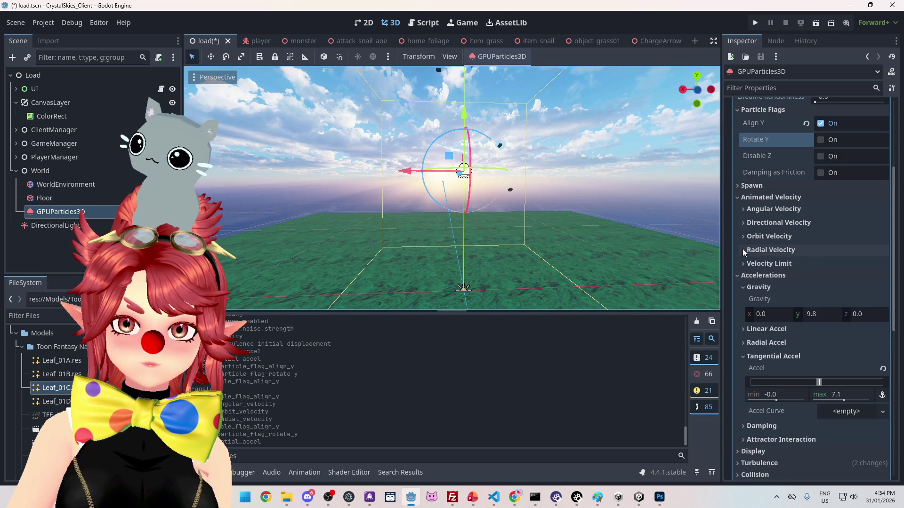
Step: Try an angular velocity maximum of about 597, then reset it to zero
{"action": "left_click", "coordinate": [742, 209]}
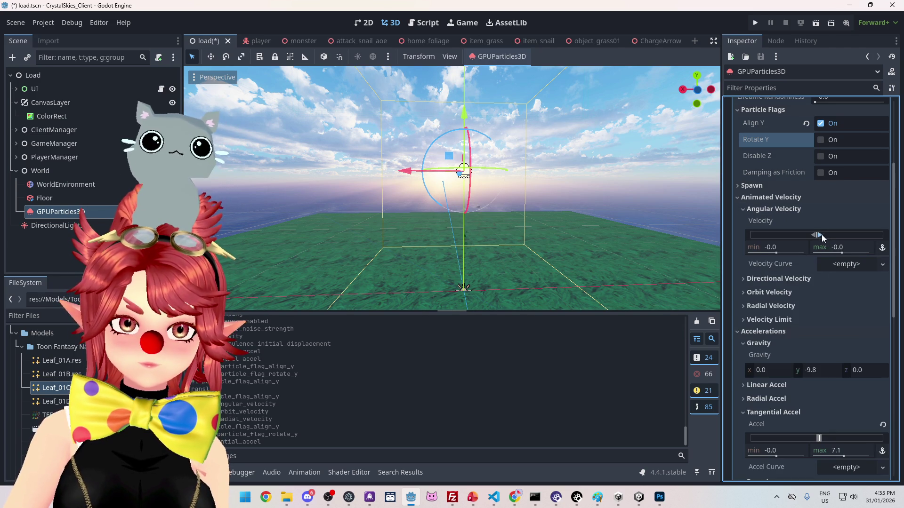
{"action": "left_click_drag", "start_coordinate": [821, 235], "coordinate": [825, 235]}
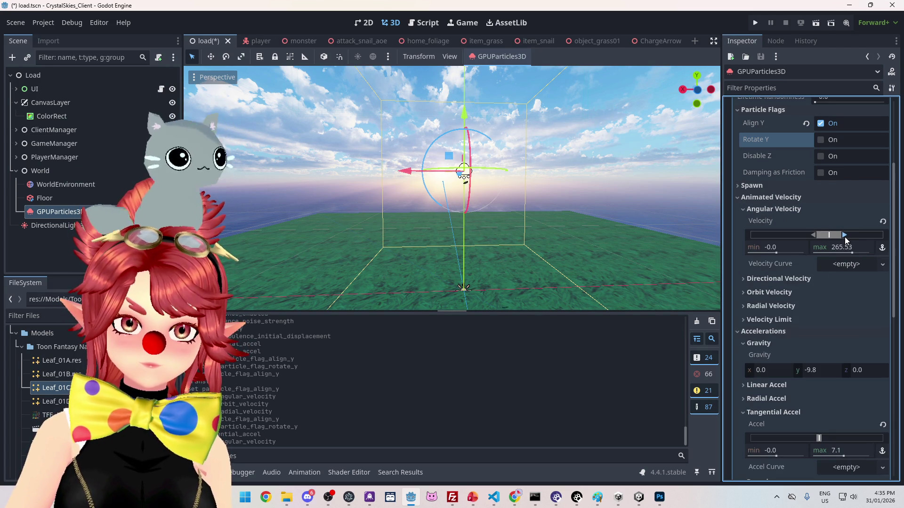
{"action": "left_click_drag", "start_coordinate": [823, 238], "coordinate": [875, 238]}
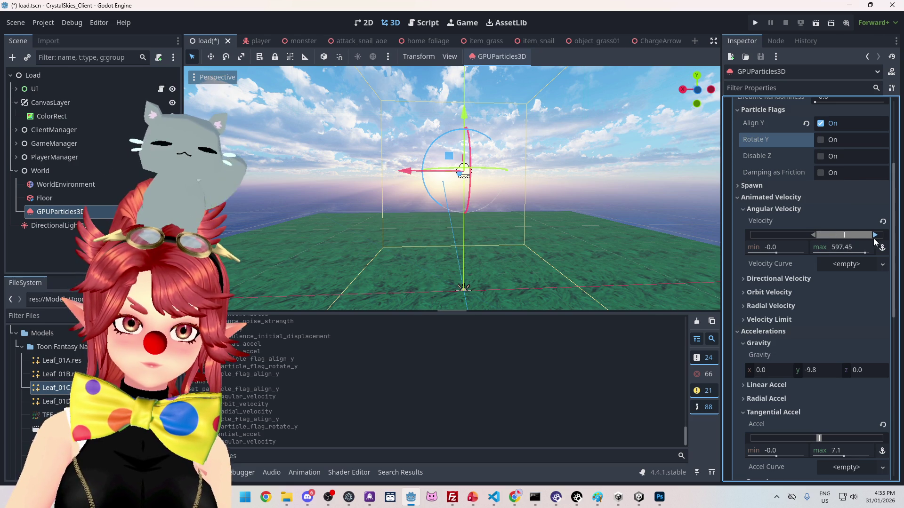
{"action": "left_click", "coordinate": [882, 222]}
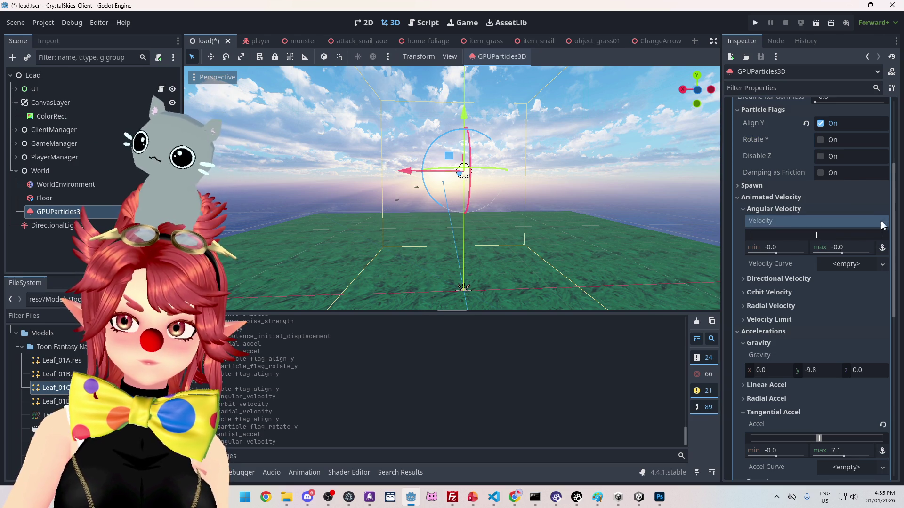
{"action": "left_click", "coordinate": [742, 209]}
Step: Try an orbit velocity maximum of about 1, then reset it to zero
{"action": "left_click", "coordinate": [743, 237]}
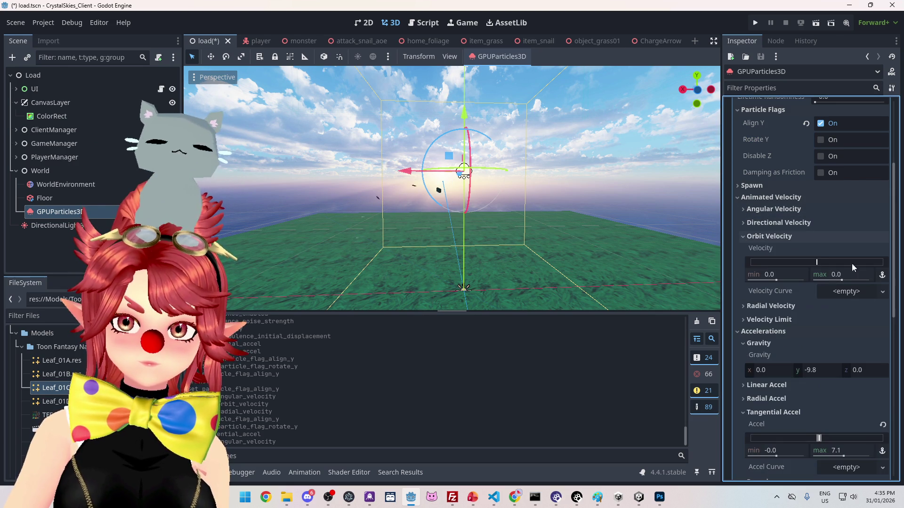
{"action": "left_click_drag", "start_coordinate": [820, 262], "coordinate": [827, 262]}
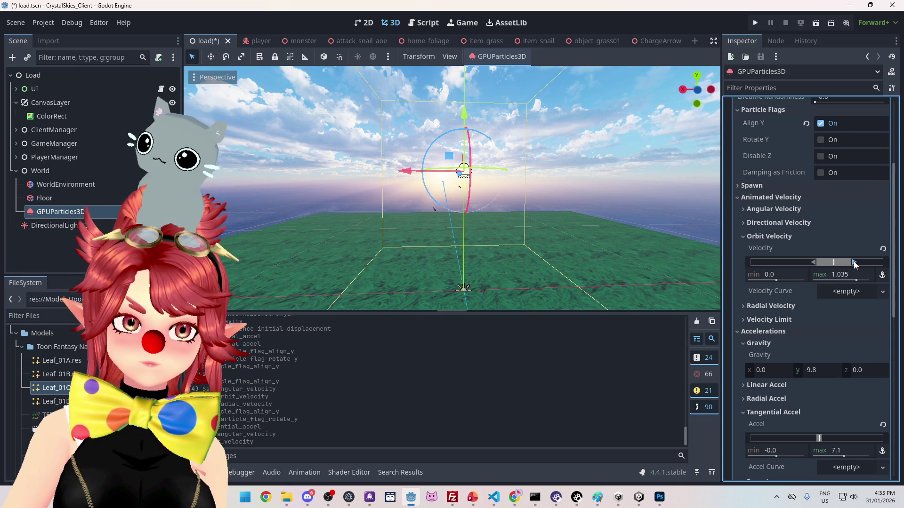
{"action": "left_click", "coordinate": [883, 249]}
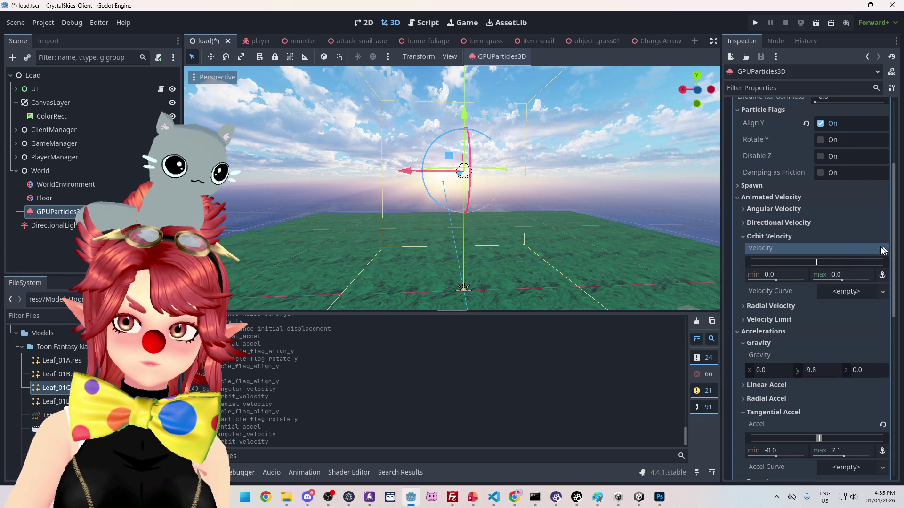
{"action": "left_click", "coordinate": [744, 236]}
Step: Try a radial velocity maximum, reset it to zero, and expand Velocity Limit
{"action": "left_click", "coordinate": [744, 250]}
{"action": "left_click_drag", "start_coordinate": [820, 276], "coordinate": [829, 276]}
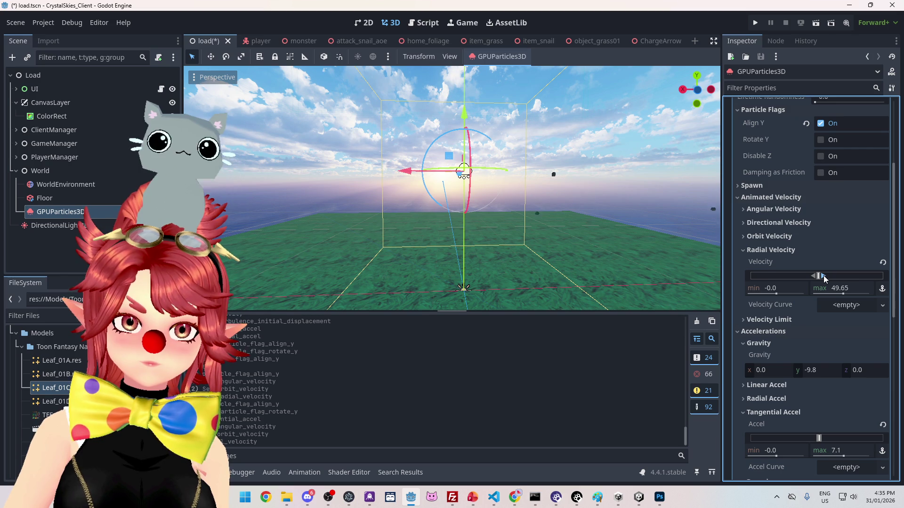
{"action": "left_click", "coordinate": [883, 262]}
{"action": "left_click", "coordinate": [745, 250]}
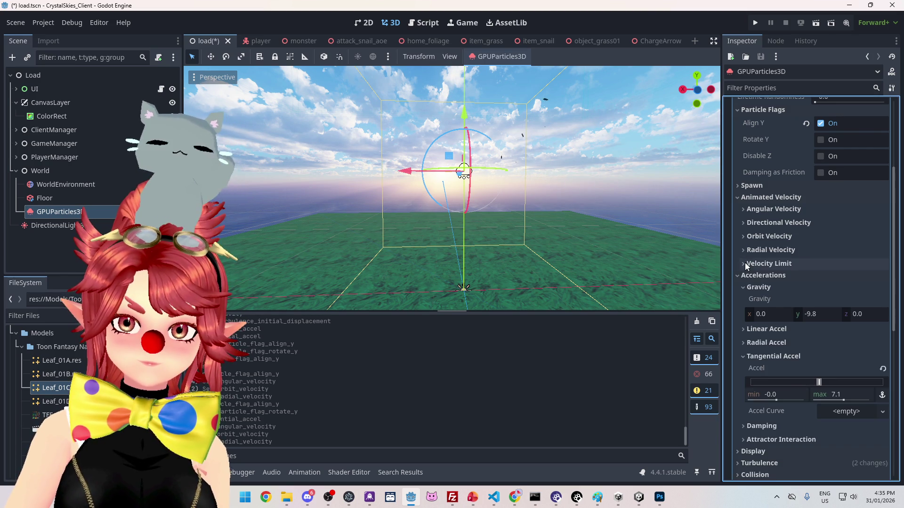
{"action": "left_click", "coordinate": [744, 262]}
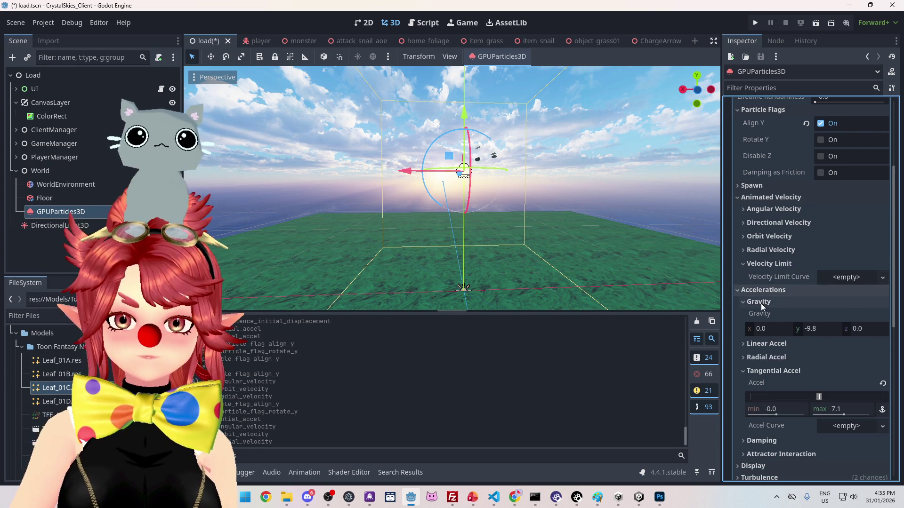
{"action": "scroll", "coordinate": [809, 330], "scroll_direction": "down", "scroll_amount": 2}
Step: Search the web for 'godot falling leaf'
{"action": "mouse_move", "coordinate": [514, 497]}
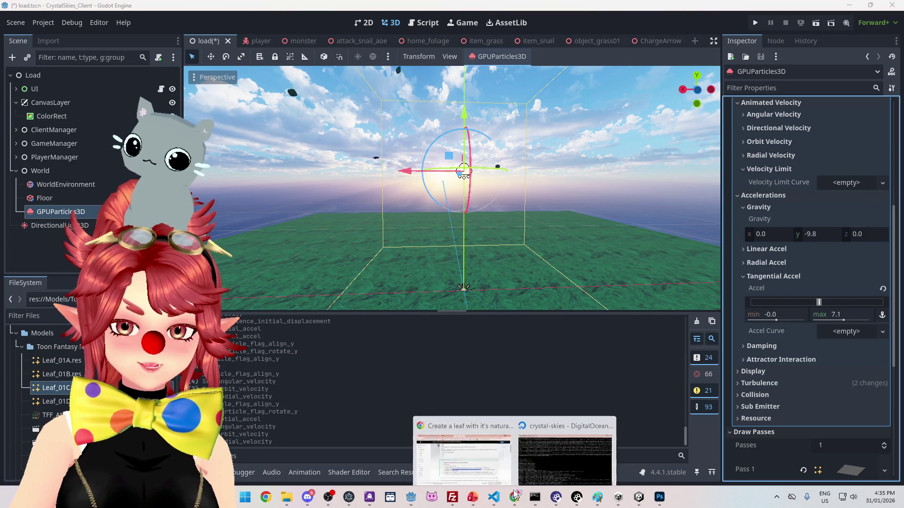
{"action": "left_click", "coordinate": [463, 452]}
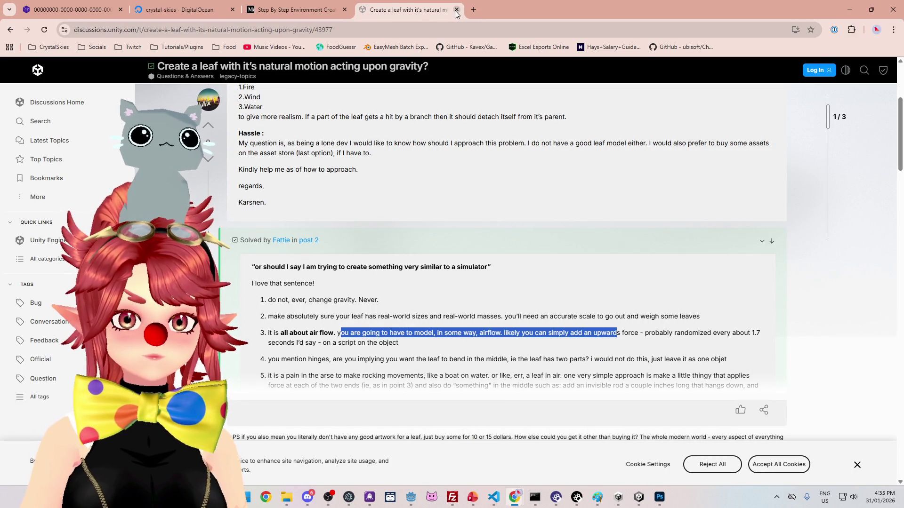
{"action": "key", "text": "ctrl+l"}
{"action": "type", "text": "godot"}
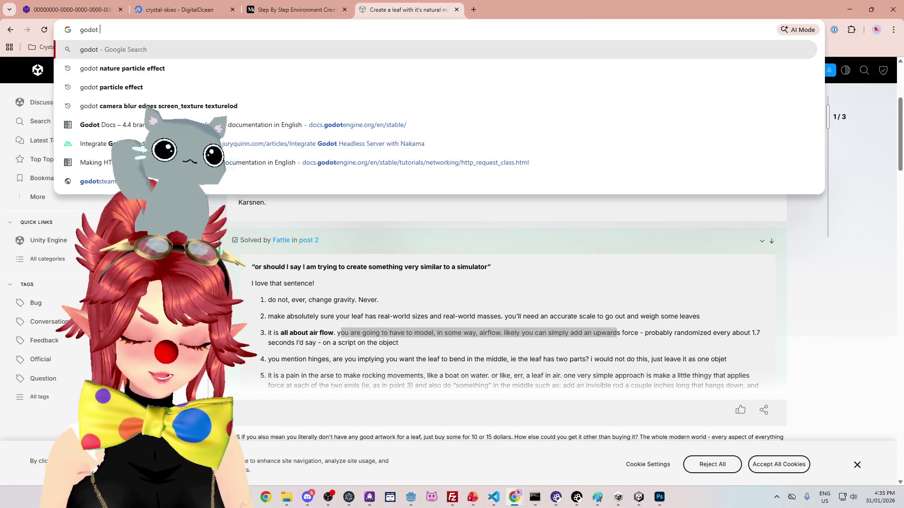
{"action": "type", "text": " falling leaf"}
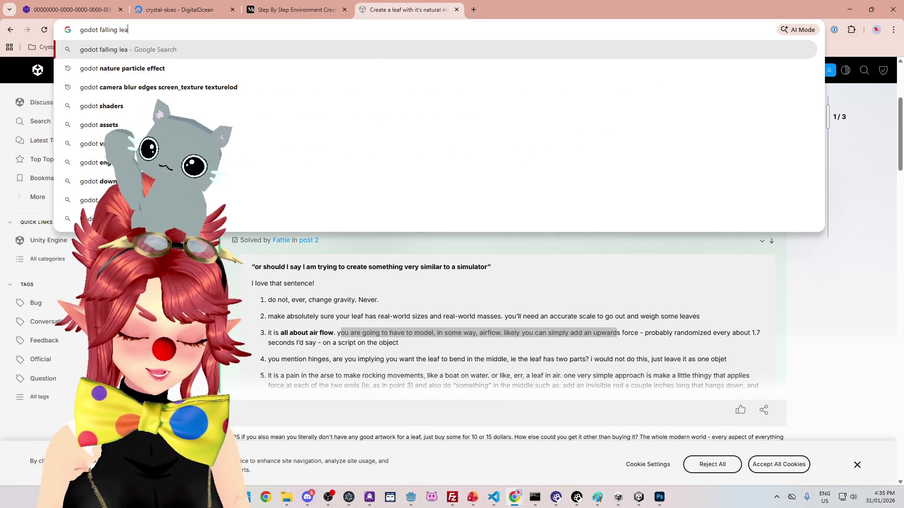
{"action": "key", "text": "Return"}
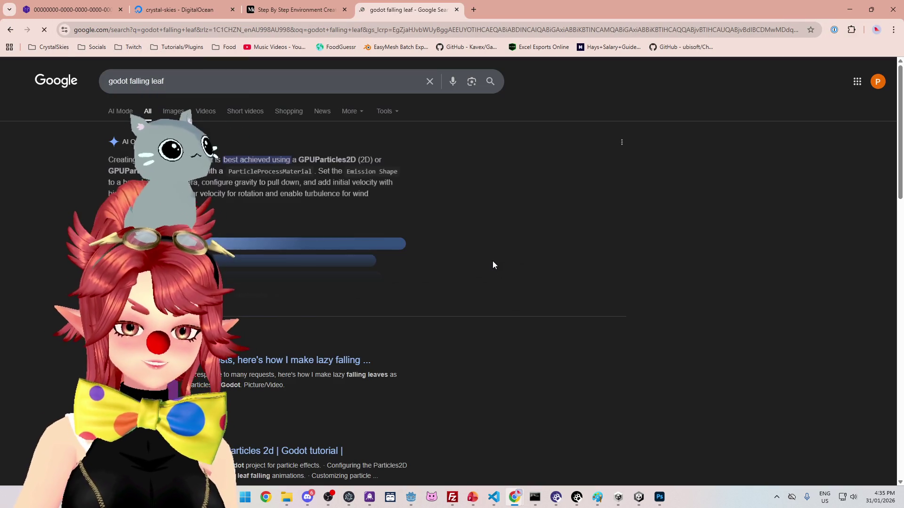
{"action": "scroll", "coordinate": [381, 267], "scroll_direction": "down", "scroll_amount": 1}
{"action": "scroll", "coordinate": [379, 262], "scroll_direction": "down", "scroll_amount": 3}
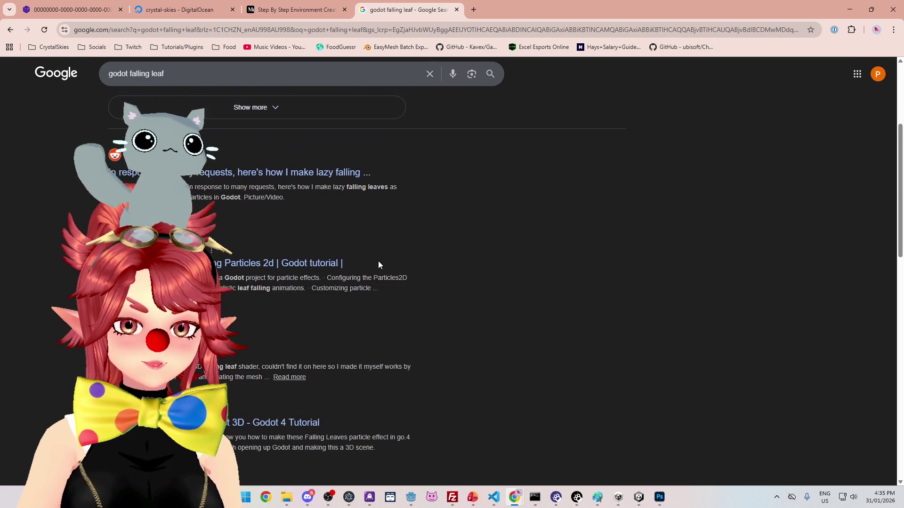
{"action": "scroll", "coordinate": [380, 256], "scroll_direction": "up", "scroll_amount": 4}
Step: Refine the query to 'godot falling leaf 3d particle' and open the falling leaves tutorial
{"action": "left_click", "coordinate": [196, 85]}
{"action": "type", "text": "3d"}
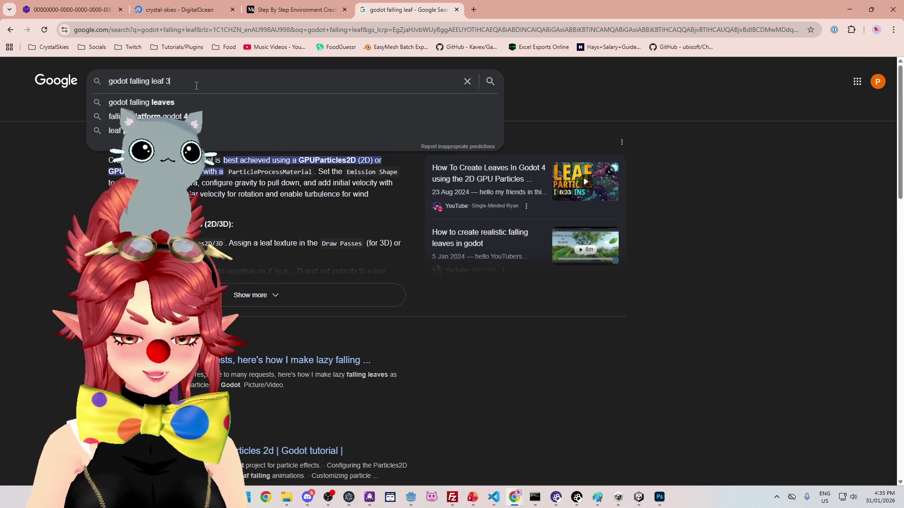
{"action": "key", "text": "Return"}
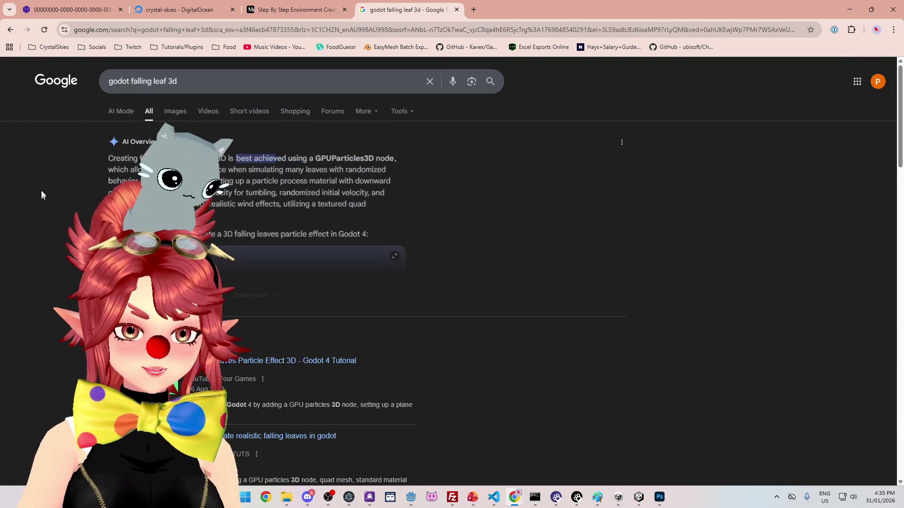
{"action": "left_click", "coordinate": [197, 89]}
{"action": "type", "text": "particle"}
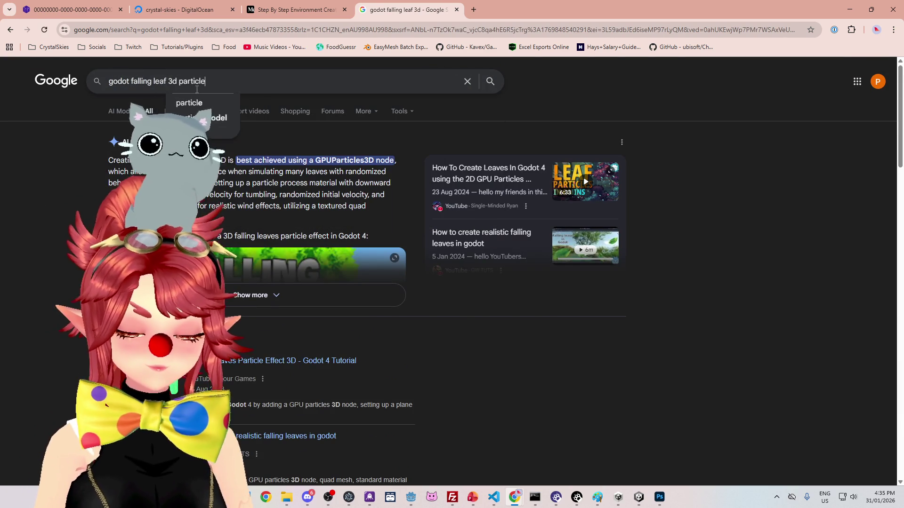
{"action": "key", "text": "Return"}
{"action": "scroll", "coordinate": [34, 273], "scroll_direction": "down", "scroll_amount": 1}
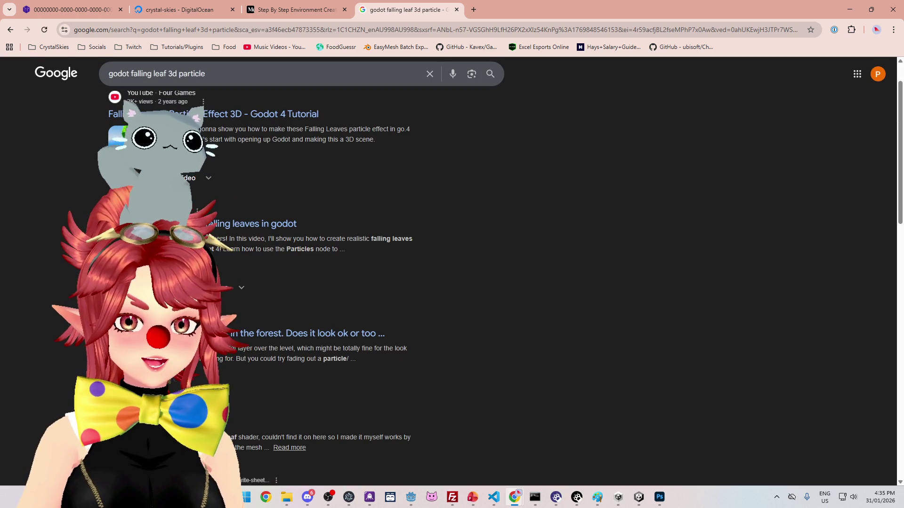
{"action": "left_click", "coordinate": [242, 265]}
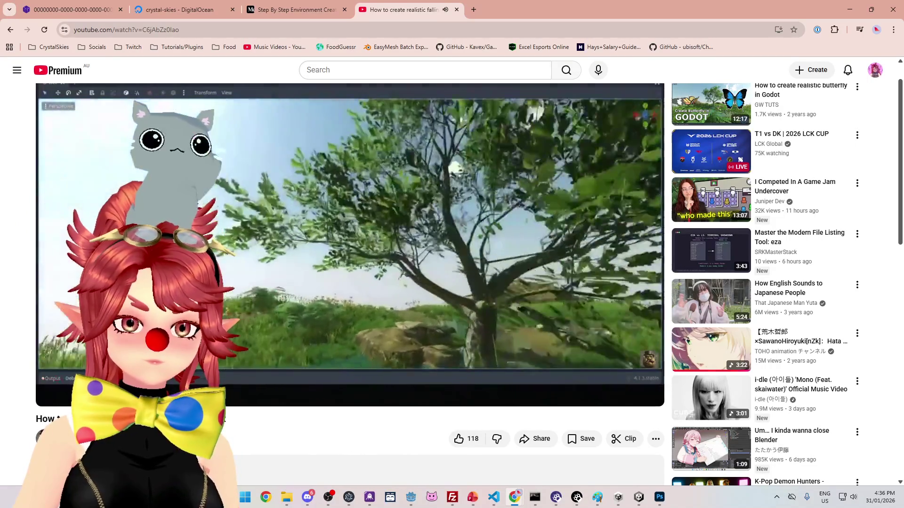
Step: Expand the tutorial video's description with '...more'
{"action": "scroll", "coordinate": [290, 405], "scroll_direction": "down", "scroll_amount": 2}
{"action": "left_click", "coordinate": [289, 402]}
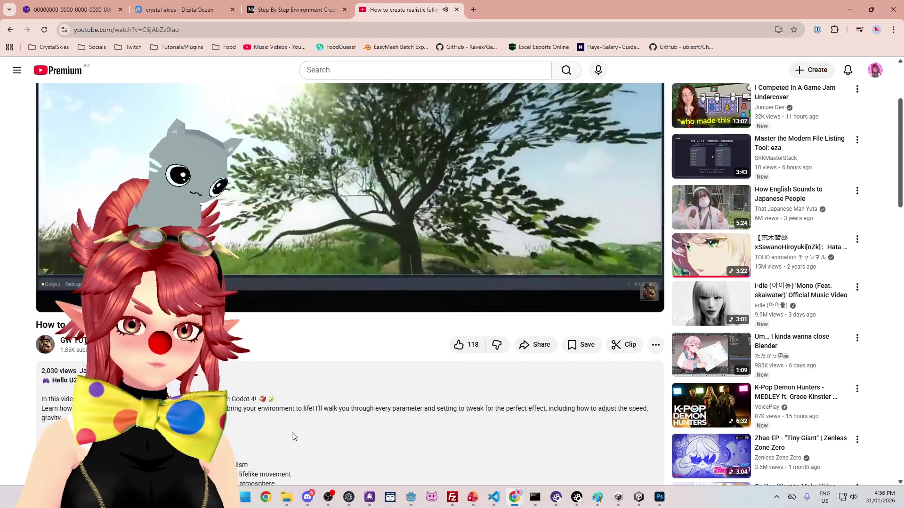
{"action": "scroll", "coordinate": [292, 433], "scroll_direction": "down", "scroll_amount": 2}
{"action": "scroll", "coordinate": [292, 433], "scroll_direction": "up", "scroll_amount": 2}
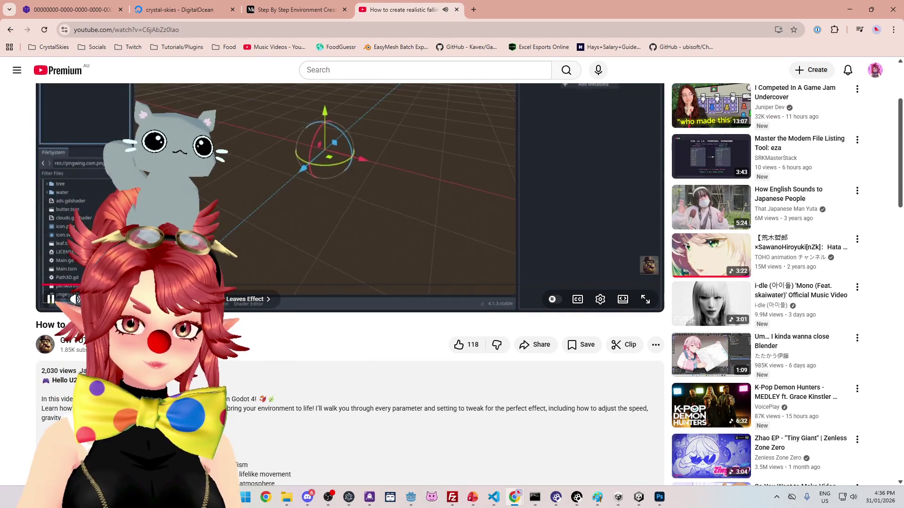
{"action": "scroll", "coordinate": [292, 433], "scroll_direction": "up", "scroll_amount": 2}
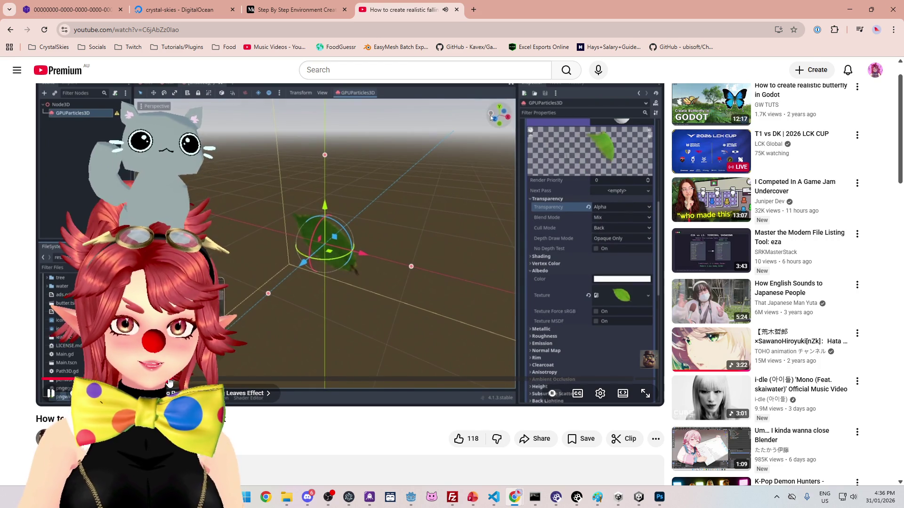
Step: Scrub the tutorial ahead to its process material and emission box settings, then return to Godot
{"action": "left_click_drag", "start_coordinate": [226, 380], "coordinate": [232, 380]}
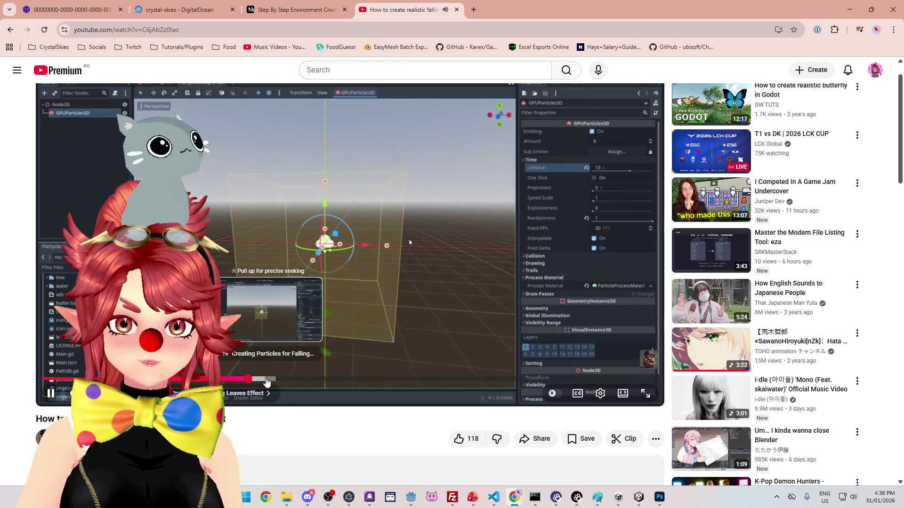
{"action": "left_click_drag", "start_coordinate": [266, 382], "coordinate": [285, 382]}
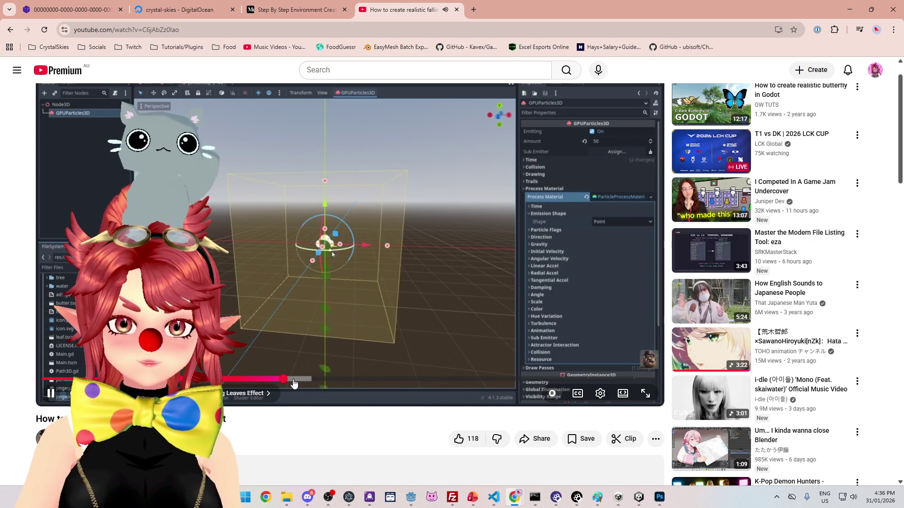
{"action": "left_click", "coordinate": [302, 381]}
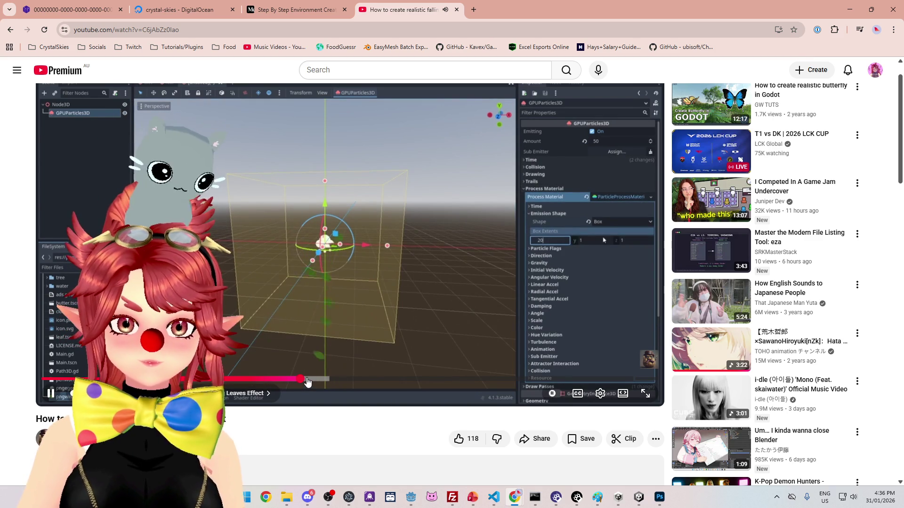
{"action": "left_click_drag", "start_coordinate": [305, 381], "coordinate": [307, 381]}
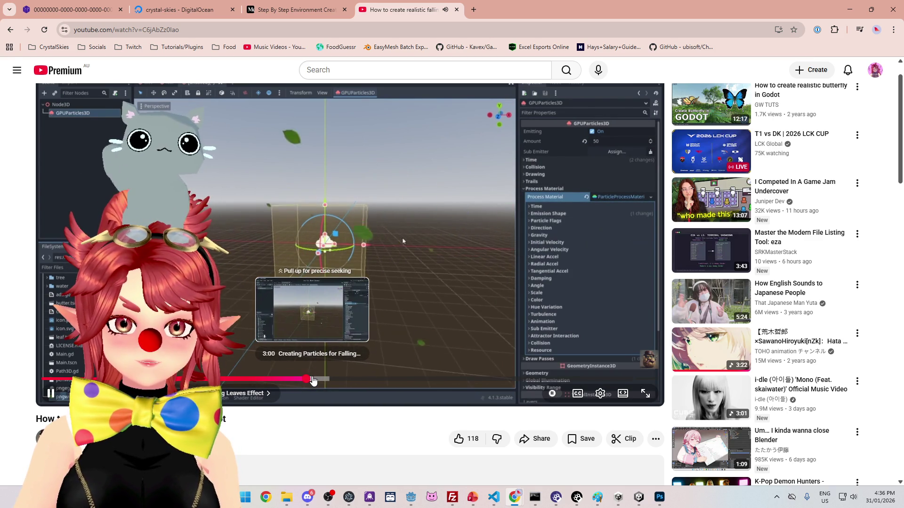
{"action": "left_click", "coordinate": [411, 500]}
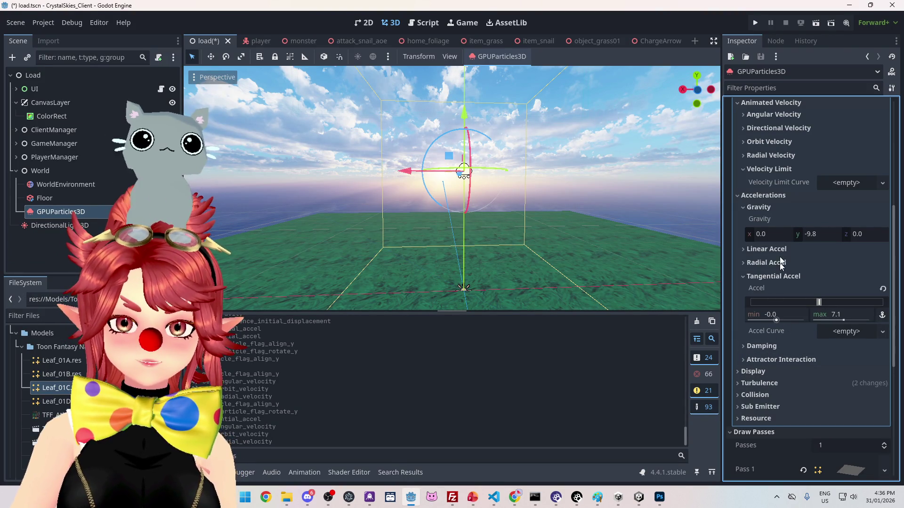
Step: Expand Turbulence (noise strength 5.62), then play the tutorial ahead to its Particle Flags step
{"action": "left_click", "coordinate": [750, 384]}
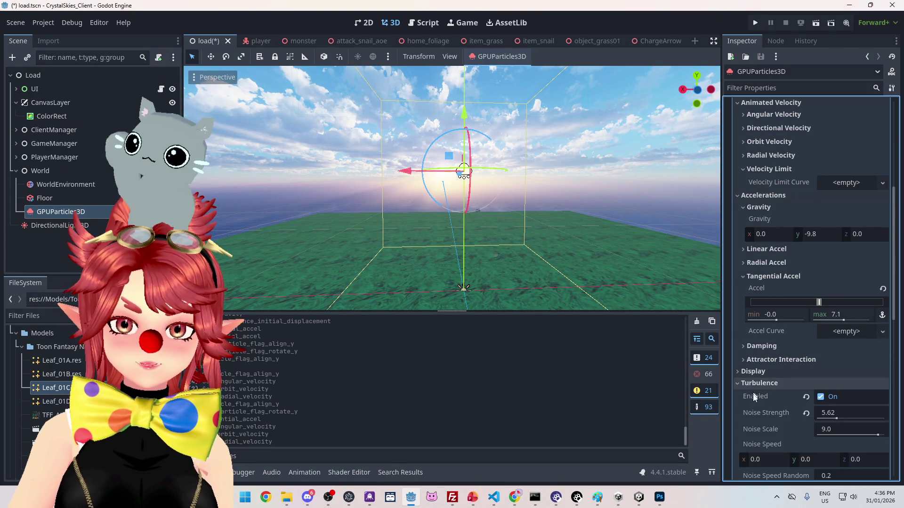
{"action": "scroll", "coordinate": [753, 394], "scroll_direction": "down", "scroll_amount": 3}
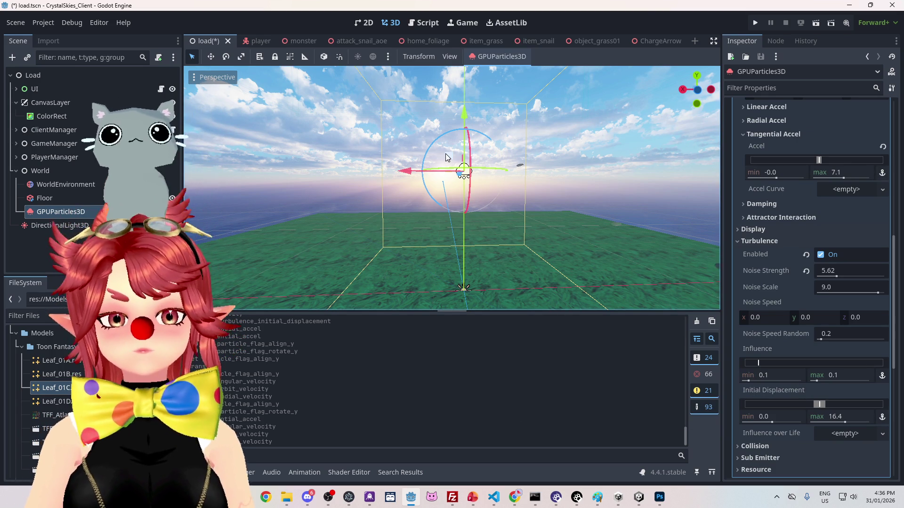
{"action": "mouse_move", "coordinate": [515, 497]}
{"action": "left_click", "coordinate": [446, 409]}
{"action": "left_click", "coordinate": [437, 388]}
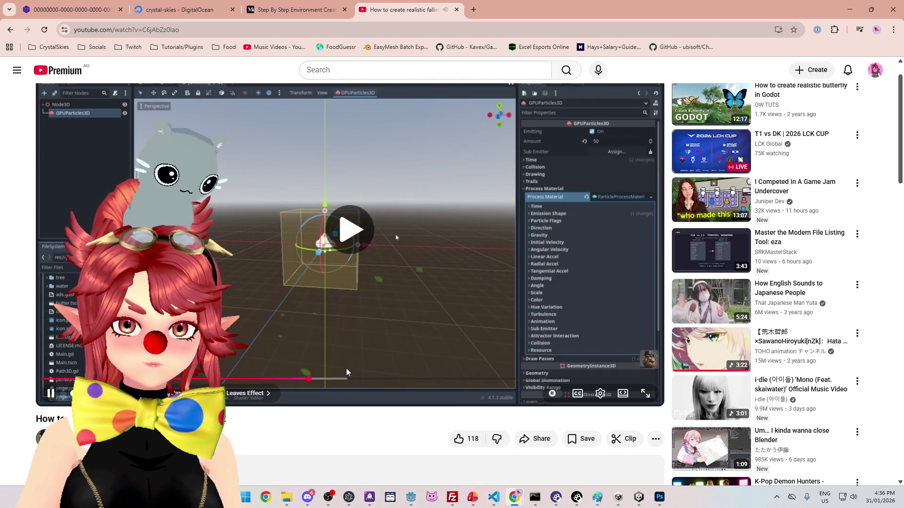
{"action": "left_click_drag", "start_coordinate": [319, 384], "coordinate": [345, 384]}
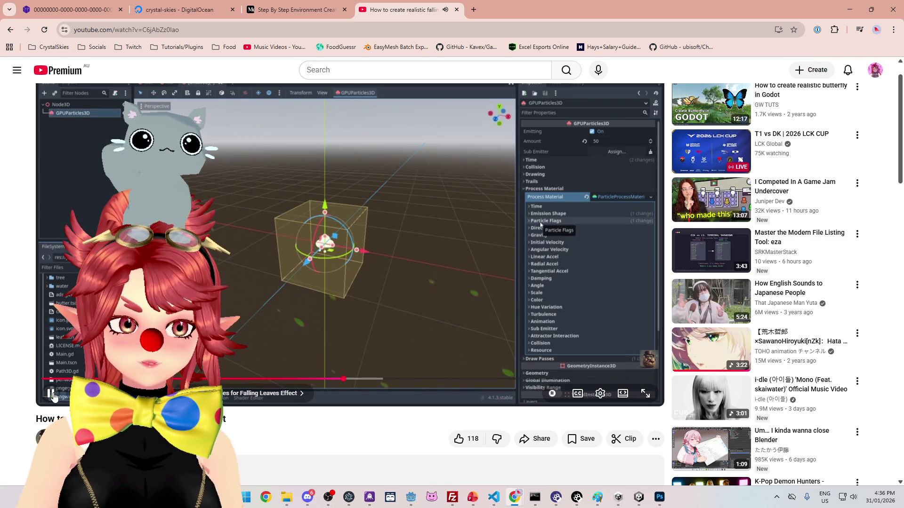
{"action": "left_click", "coordinate": [411, 497]}
{"action": "scroll", "coordinate": [786, 190], "scroll_direction": "up", "scroll_amount": 10}
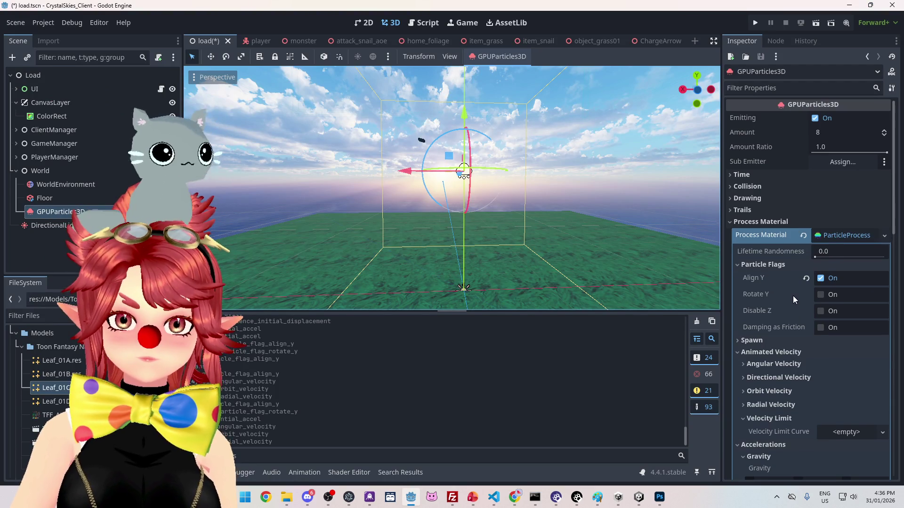
Step: Switch the leaf particle flags from Align Y to Rotate Y
{"action": "left_click", "coordinate": [731, 221]}
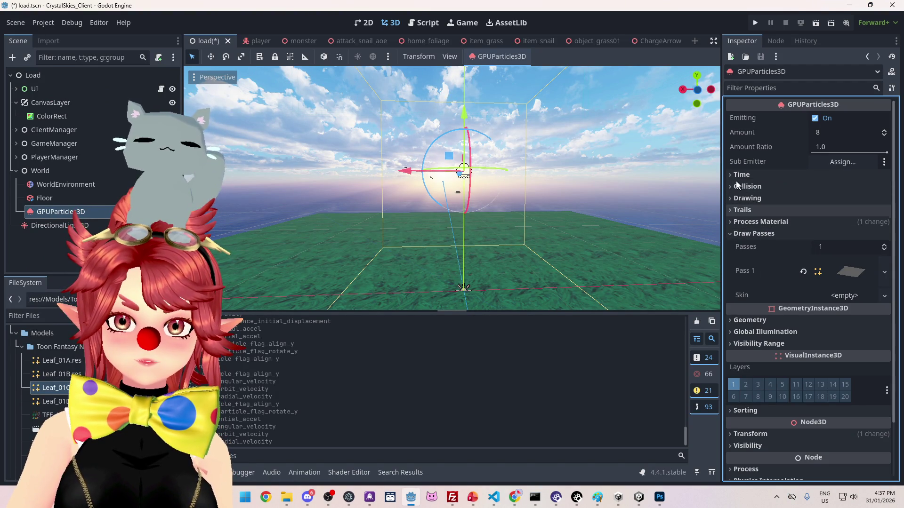
{"action": "scroll", "coordinate": [754, 285], "scroll_direction": "down", "scroll_amount": 1}
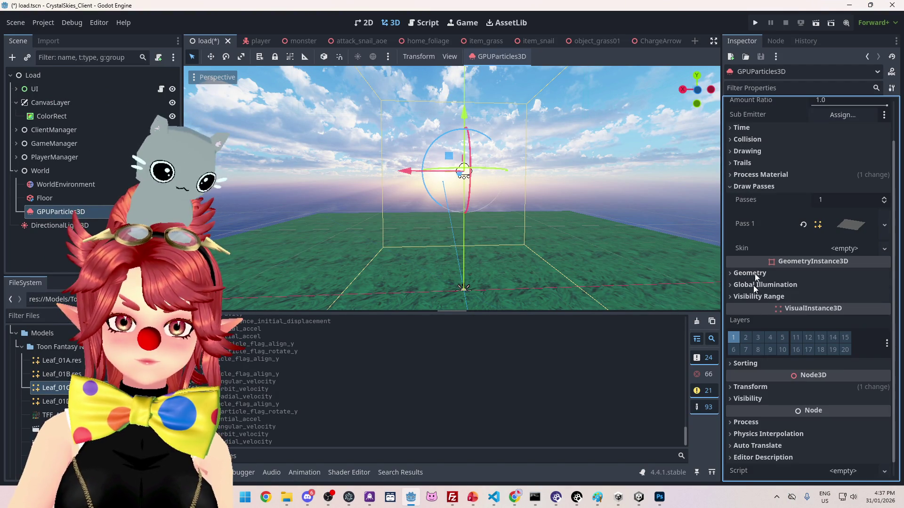
{"action": "left_click", "coordinate": [759, 175]}
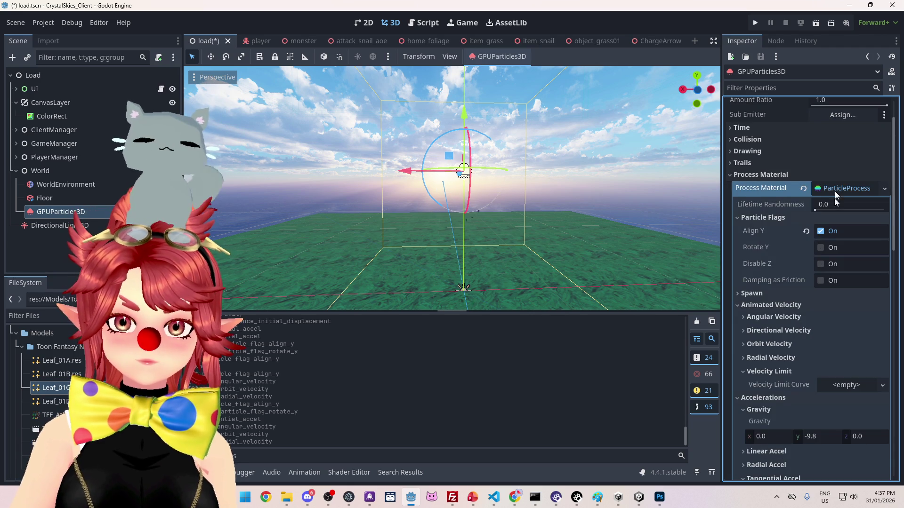
{"action": "left_click", "coordinate": [821, 247]}
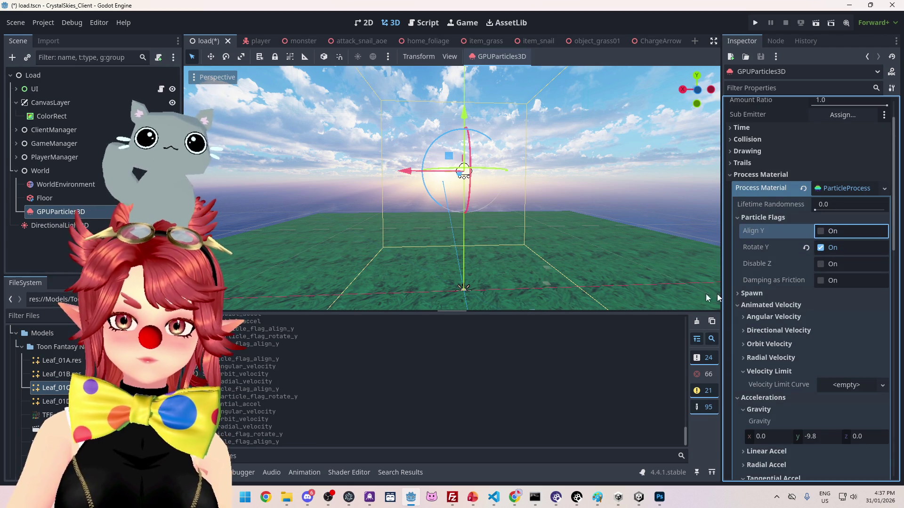
{"action": "scroll", "coordinate": [551, 236], "scroll_direction": "up", "scroll_amount": 3}
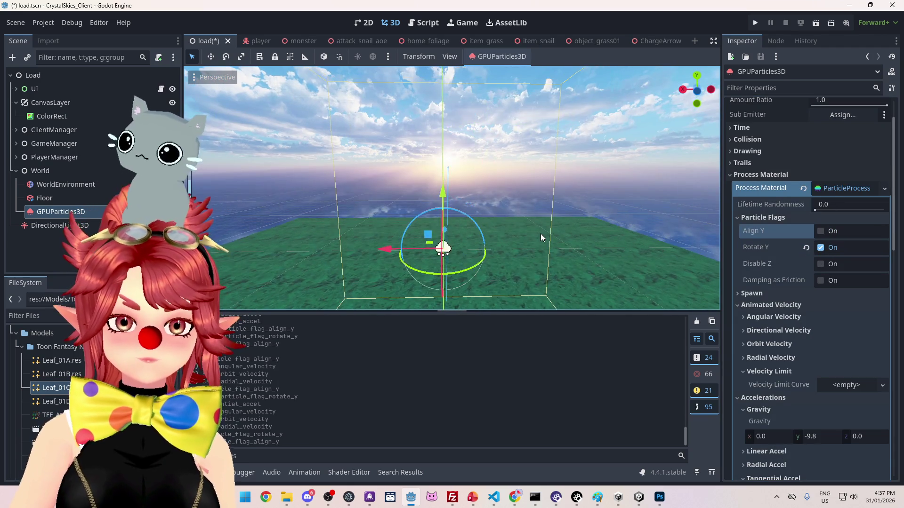
{"action": "scroll", "coordinate": [547, 238], "scroll_direction": "down", "scroll_amount": 3}
{"action": "scroll", "coordinate": [803, 345], "scroll_direction": "down", "scroll_amount": 5}
Step: Collapse the Gravity, Tangential Accel and Turbulence groups, then return to the tutorial
{"action": "left_click", "coordinate": [745, 268]}
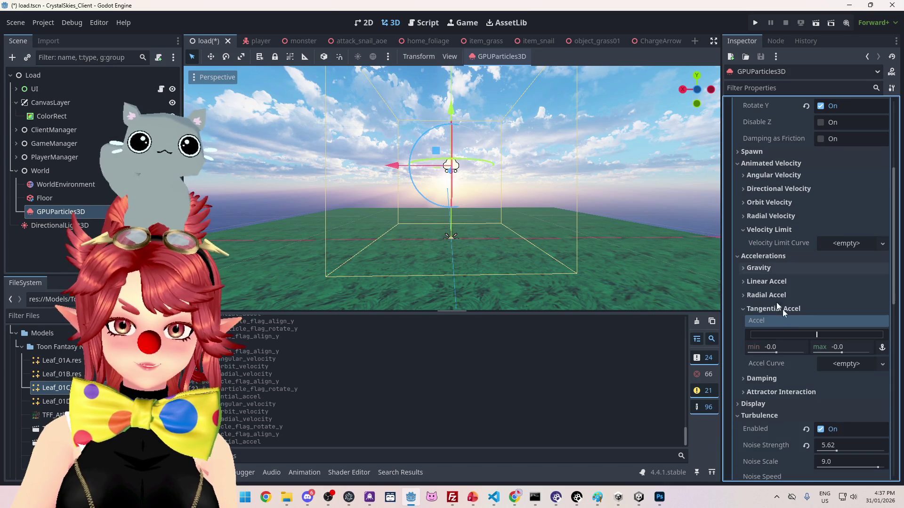
{"action": "left_click", "coordinate": [746, 312]}
{"action": "scroll", "coordinate": [764, 361], "scroll_direction": "down", "scroll_amount": 2}
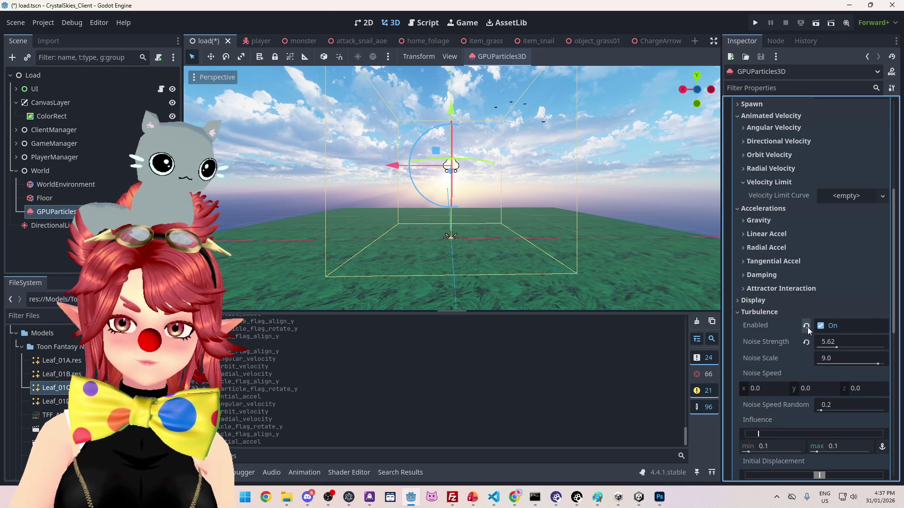
{"action": "left_click", "coordinate": [759, 312]}
{"action": "mouse_move", "coordinate": [476, 211]}
{"action": "left_mouse_down"}
{"action": "mouse_move", "coordinate": [485, 231]}
{"action": "mouse_move", "coordinate": [480, 217]}
{"action": "mouse_move", "coordinate": [514, 237]}
{"action": "mouse_move", "coordinate": [519, 227]}
{"action": "mouse_move", "coordinate": [543, 302]}
{"action": "left_mouse_up"}
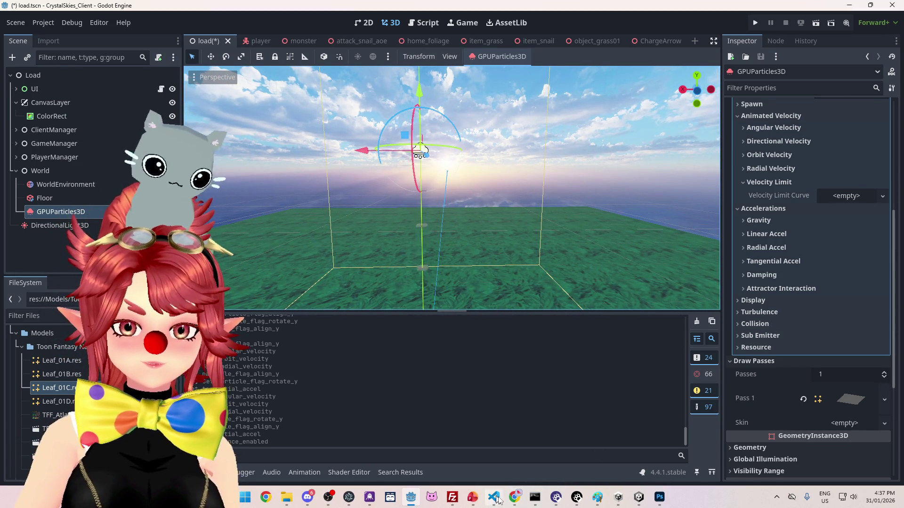
{"action": "mouse_move", "coordinate": [515, 498]}
{"action": "left_click", "coordinate": [460, 452]}
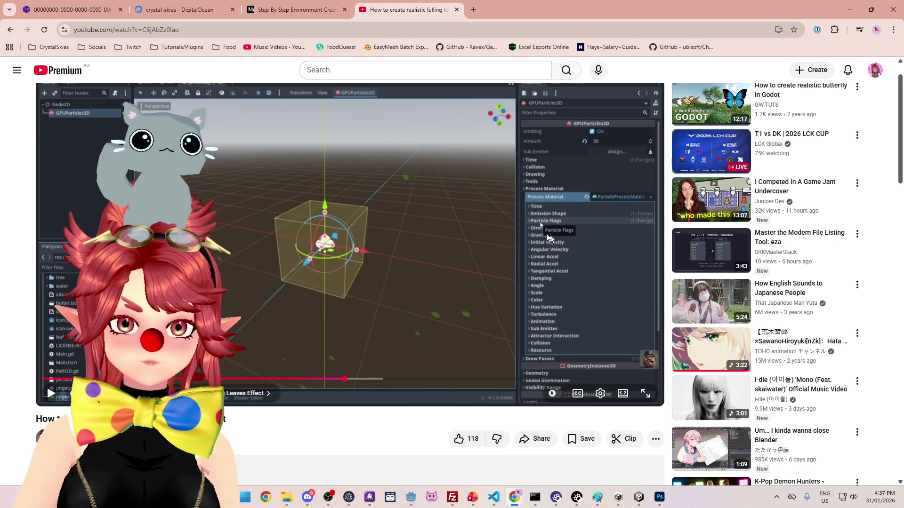
Step: Glance at Godot's Inspector, then resume playing the falling-leaves tutorial on YouTube
{"action": "key", "text": "alt+Tab"}
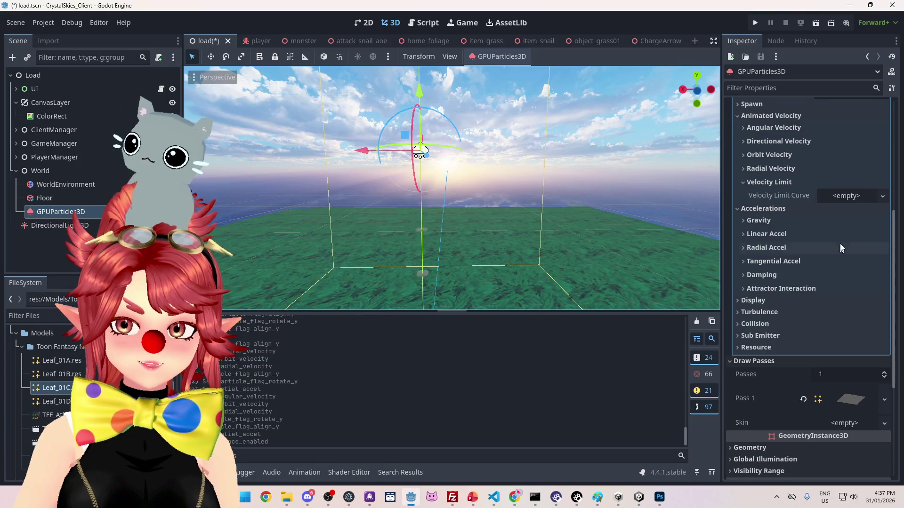
{"action": "scroll", "coordinate": [840, 247], "scroll_direction": "up", "scroll_amount": 5}
{"action": "scroll", "coordinate": [796, 189], "scroll_direction": "up", "scroll_amount": 2}
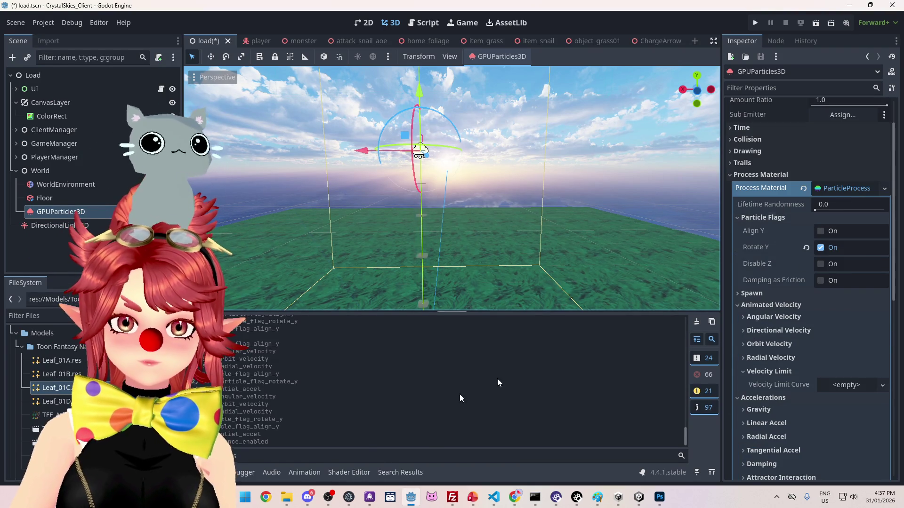
{"action": "key", "text": "alt+Tab"}
{"action": "left_click", "coordinate": [400, 297]}
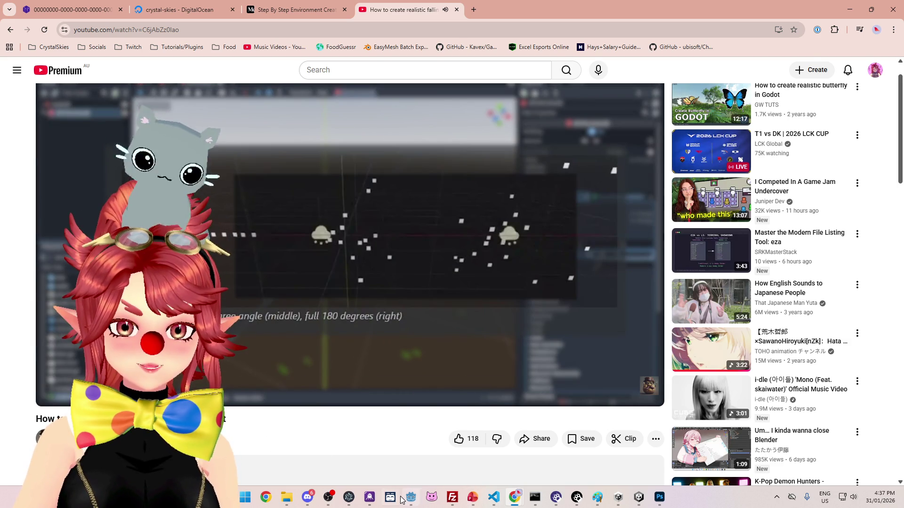
Step: Expand the particle material's Spawn group in Godot, then bring the tutorial back up
{"action": "left_click", "coordinate": [410, 497]}
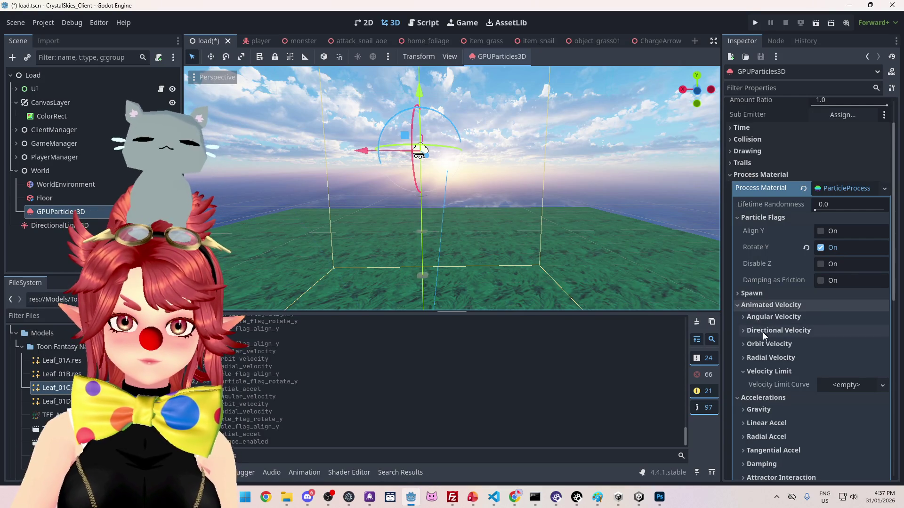
{"action": "scroll", "coordinate": [768, 277], "scroll_direction": "down", "scroll_amount": 2}
{"action": "left_click", "coordinate": [757, 245]}
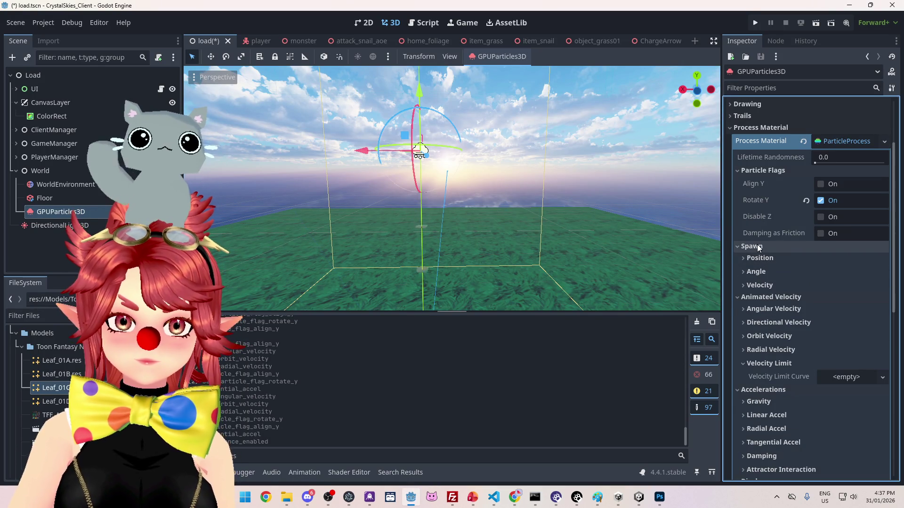
{"action": "scroll", "coordinate": [767, 237], "scroll_direction": "down", "scroll_amount": 2}
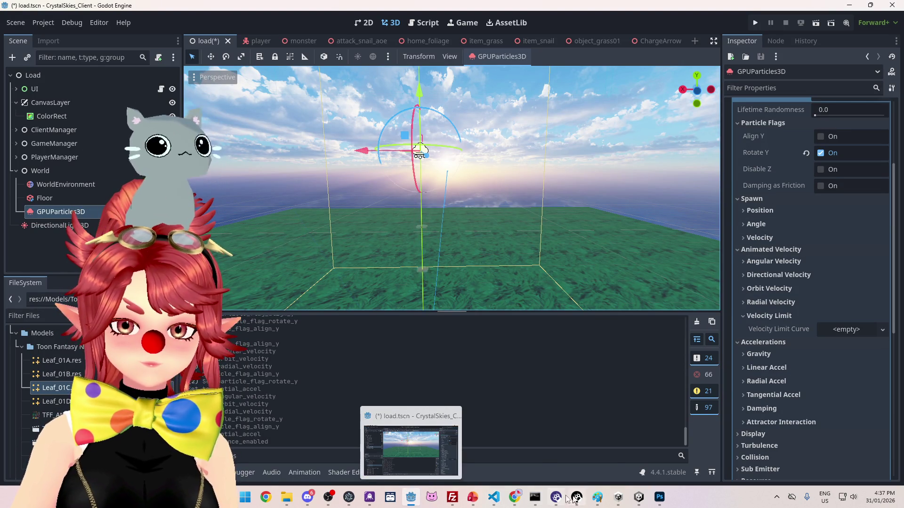
{"action": "mouse_move", "coordinate": [514, 498]}
{"action": "left_click", "coordinate": [428, 442]}
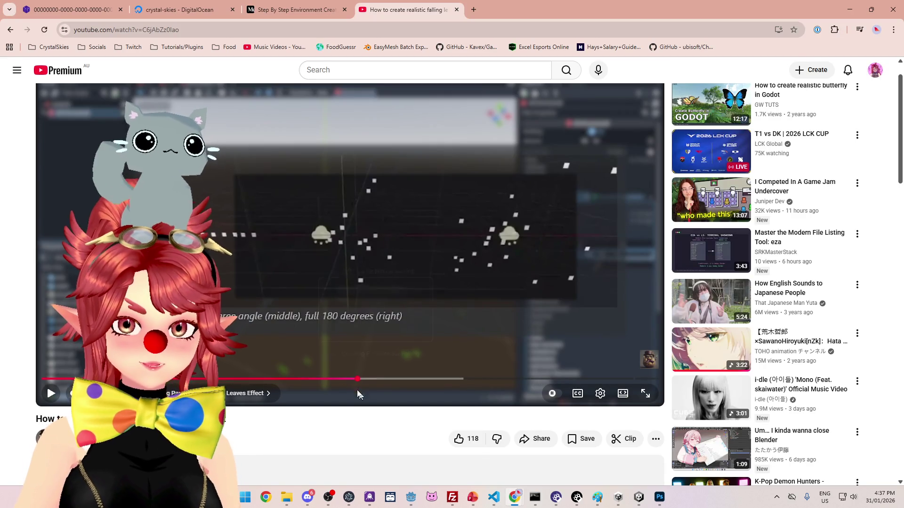
Step: Rewind the tutorial to its Direction settings with Spread 45, then return to Godot
{"action": "left_click", "coordinate": [352, 379]}
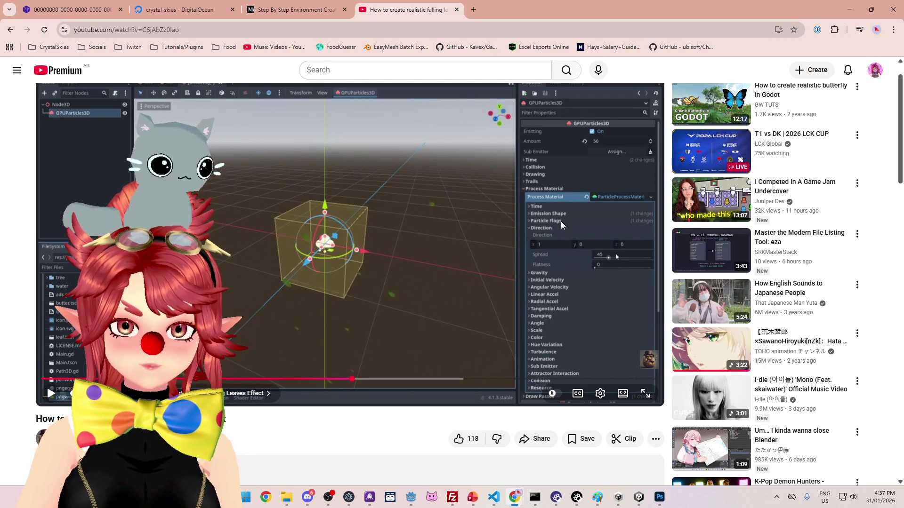
{"action": "left_click", "coordinate": [409, 503]}
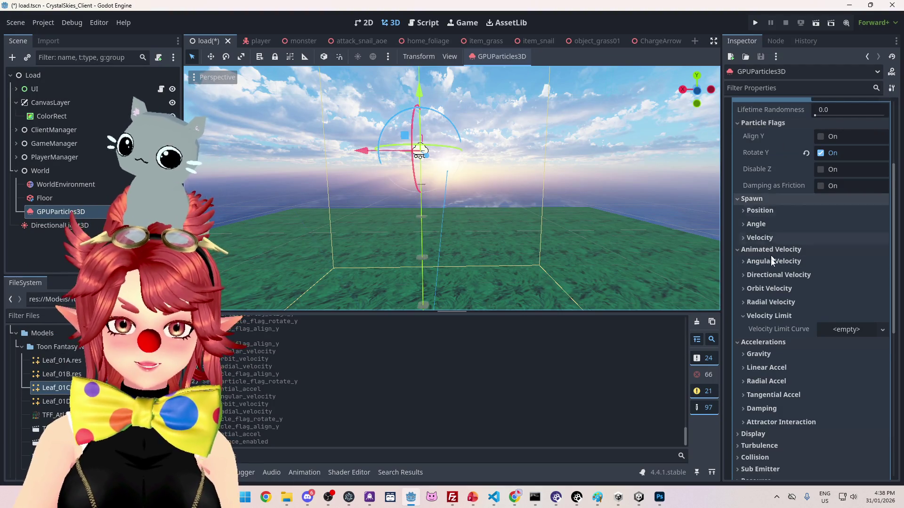
Step: Reset the particle material's Directional Velocity to its default
{"action": "scroll", "coordinate": [772, 260], "scroll_direction": "down", "scroll_amount": 3}
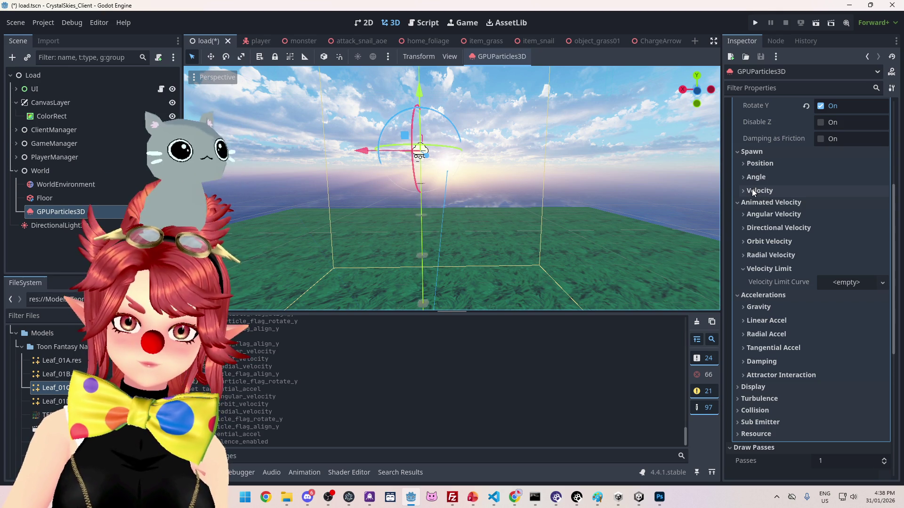
{"action": "left_click", "coordinate": [770, 229]}
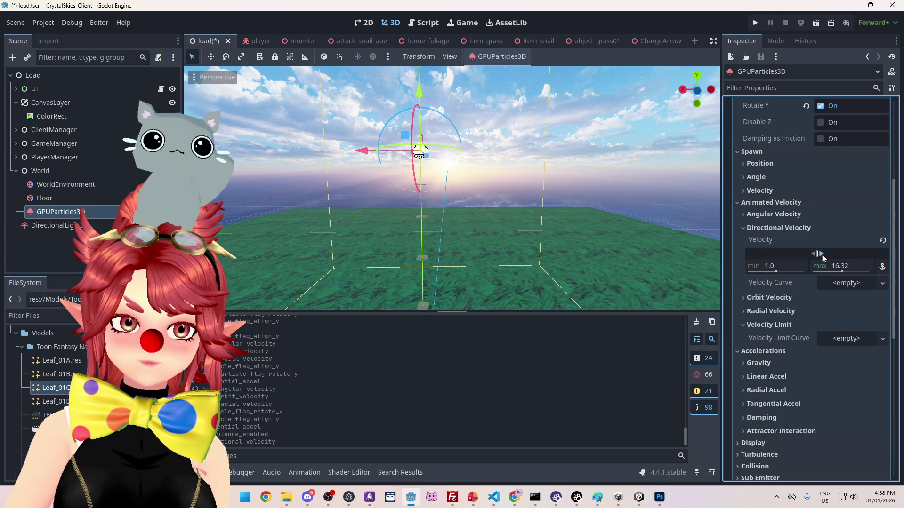
{"action": "left_click", "coordinate": [883, 240]}
{"action": "left_click", "coordinate": [748, 228]}
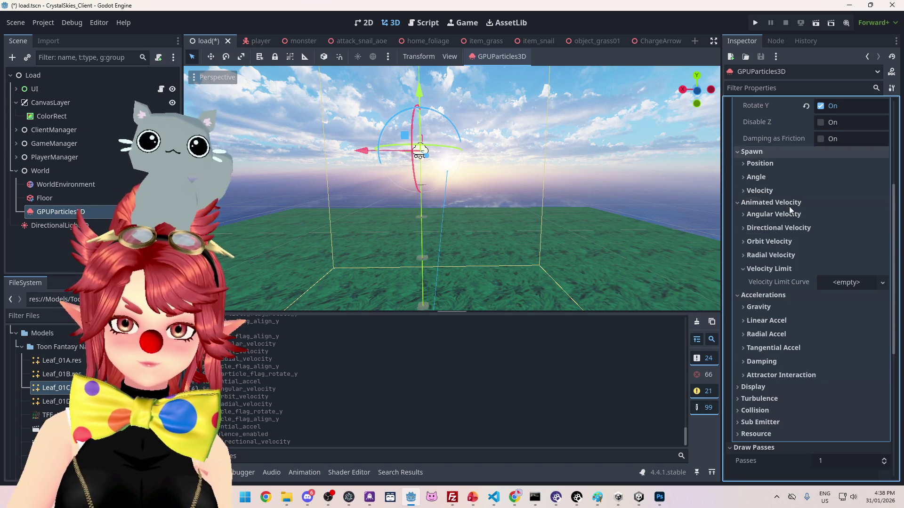
Step: Widen Spawn Angle to about 0–296 degrees and raise velocity Spread to 117.263
{"action": "scroll", "coordinate": [790, 204], "scroll_direction": "up", "scroll_amount": 3}
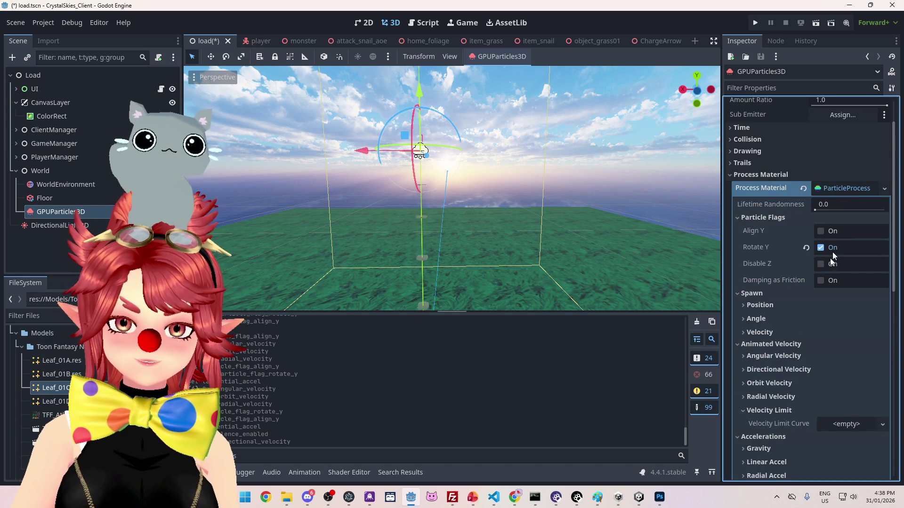
{"action": "scroll", "coordinate": [809, 264], "scroll_direction": "down", "scroll_amount": 3}
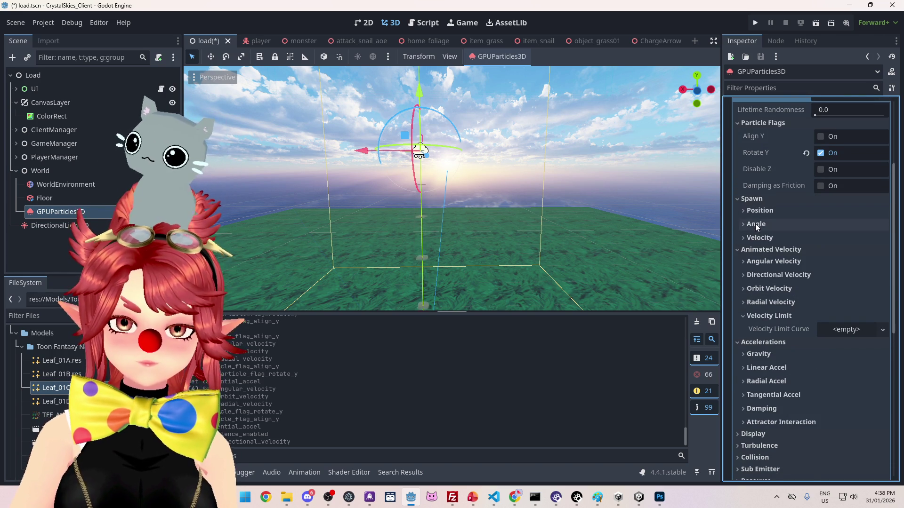
{"action": "left_click", "coordinate": [755, 224]}
{"action": "left_click_drag", "start_coordinate": [822, 250], "coordinate": [837, 251]}
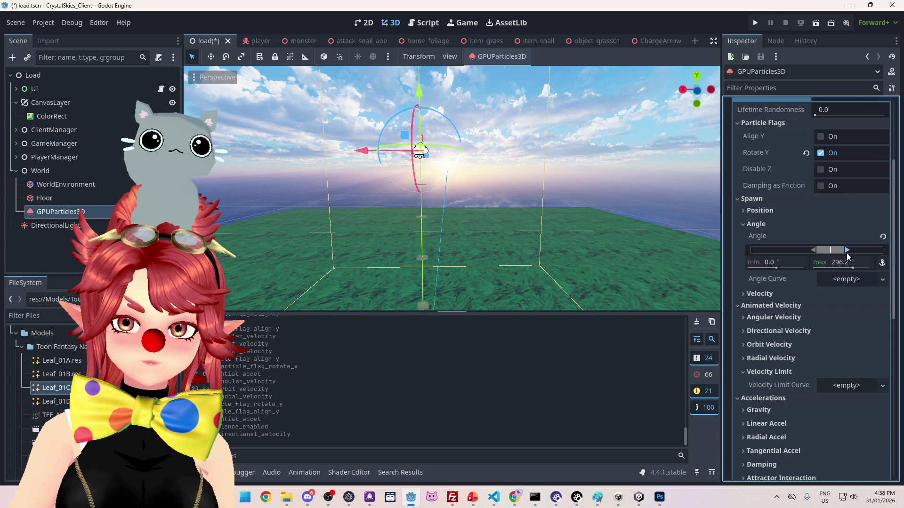
{"action": "left_click", "coordinate": [744, 225]}
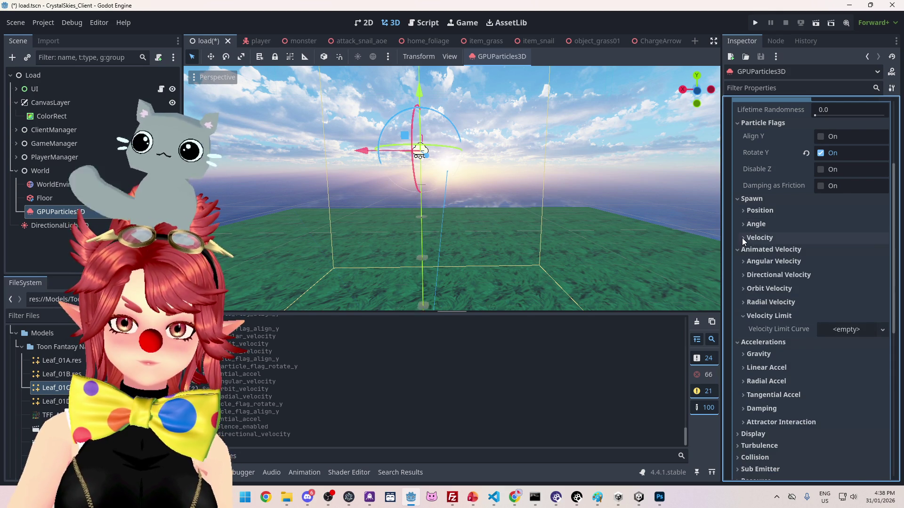
{"action": "left_click", "coordinate": [742, 239]}
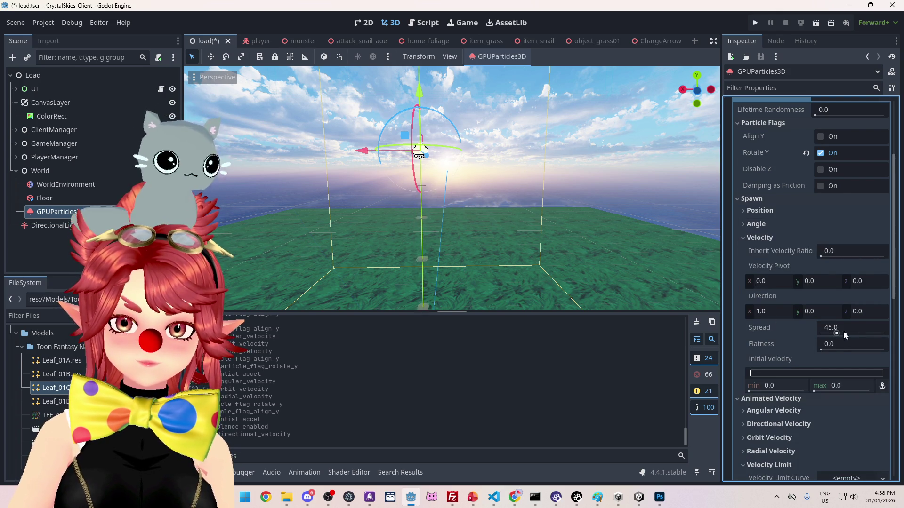
{"action": "left_click_drag", "start_coordinate": [838, 333], "coordinate": [862, 334]}
{"action": "mouse_move", "coordinate": [501, 227]}
{"action": "left_mouse_down"}
{"action": "mouse_move", "coordinate": [518, 225]}
{"action": "mouse_move", "coordinate": [496, 202]}
{"action": "mouse_move", "coordinate": [542, 230]}
{"action": "mouse_move", "coordinate": [527, 263]}
{"action": "left_mouse_up"}
Step: Seek the tutorial to where Spread is set to 180, pause it, and minimise the browser
{"action": "mouse_move", "coordinate": [514, 497]}
{"action": "left_click", "coordinate": [459, 452]}
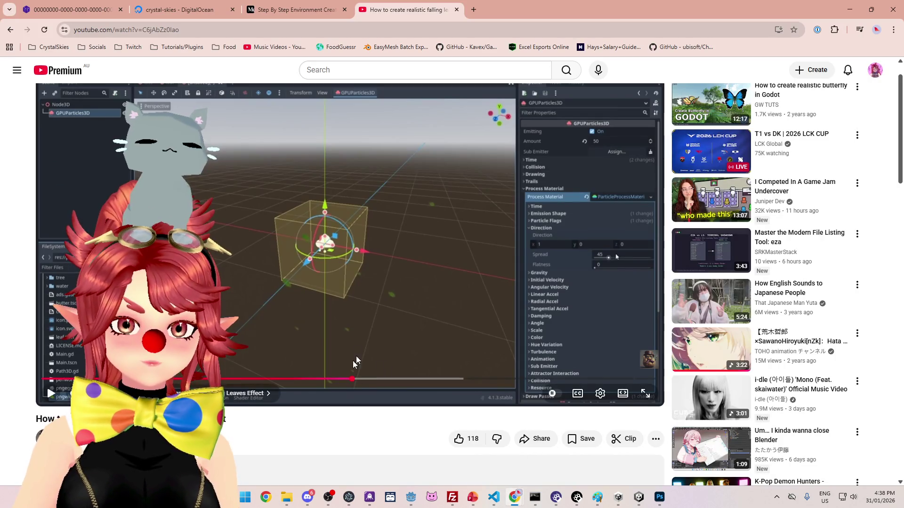
{"action": "left_click", "coordinate": [344, 379]}
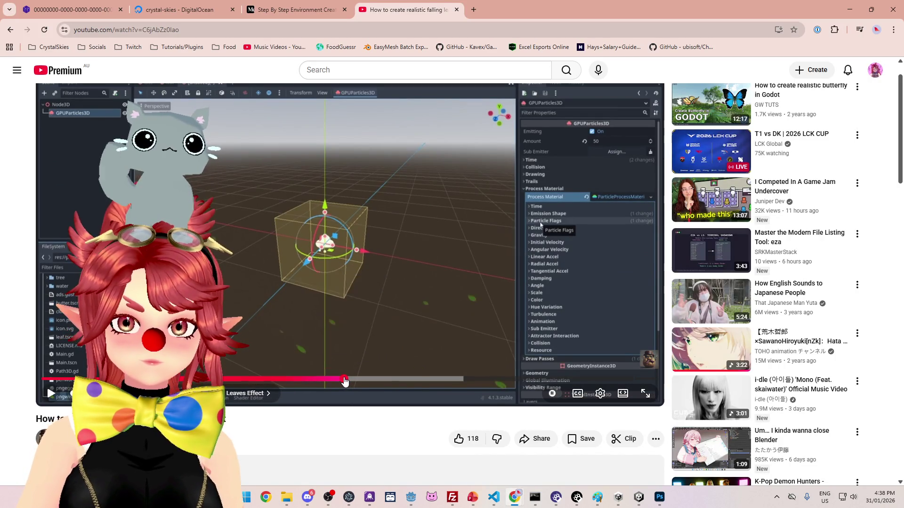
{"action": "left_click_drag", "start_coordinate": [345, 381], "coordinate": [338, 380]}
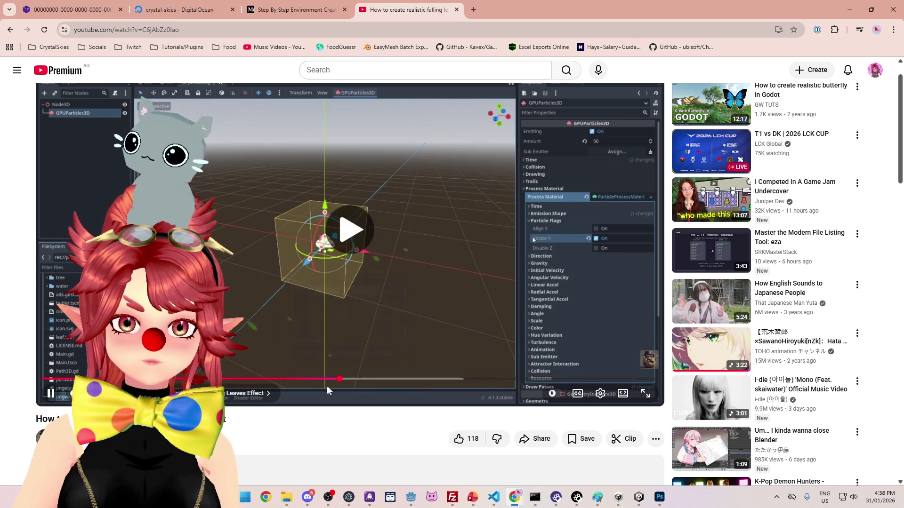
{"action": "left_click", "coordinate": [344, 379]}
{"action": "left_click", "coordinate": [344, 379]}
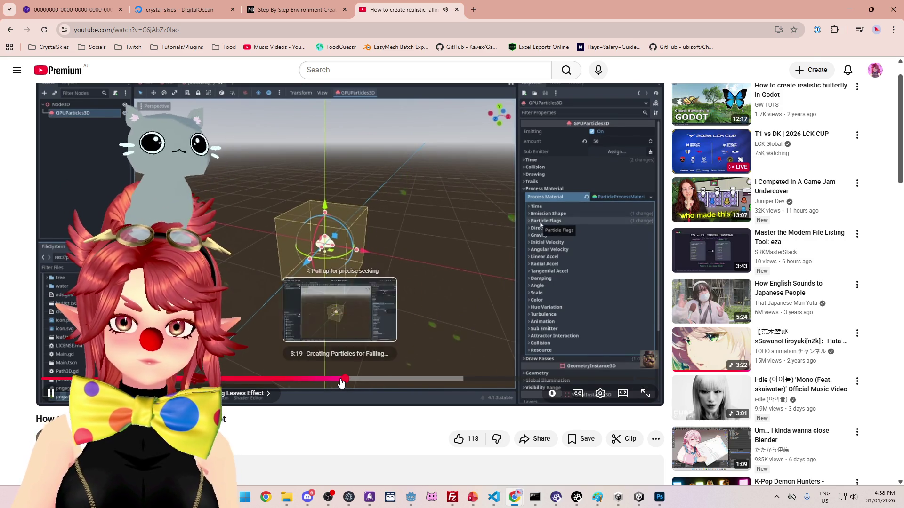
{"action": "left_click", "coordinate": [343, 380]}
{"action": "left_click_drag", "start_coordinate": [344, 383], "coordinate": [345, 382]}
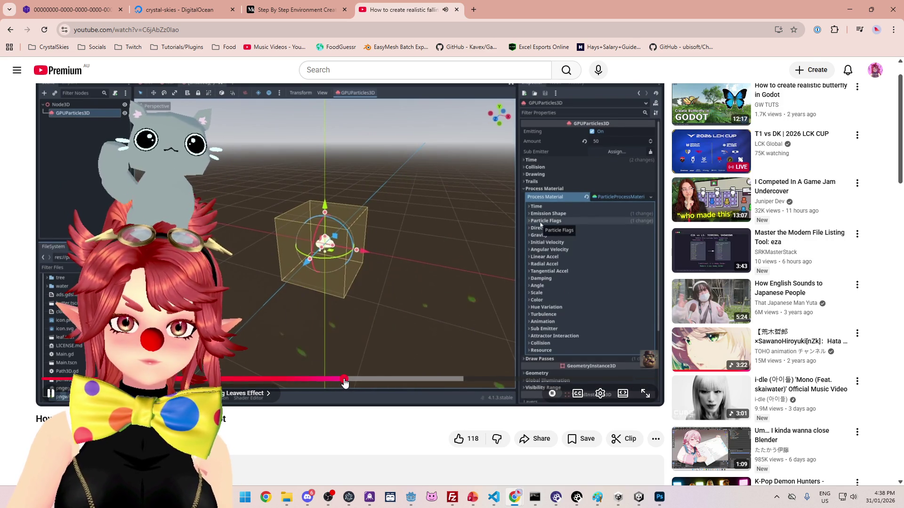
{"action": "left_click", "coordinate": [352, 381]}
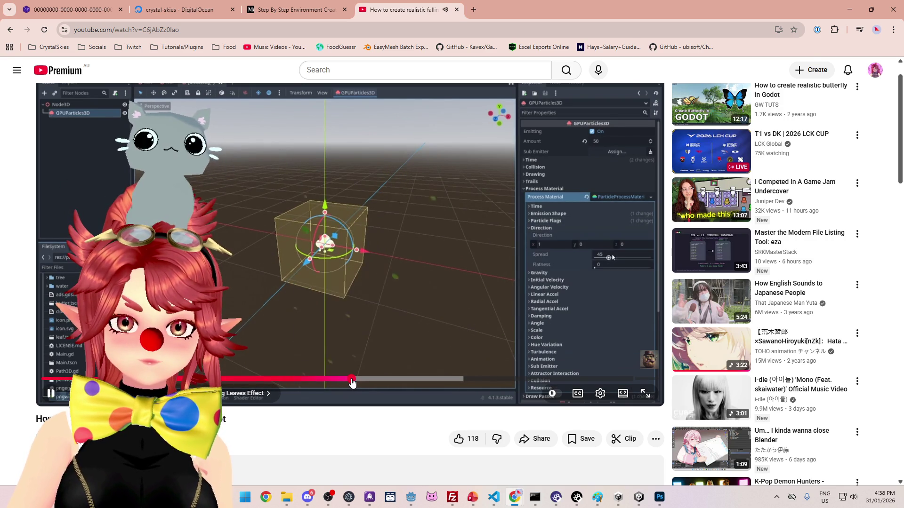
{"action": "left_click_drag", "start_coordinate": [352, 382], "coordinate": [355, 382]}
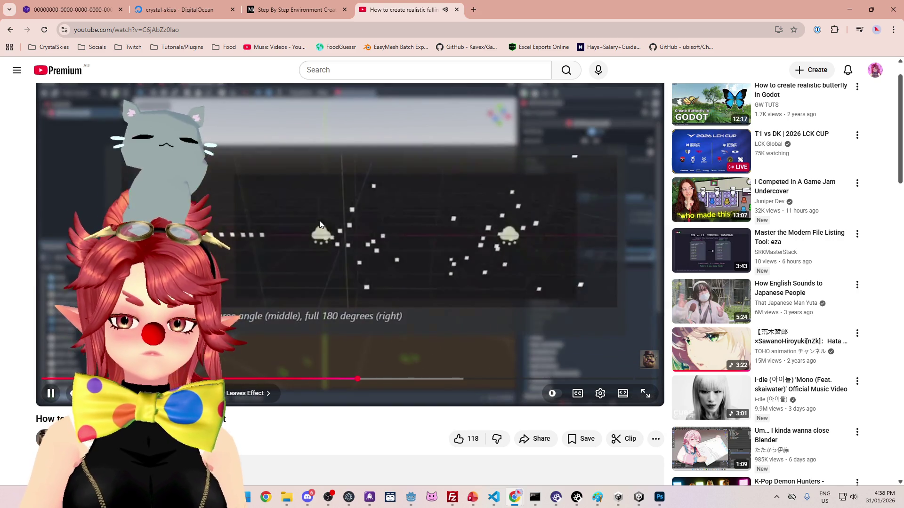
{"action": "left_click", "coordinate": [348, 232]}
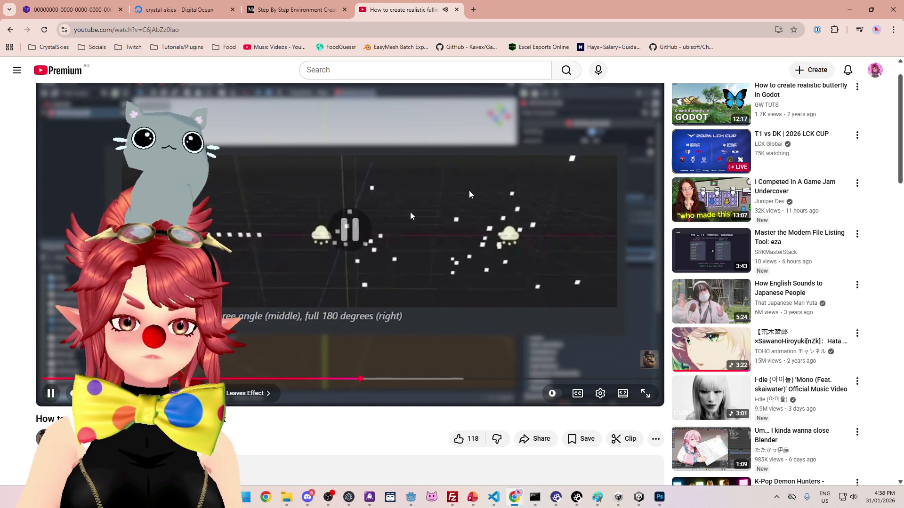
{"action": "left_click", "coordinate": [843, 7]}
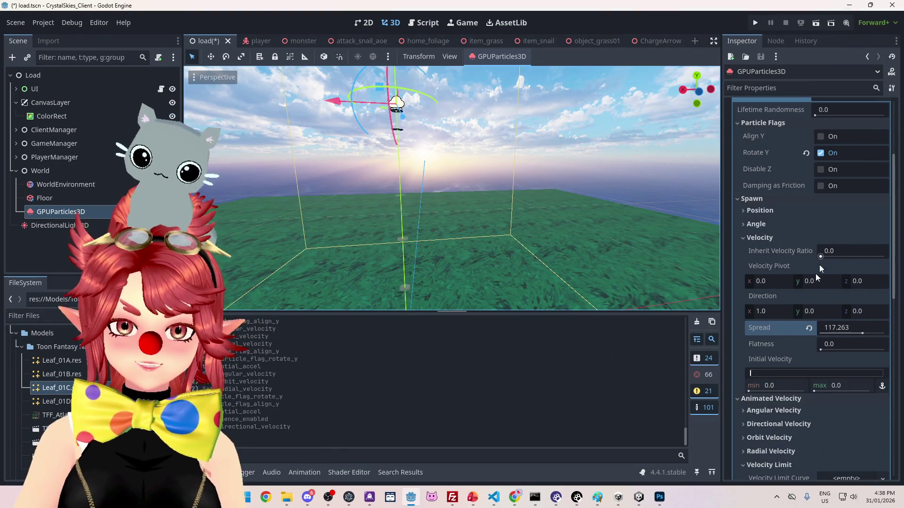
Step: Set the particle velocity Spread to 180.0 and centre the view on the emitter
{"action": "left_click", "coordinate": [837, 327]}
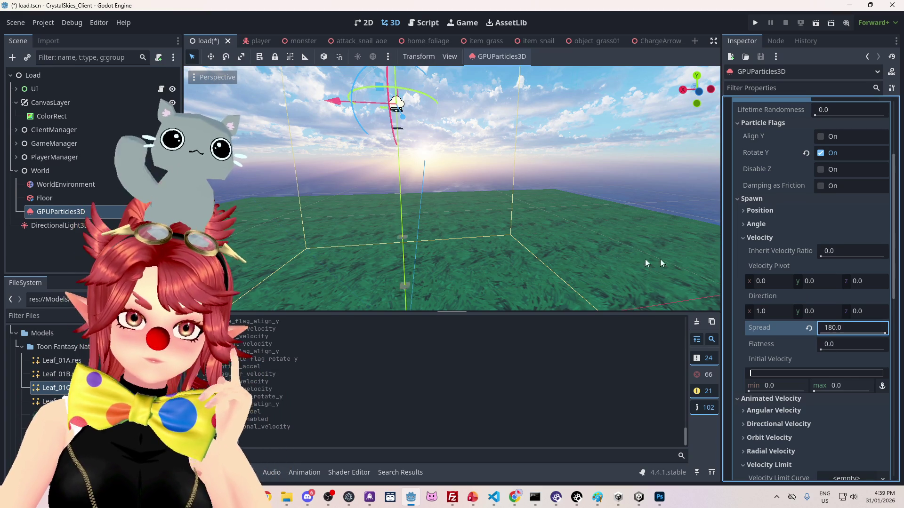
{"action": "key", "text": "Return"}
{"action": "key", "text": "f"}
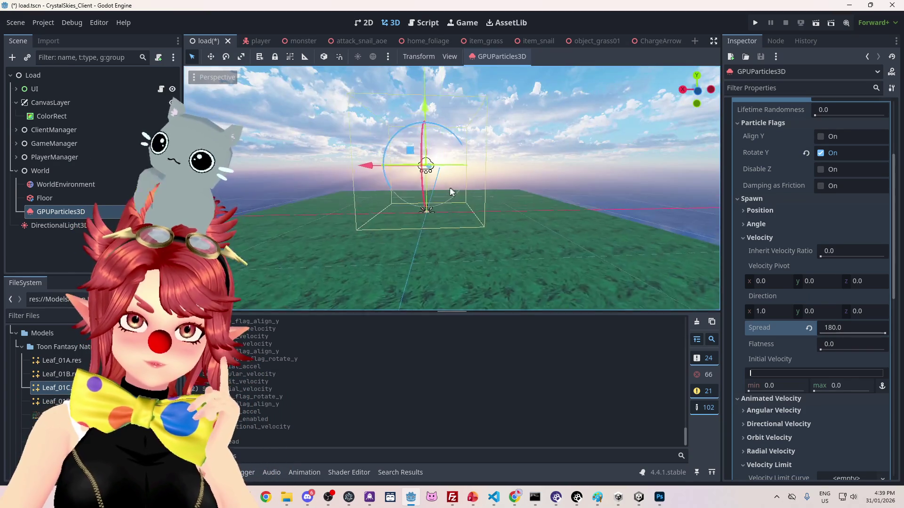
{"action": "scroll", "coordinate": [450, 187], "scroll_direction": "up", "scroll_amount": 5}
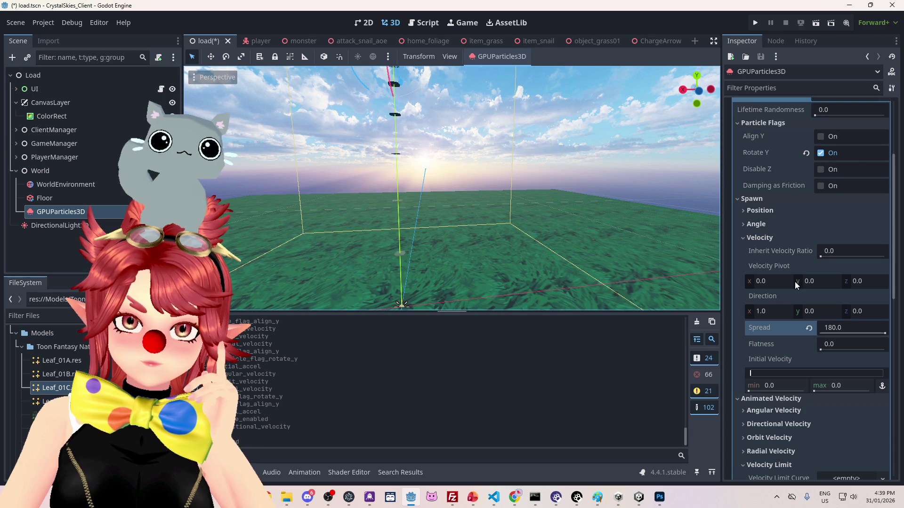
Step: Set the Initial Velocity maximum to 10.0
{"action": "left_click_drag", "start_coordinate": [754, 373], "coordinate": [758, 372]}
{"action": "left_click", "coordinate": [848, 381]}
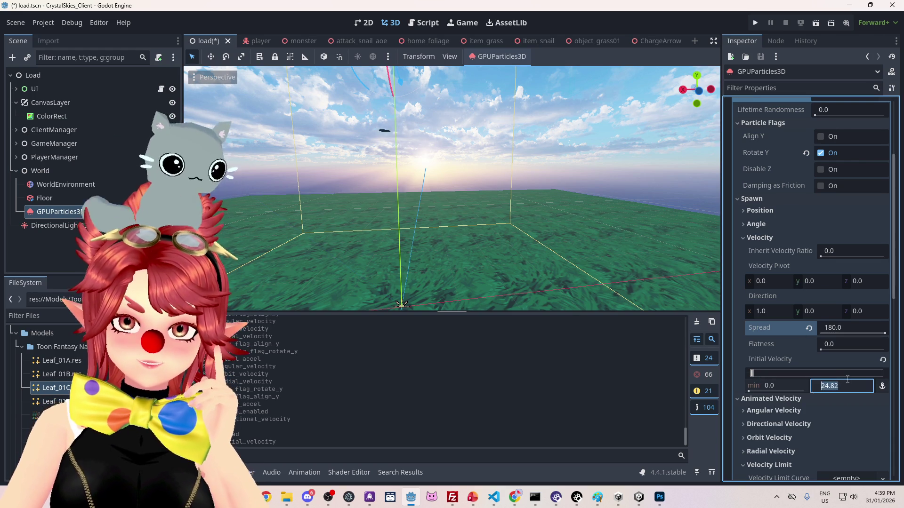
{"action": "type", "text": "10"}
{"action": "key", "text": "Return"}
{"action": "key", "text": "f"}
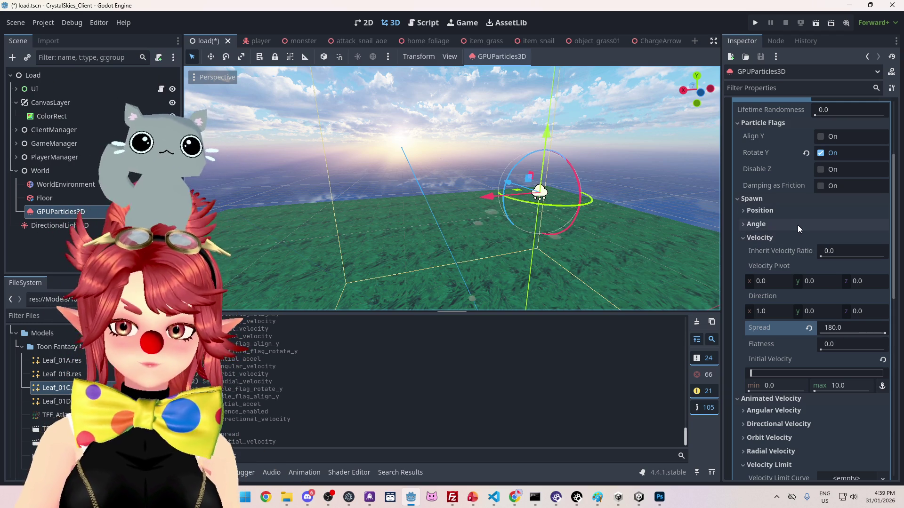
{"action": "mouse_move", "coordinate": [793, 251]}
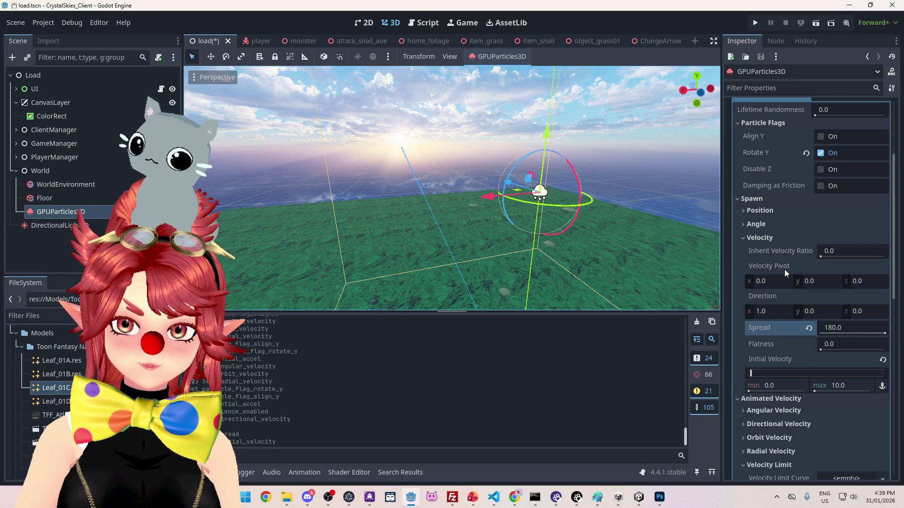
Step: Set the particle Direction to (0, 0, 0) and orbit to watch the particles
{"action": "key", "text": "f"}
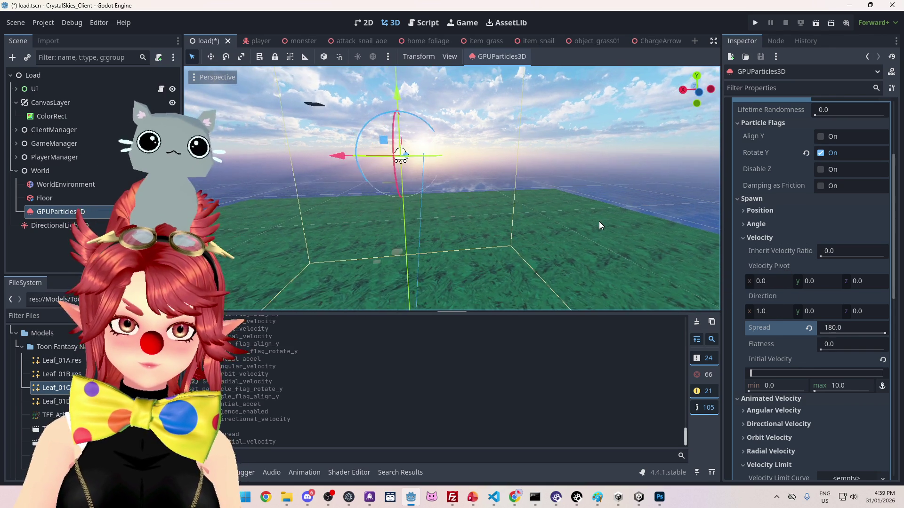
{"action": "left_click", "coordinate": [788, 313]}
{"action": "type", "text": "0"}
{"action": "key", "text": "Return"}
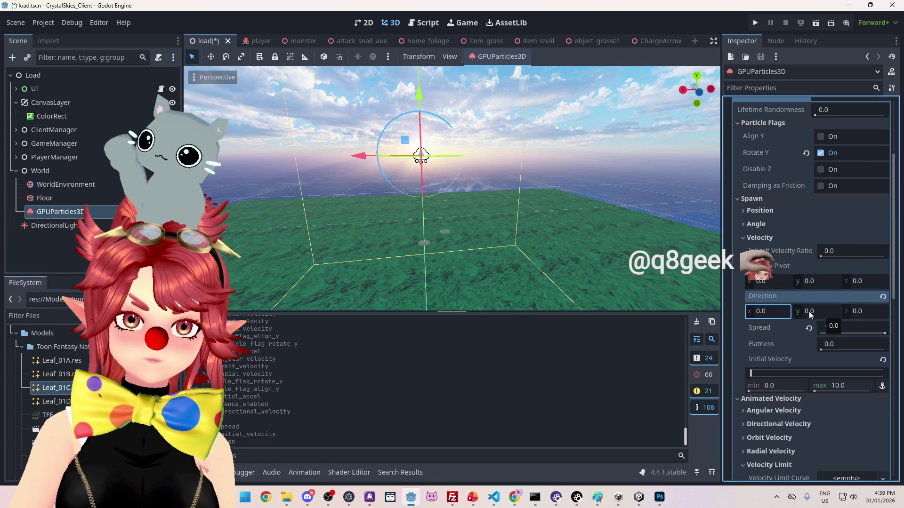
{"action": "left_click", "coordinate": [820, 310]}
{"action": "type", "text": "1"}
{"action": "key", "text": "Return"}
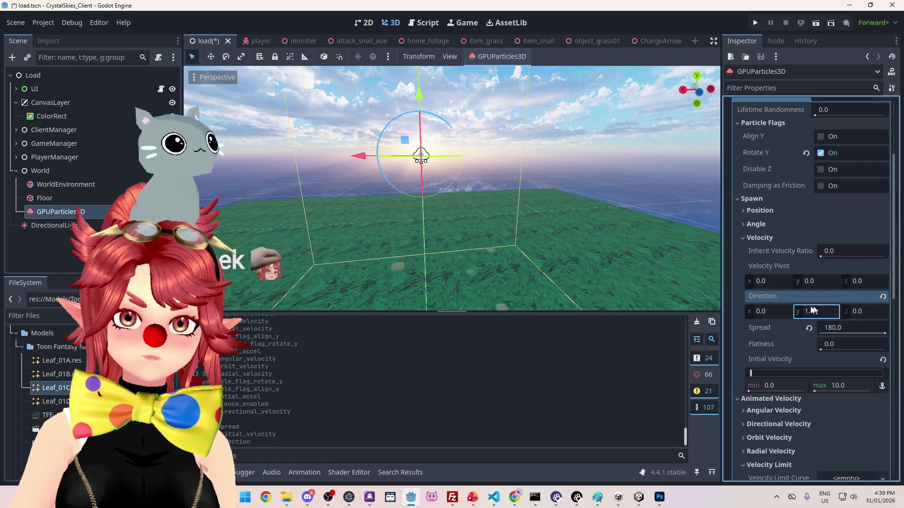
{"action": "left_click", "coordinate": [823, 312]}
{"action": "type", "text": "0"}
{"action": "key", "text": "Return"}
{"action": "left_click_drag", "start_coordinate": [463, 199], "coordinate": [703, 278]}
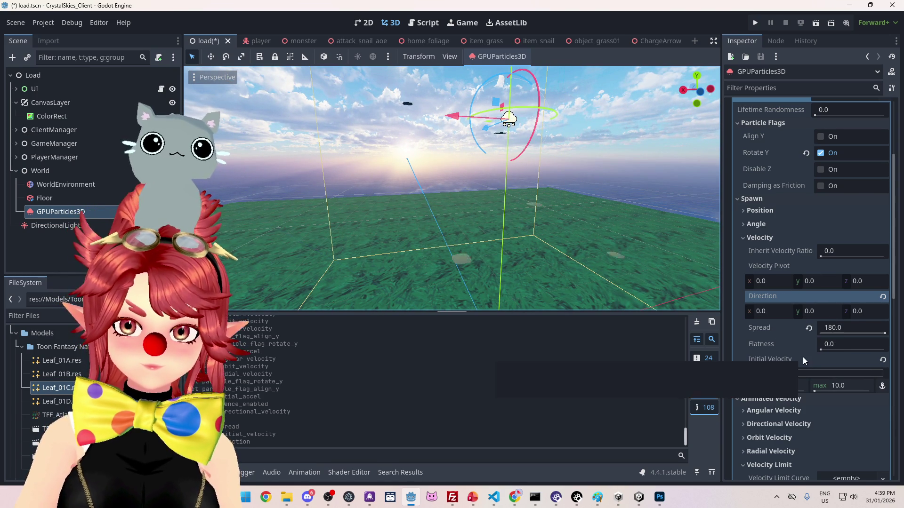
Step: Lower the Initial Velocity maximum to 5.0
{"action": "left_click", "coordinate": [843, 385]}
{"action": "type", "text": "5.0"}
{"action": "key", "text": "Return"}
{"action": "left_click_drag", "start_coordinate": [549, 240], "coordinate": [578, 258]}
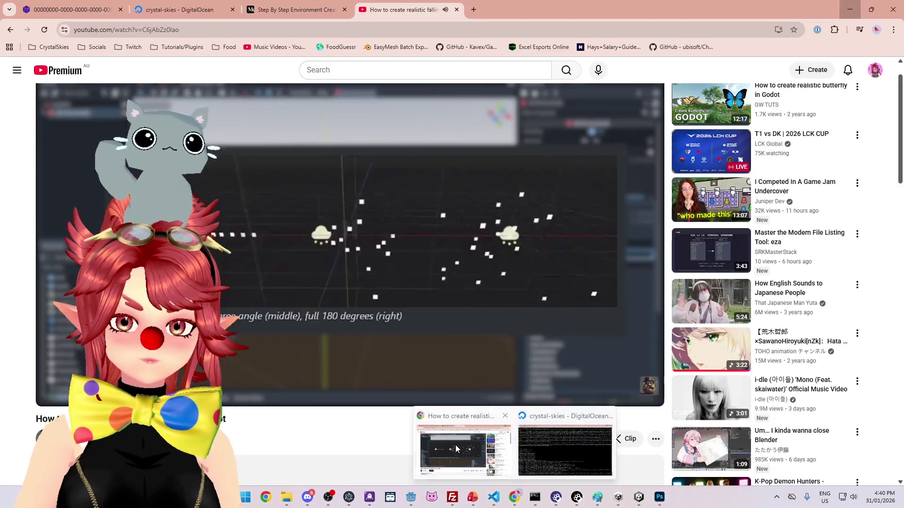
Step: Jump the YouTube tutorial ahead to its Gravity setup and pause it
{"action": "left_click", "coordinate": [456, 445]}
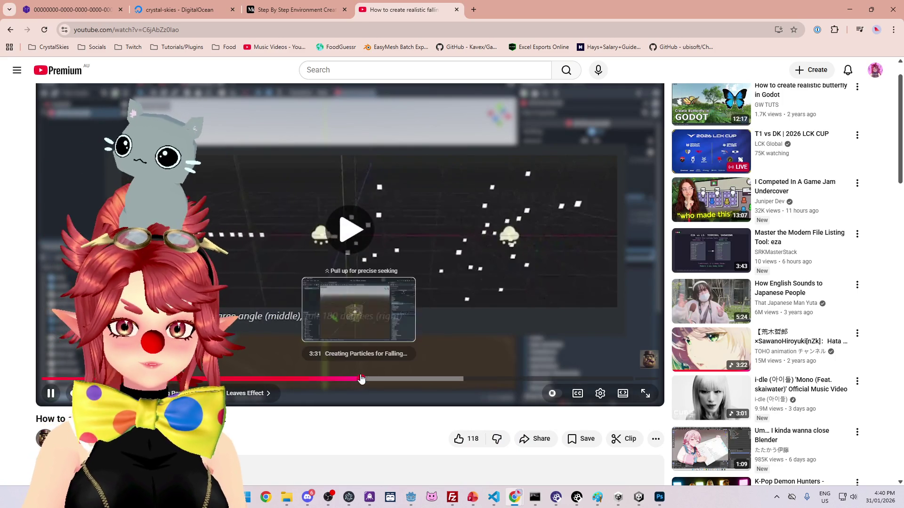
{"action": "left_click", "coordinate": [376, 379]}
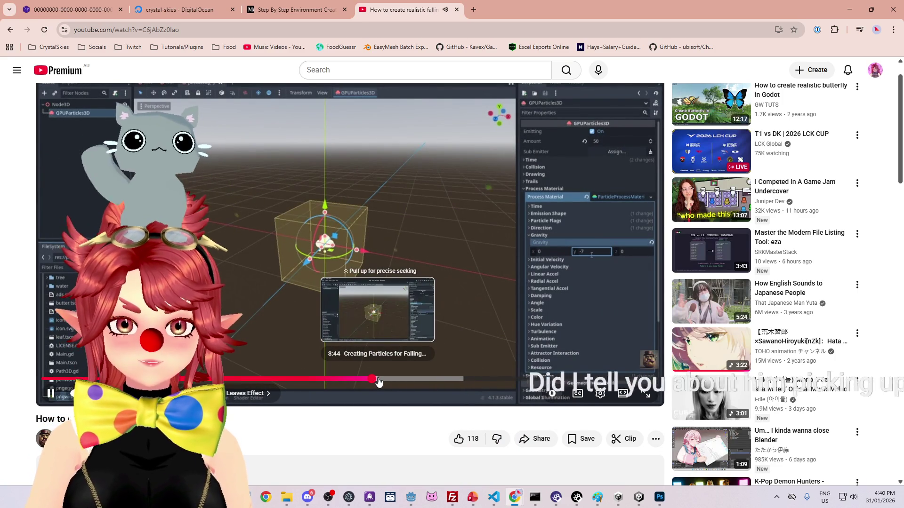
{"action": "left_click", "coordinate": [351, 249]}
Step: Back in Godot, set Gravity y to -7.0 and watch the particles fall
{"action": "left_click", "coordinate": [411, 497]}
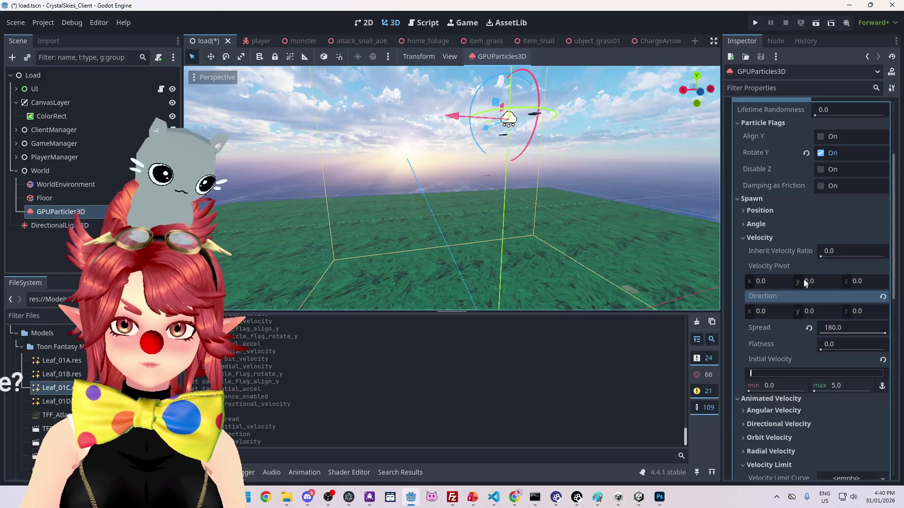
{"action": "left_click", "coordinate": [750, 237]}
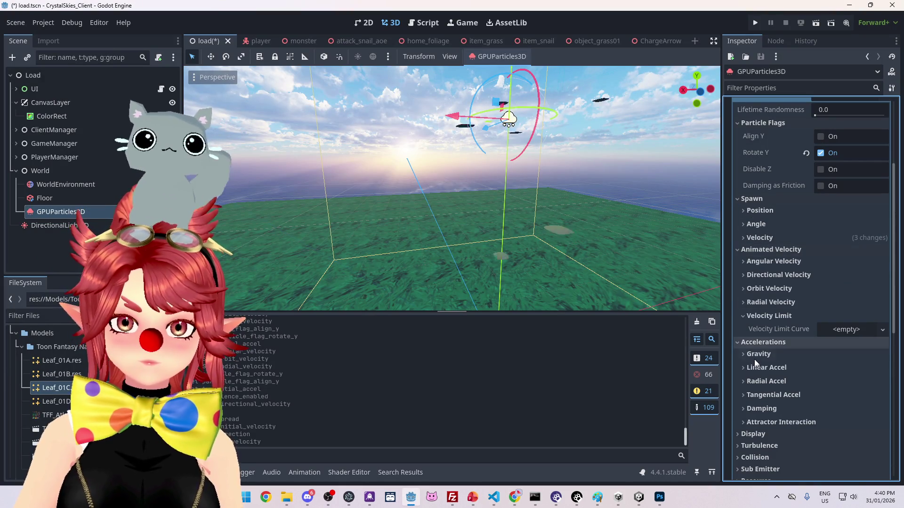
{"action": "left_click", "coordinate": [772, 354]}
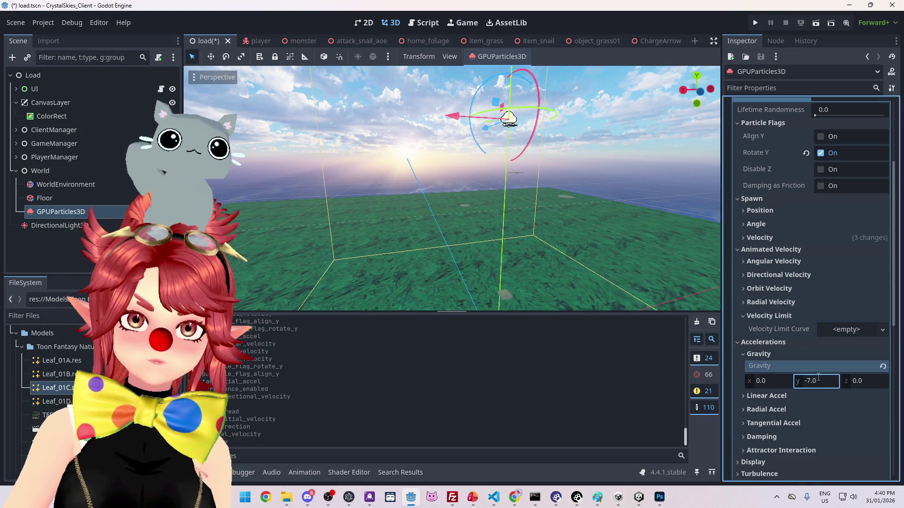
{"action": "key", "text": "Return"}
{"action": "mouse_move", "coordinate": [516, 245]}
{"action": "left_mouse_down"}
{"action": "mouse_move", "coordinate": [561, 245]}
{"action": "mouse_move", "coordinate": [550, 238]}
{"action": "left_mouse_up"}
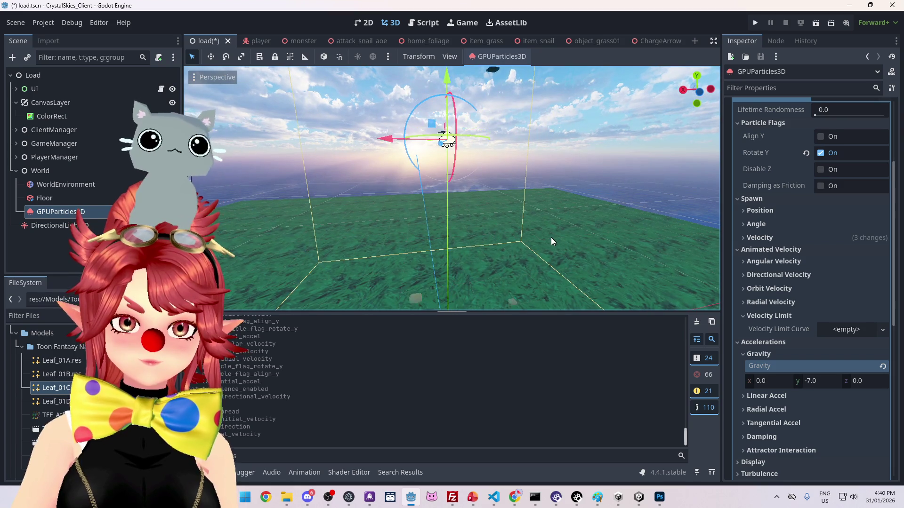
Step: Reset Initial Velocity and set its maximum to 1.0
{"action": "left_click", "coordinate": [774, 239]}
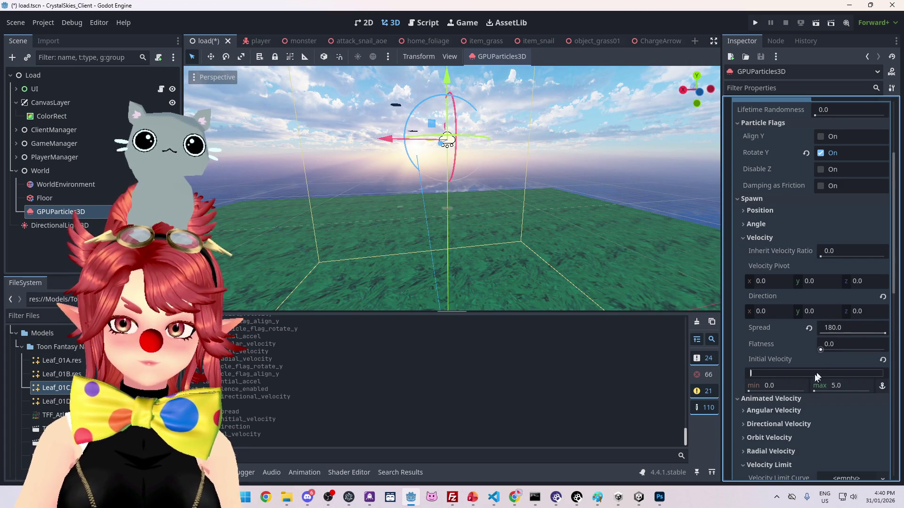
{"action": "left_click", "coordinate": [884, 362]}
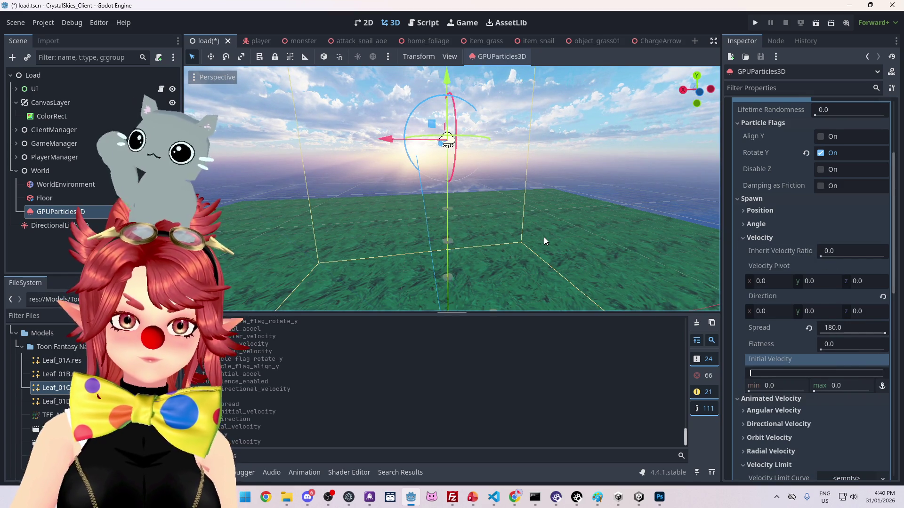
{"action": "left_click", "coordinate": [779, 385]}
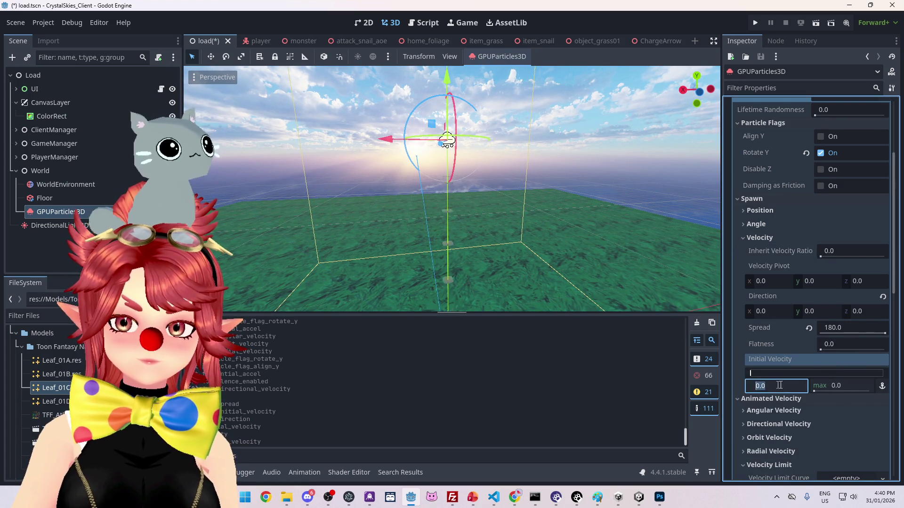
{"action": "key", "text": "Return"}
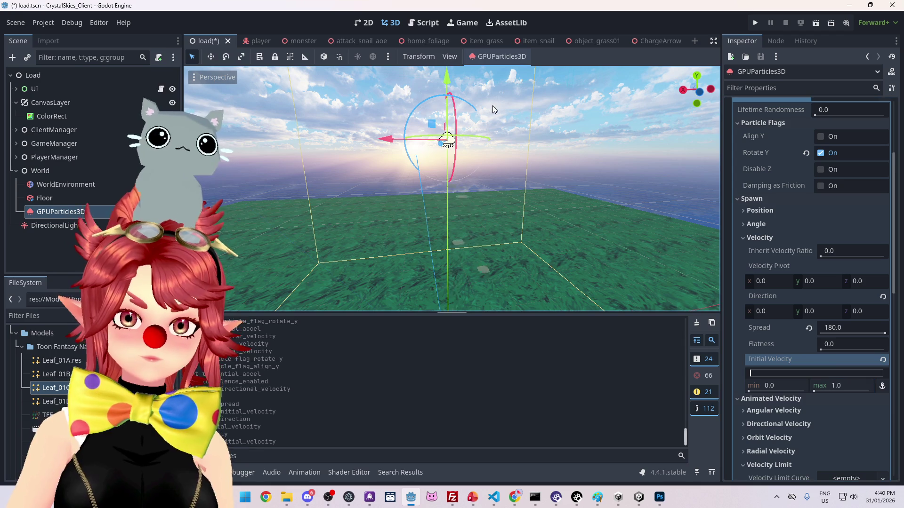
{"action": "scroll", "coordinate": [493, 176], "scroll_direction": "down", "scroll_amount": 2}
{"action": "scroll", "coordinate": [493, 176], "scroll_direction": "up", "scroll_amount": 3}
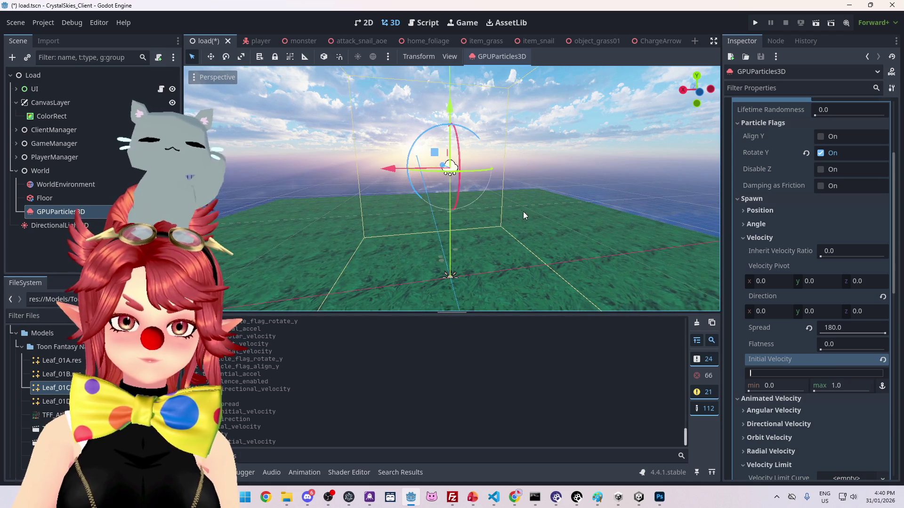
{"action": "scroll", "coordinate": [835, 403], "scroll_direction": "down", "scroll_amount": 5}
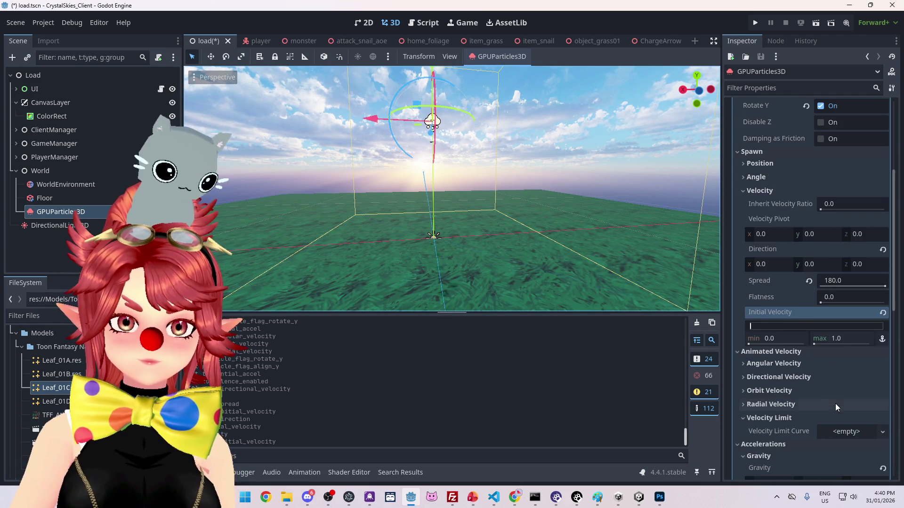
Step: Ease Gravity y from -5.0 to a final -3.0
{"action": "left_click", "coordinate": [825, 294]}
{"action": "type", "text": "-5"}
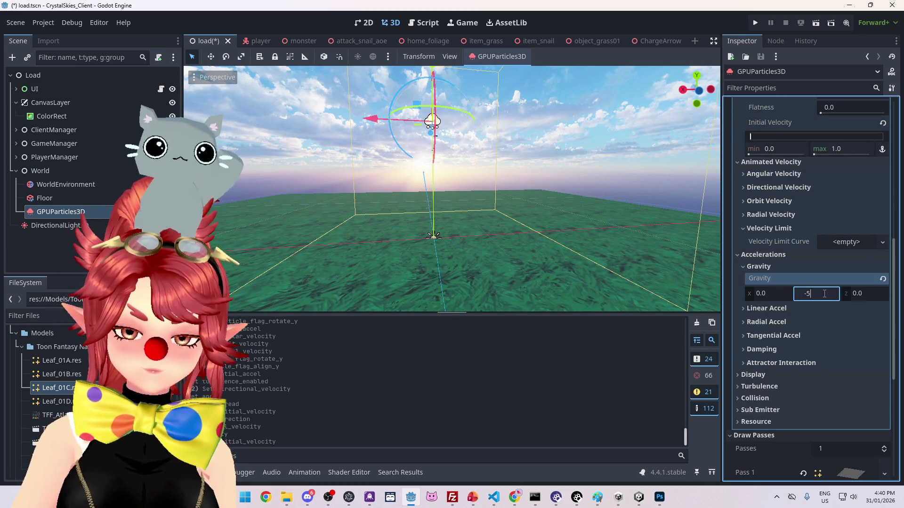
{"action": "key", "text": "Return"}
{"action": "scroll", "coordinate": [462, 162], "scroll_direction": "up", "scroll_amount": 4}
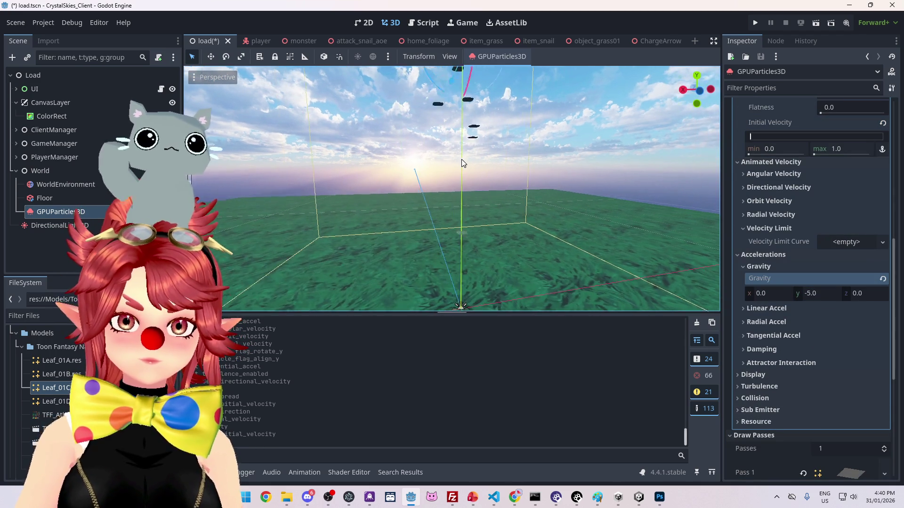
{"action": "left_click", "coordinate": [822, 293]}
{"action": "type", "text": "-3"}
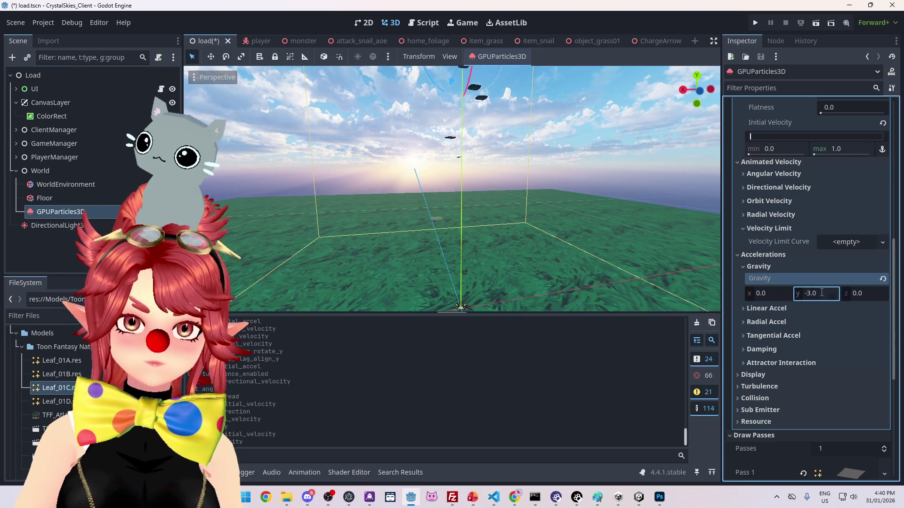
{"action": "key", "text": "Return"}
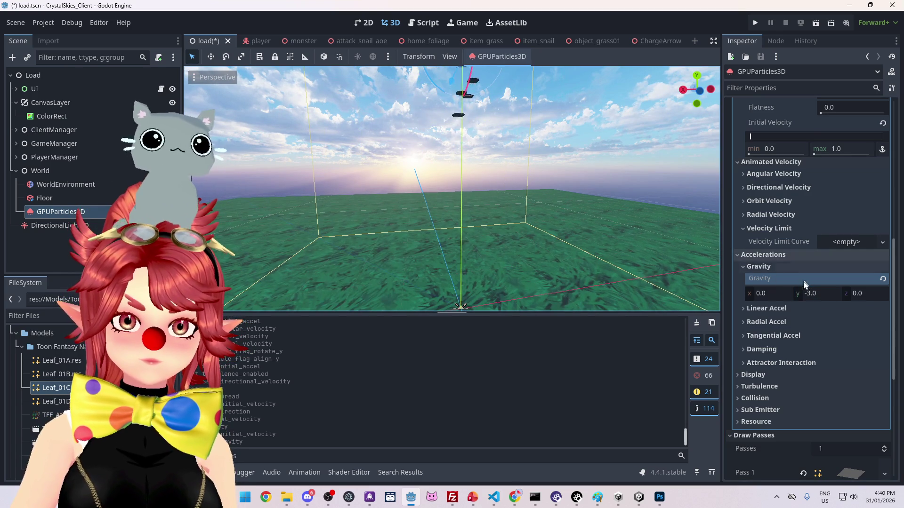
{"action": "scroll", "coordinate": [832, 301], "scroll_direction": "up", "scroll_amount": 2}
{"action": "scroll", "coordinate": [809, 238], "scroll_direction": "up", "scroll_amount": 10}
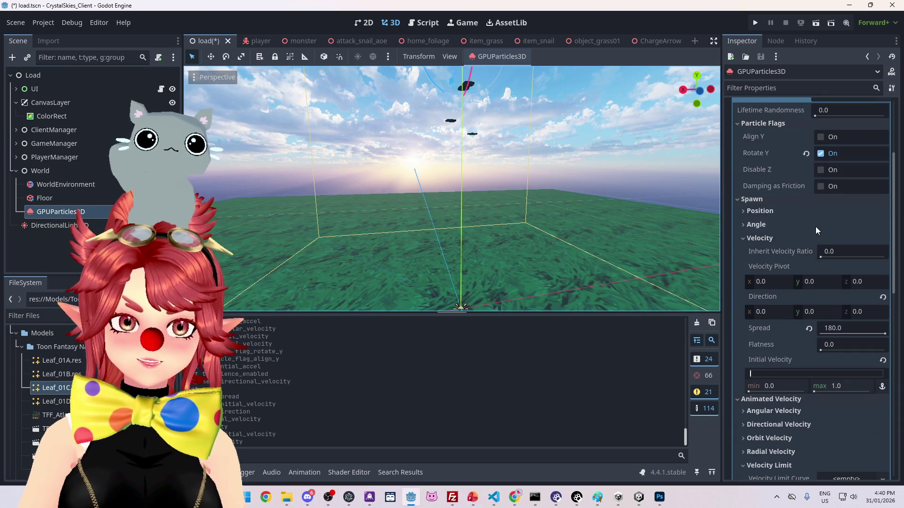
{"action": "scroll", "coordinate": [820, 212], "scroll_direction": "up", "scroll_amount": 5}
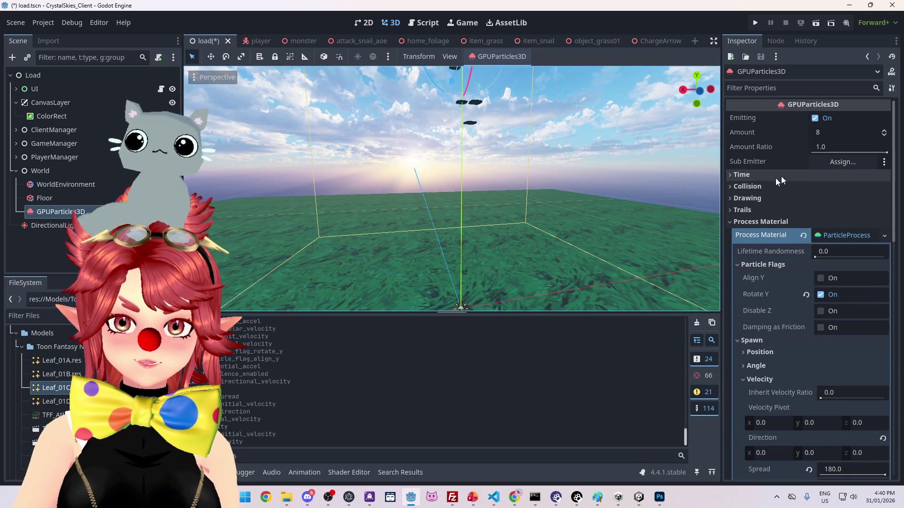
Step: Set the particle Lifetime to 2.0, view from below, then bring up the tutorial
{"action": "left_click", "coordinate": [754, 177]}
{"action": "left_click", "coordinate": [837, 189]}
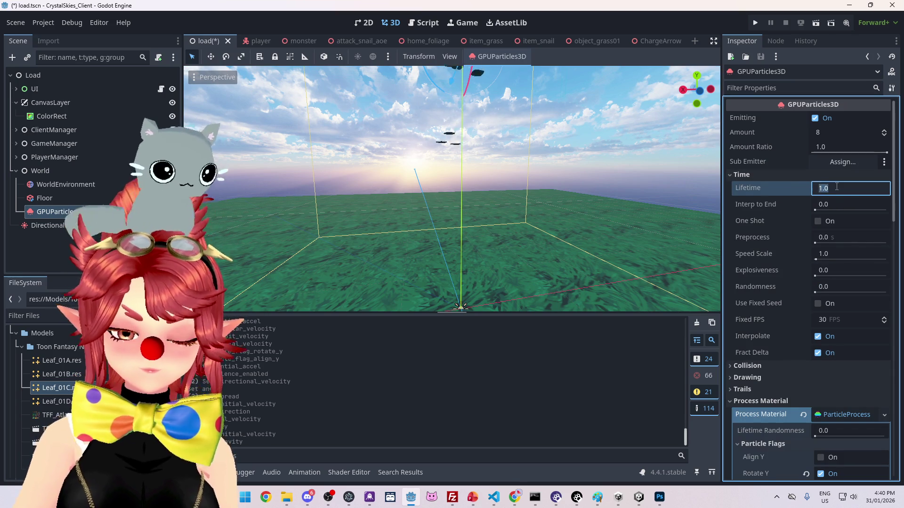
{"action": "key", "text": "Return"}
{"action": "mouse_move", "coordinate": [444, 208]}
{"action": "left_mouse_down"}
{"action": "mouse_move", "coordinate": [500, 244]}
{"action": "mouse_move", "coordinate": [496, 206]}
{"action": "mouse_move", "coordinate": [498, 256]}
{"action": "mouse_move", "coordinate": [501, 245]}
{"action": "mouse_move", "coordinate": [533, 264]}
{"action": "left_mouse_up"}
{"action": "mouse_move", "coordinate": [515, 498]}
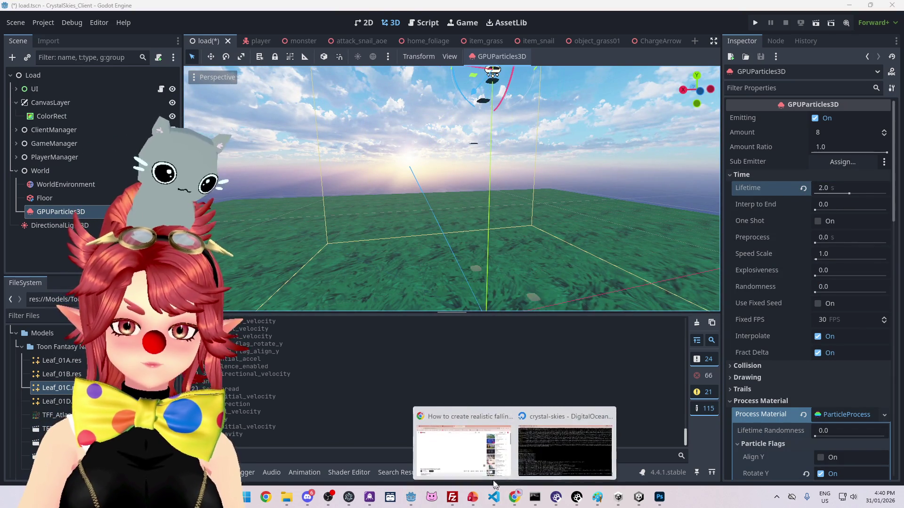
{"action": "left_click", "coordinate": [463, 445]}
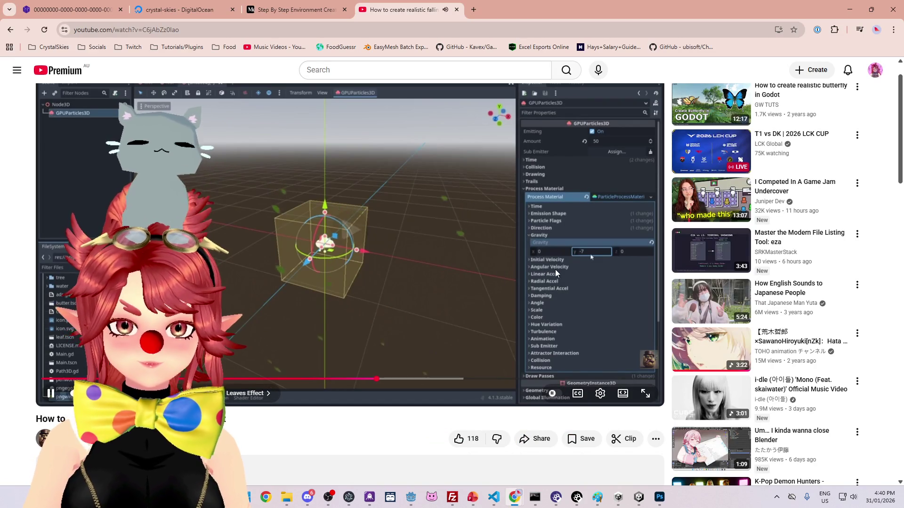
Step: Let the tutorial play to its Initial Velocity of 5 to 10, then return to Godot
{"action": "left_click", "coordinate": [600, 399]}
{"action": "left_click", "coordinate": [560, 320]}
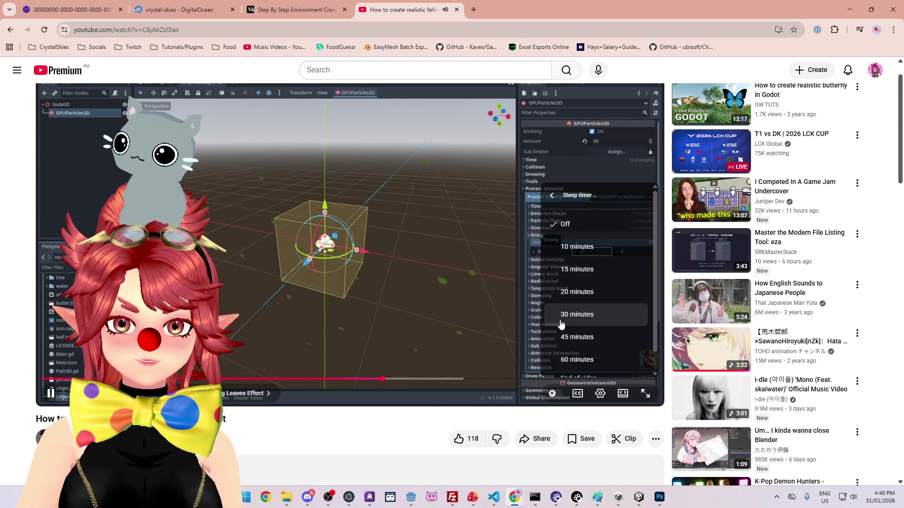
{"action": "left_click", "coordinate": [602, 395]}
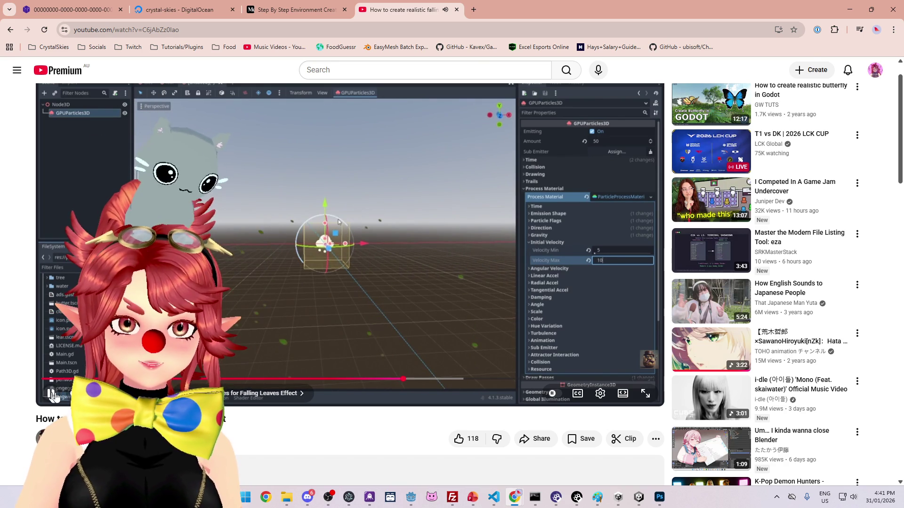
{"action": "left_click", "coordinate": [411, 497]}
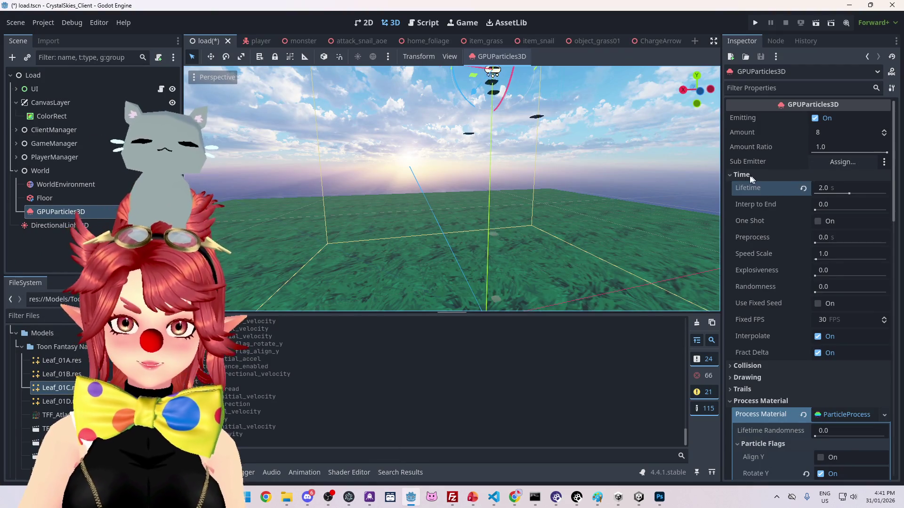
Step: Set the leaf particles' Initial Velocity to min 1.0 and max 5.0
{"action": "left_click", "coordinate": [741, 175]}
{"action": "left_click", "coordinate": [748, 222]}
{"action": "left_click", "coordinate": [749, 222]}
{"action": "scroll", "coordinate": [778, 302], "scroll_direction": "down", "scroll_amount": 2}
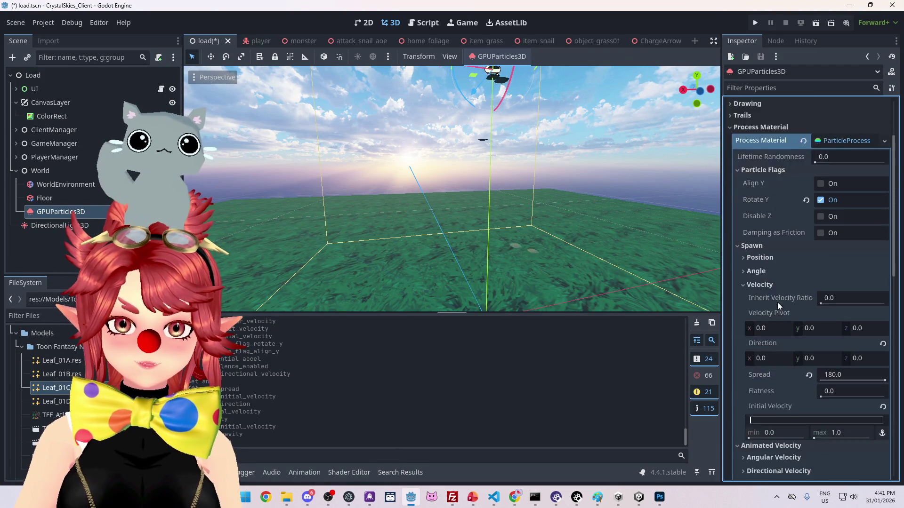
{"action": "scroll", "coordinate": [777, 305], "scroll_direction": "down", "scroll_amount": 2}
{"action": "scroll", "coordinate": [770, 262], "scroll_direction": "down", "scroll_amount": 2}
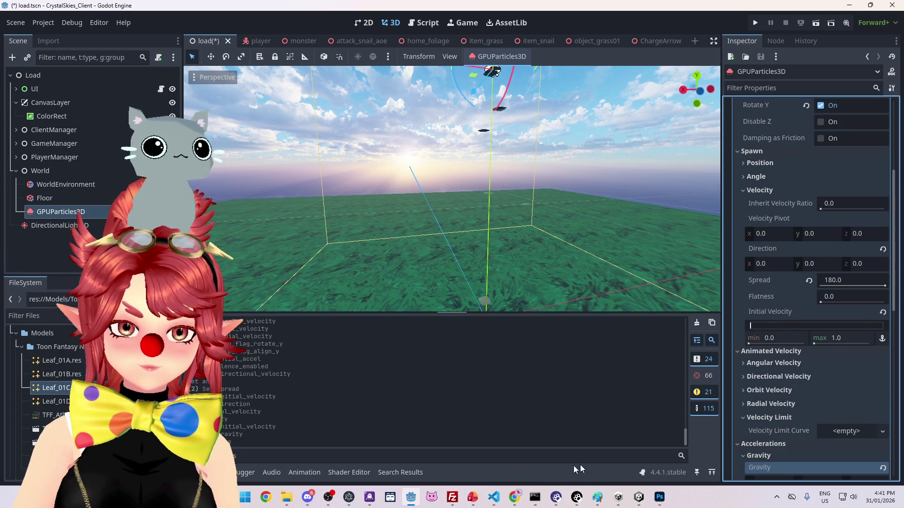
{"action": "type", "text": "12"}
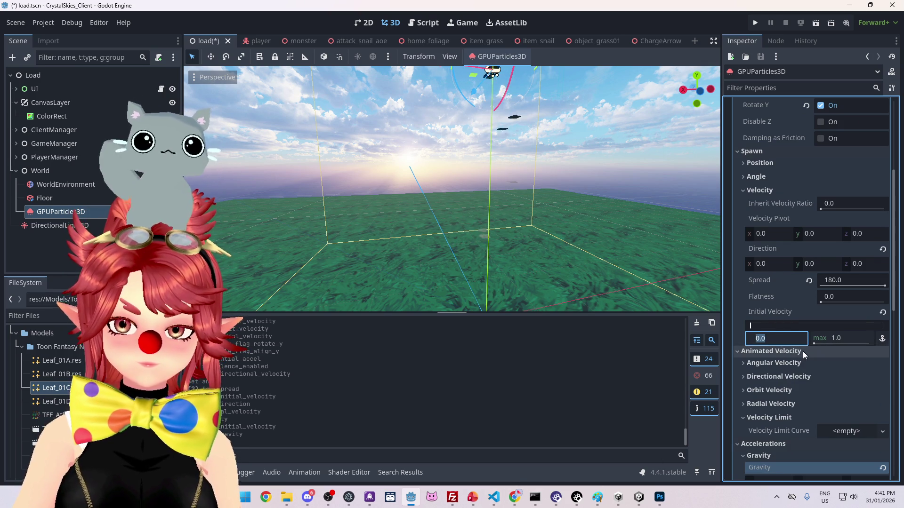
{"action": "key", "text": "Tab"}
{"action": "type", "text": "5"}
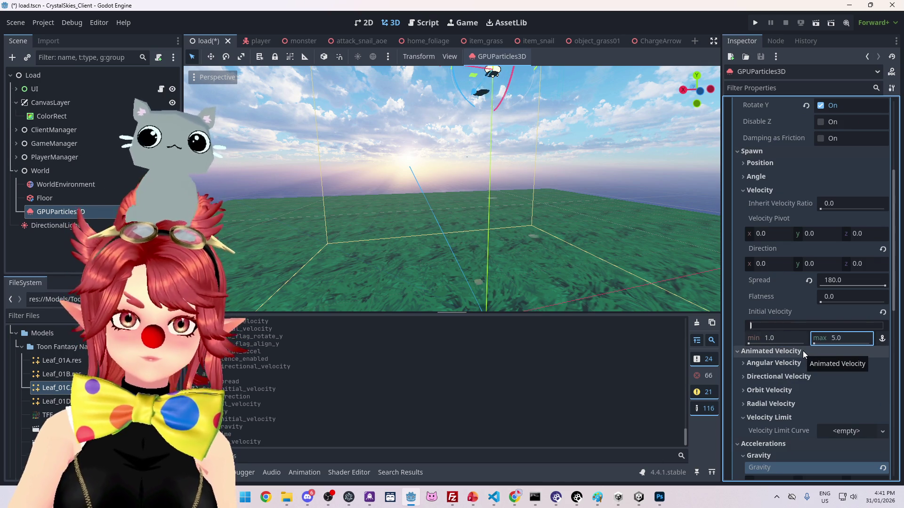
{"action": "key", "text": "Return"}
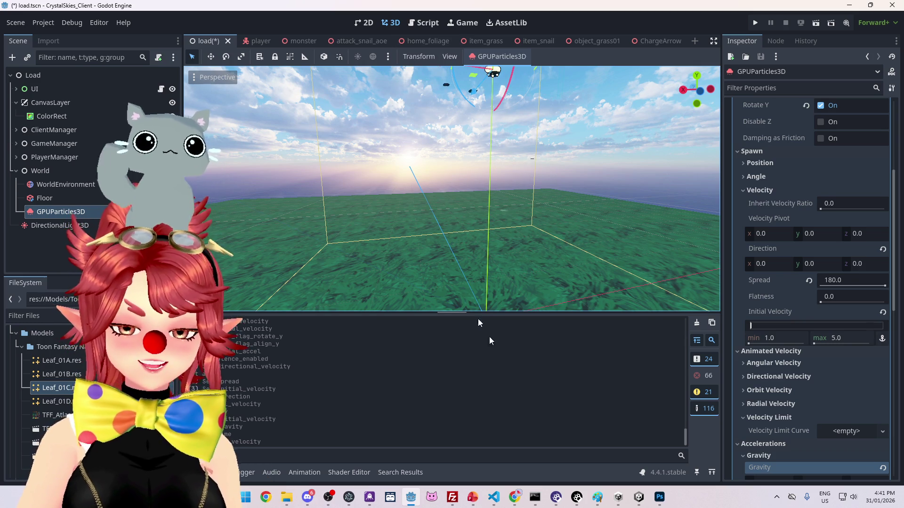
Step: Watch the tutorial set Angular Velocity to 0–120, then switch back to Godot
{"action": "mouse_move", "coordinate": [519, 495]}
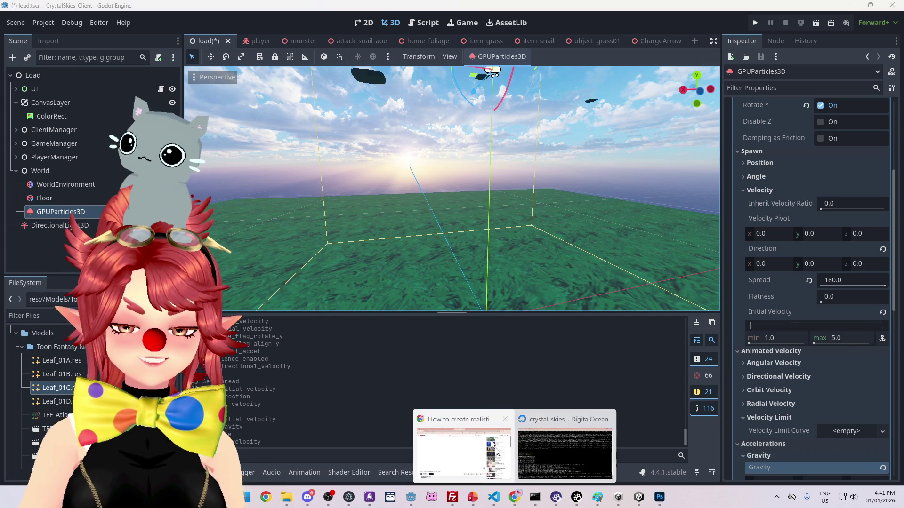
{"action": "left_click", "coordinate": [459, 437]}
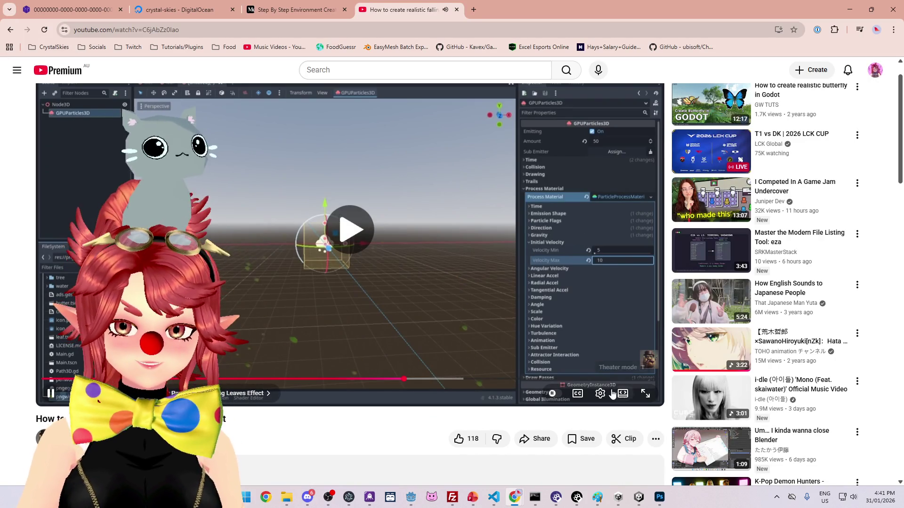
{"action": "left_click", "coordinate": [600, 393]}
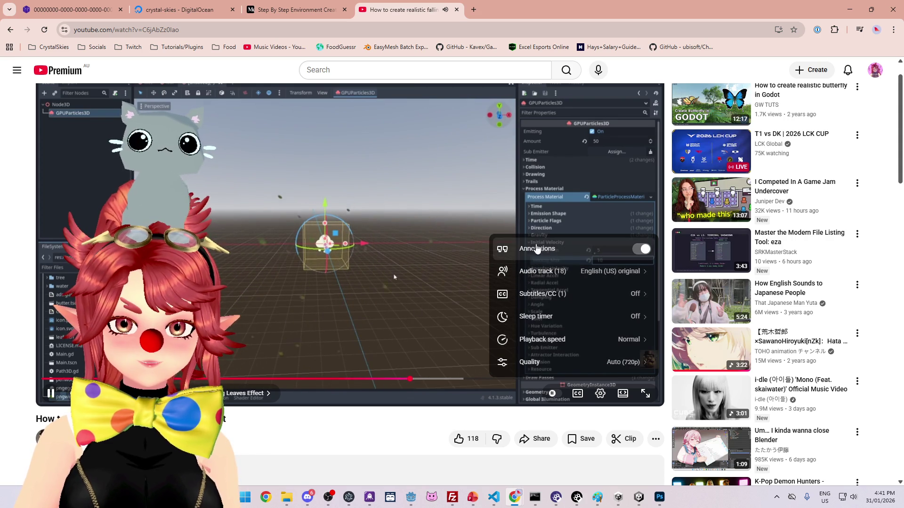
{"action": "left_click", "coordinate": [596, 393]}
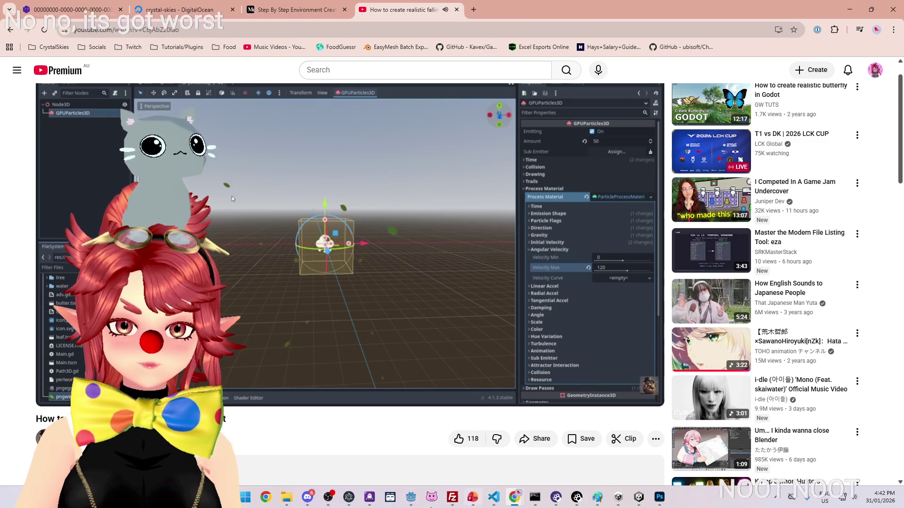
{"action": "key", "text": "alt+Tab"}
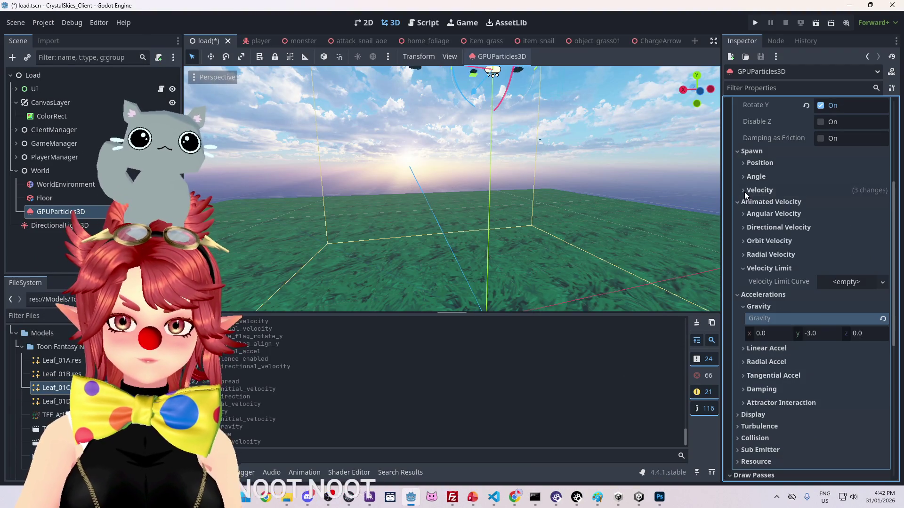
Step: Set the Angular Velocity maximum of the leaf particles to 120
{"action": "left_click", "coordinate": [758, 214]}
{"action": "left_click_drag", "start_coordinate": [842, 258], "coordinate": [852, 264]}
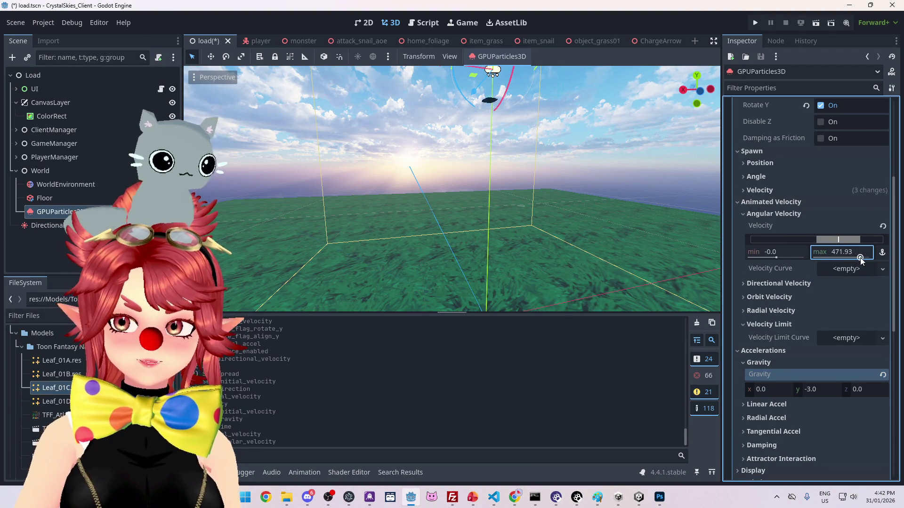
{"action": "left_click", "coordinate": [848, 252]}
{"action": "type", "text": "120"}
{"action": "key", "text": "Return"}
Step: Turn off Align Y for the particles while viewing the emitter from above
{"action": "mouse_move", "coordinate": [547, 174]}
{"action": "left_mouse_down"}
{"action": "mouse_move", "coordinate": [495, 176]}
{"action": "mouse_move", "coordinate": [484, 203]}
{"action": "mouse_move", "coordinate": [504, 212]}
{"action": "mouse_move", "coordinate": [507, 205]}
{"action": "left_mouse_up"}
{"action": "scroll", "coordinate": [784, 276], "scroll_direction": "up", "scroll_amount": 4}
{"action": "scroll", "coordinate": [788, 276], "scroll_direction": "up", "scroll_amount": 3}
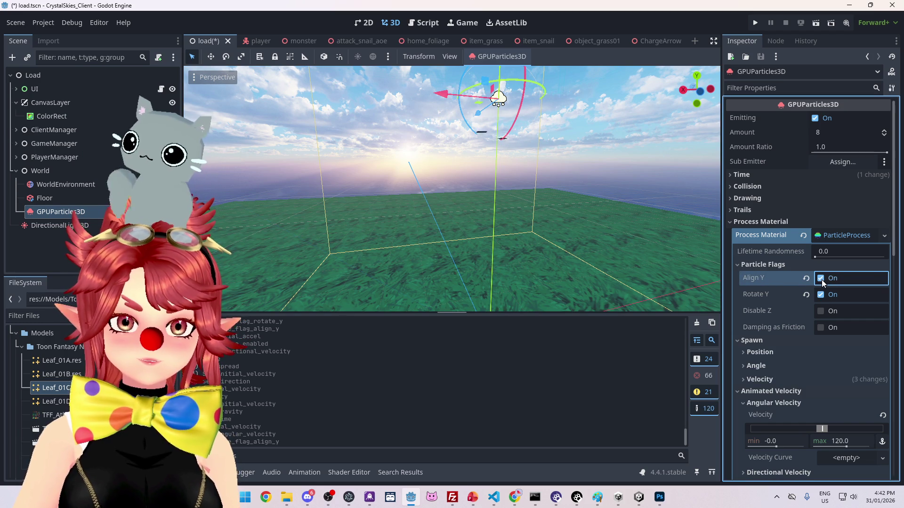
{"action": "left_click", "coordinate": [821, 279]}
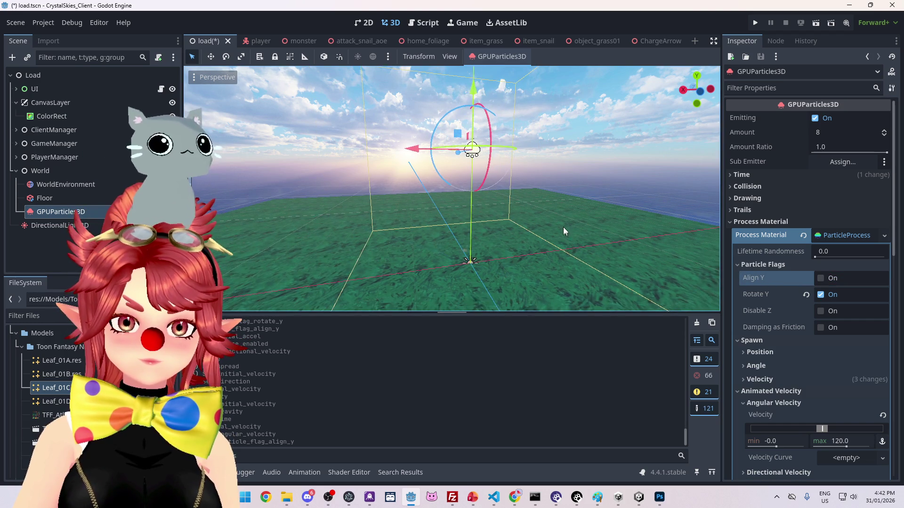
Step: Reset Angular Velocity to zero, expand Directional Velocity (1.0 to 52.06), and return to the YouTube tutorial
{"action": "left_click_drag", "start_coordinate": [561, 227], "coordinate": [553, 225]}
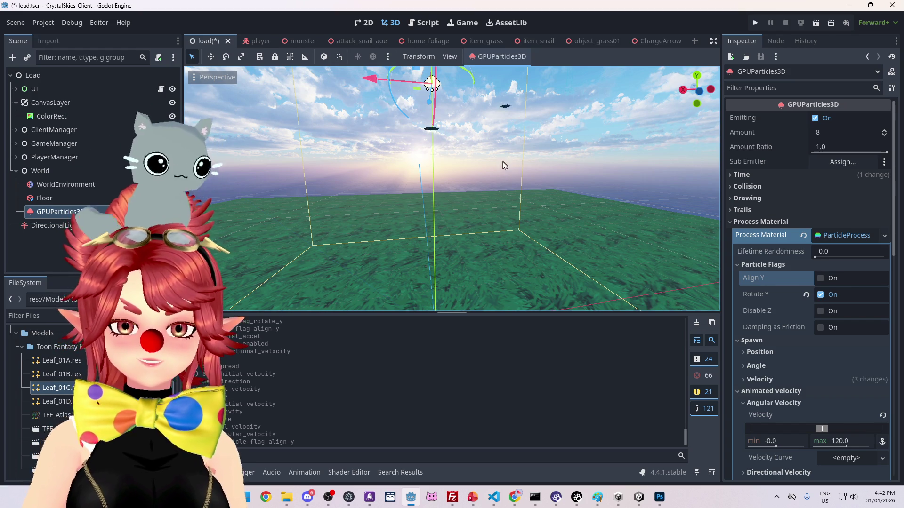
{"action": "scroll", "coordinate": [810, 339], "scroll_direction": "down", "scroll_amount": 5}
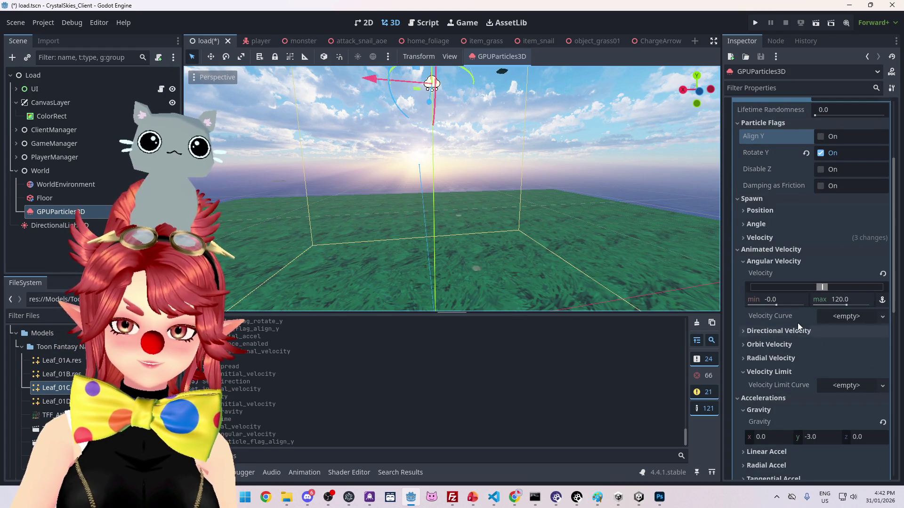
{"action": "left_click", "coordinate": [883, 274]}
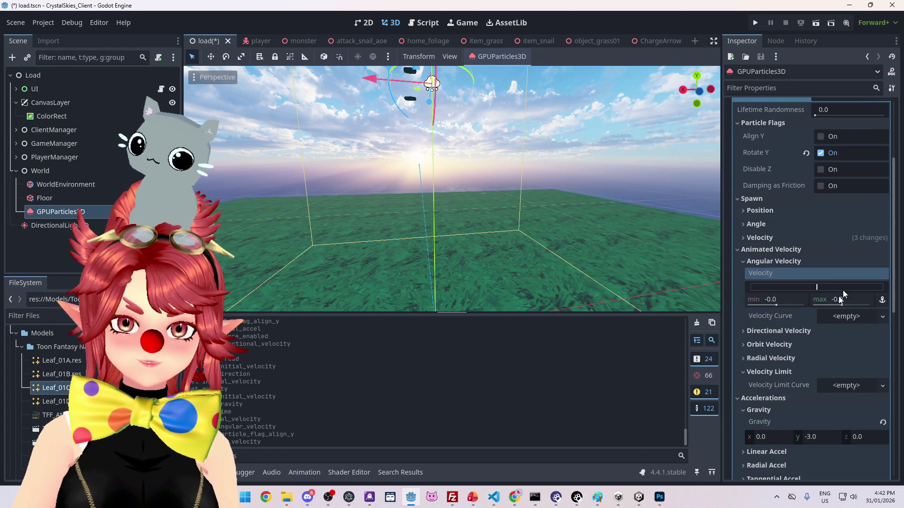
{"action": "left_click", "coordinate": [774, 331]}
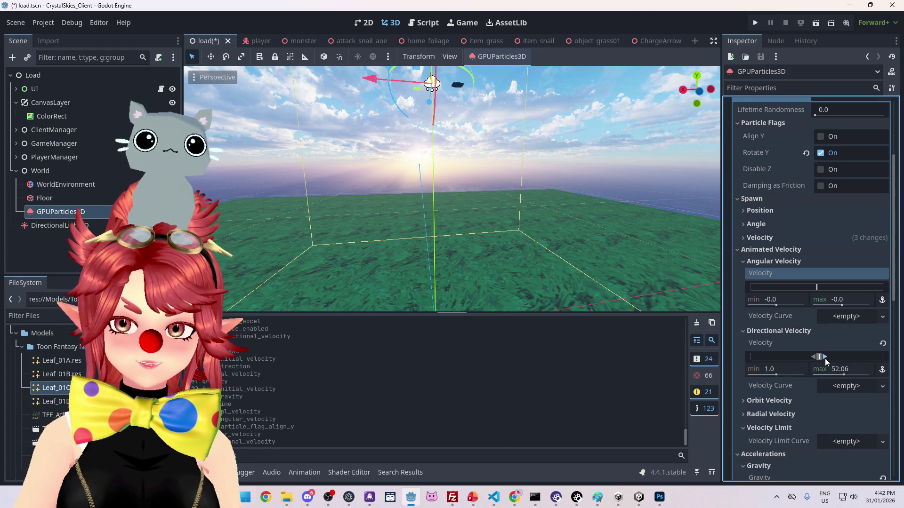
{"action": "key", "text": "alt+Tab"}
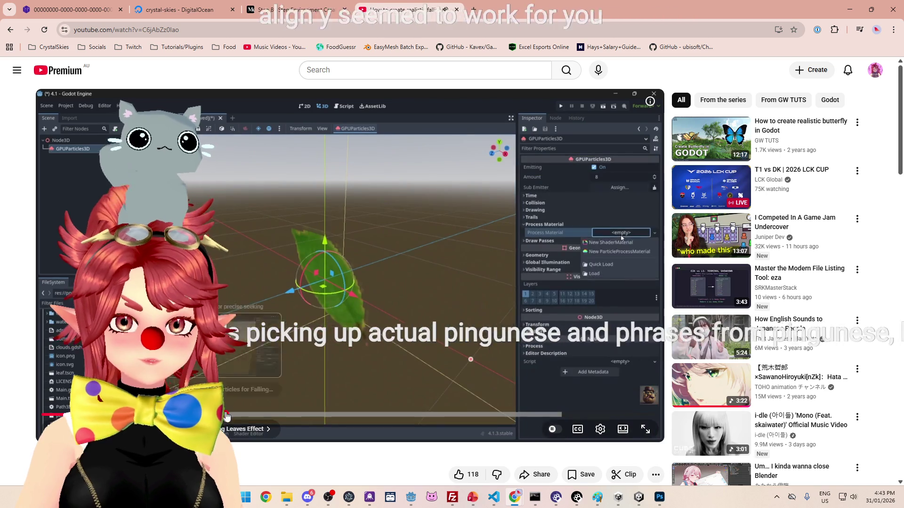
Step: Check the tutorial's Lifetime of 10, then reselect the emitter and open its Pass 1 leaf mesh
{"action": "left_click_drag", "start_coordinate": [226, 416], "coordinate": [242, 415]}
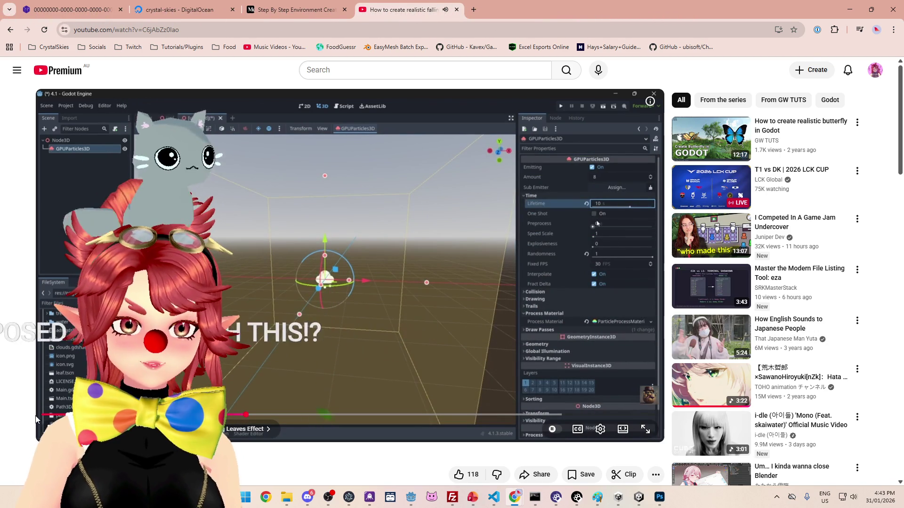
{"action": "left_click", "coordinate": [410, 497]}
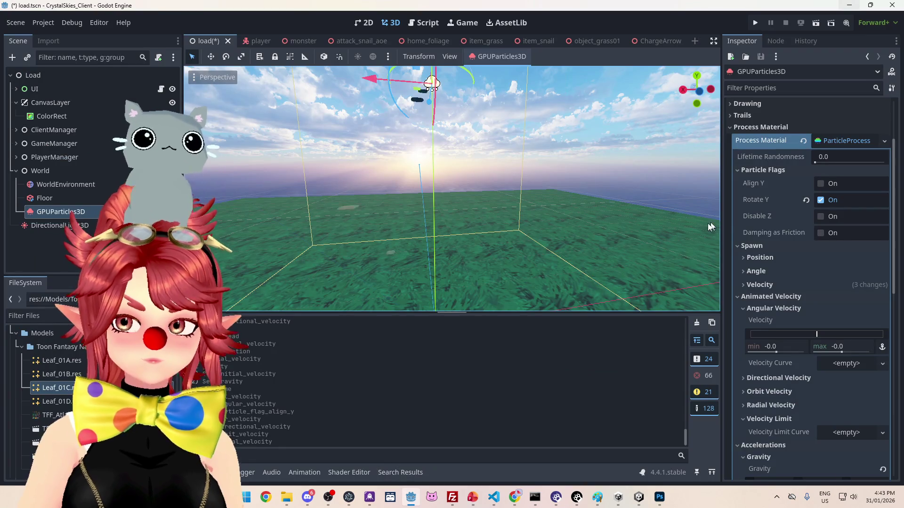
{"action": "left_click", "coordinate": [52, 225]}
{"action": "left_click", "coordinate": [61, 212]}
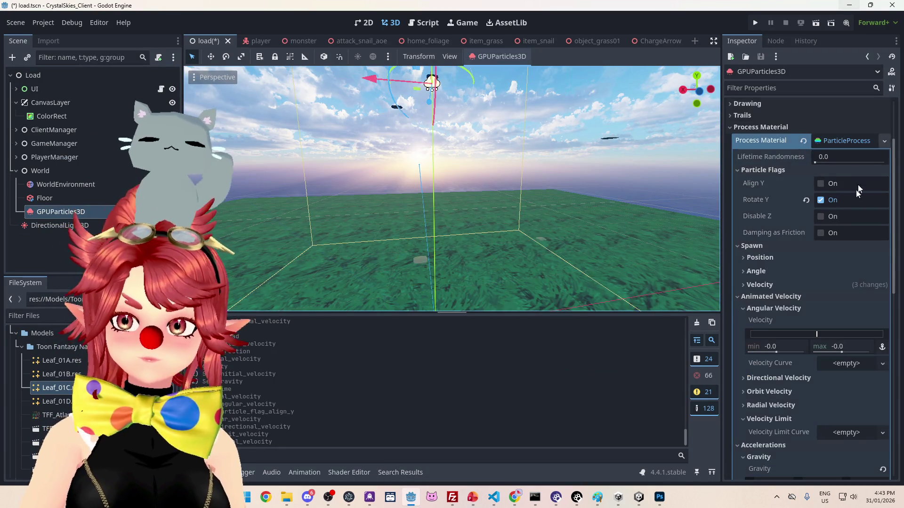
{"action": "left_click", "coordinate": [834, 140]}
{"action": "left_click", "coordinate": [845, 208]}
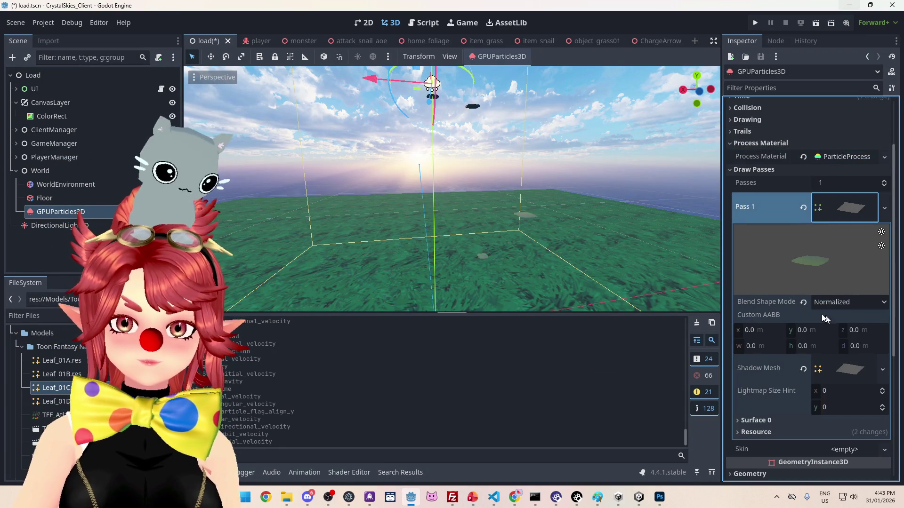